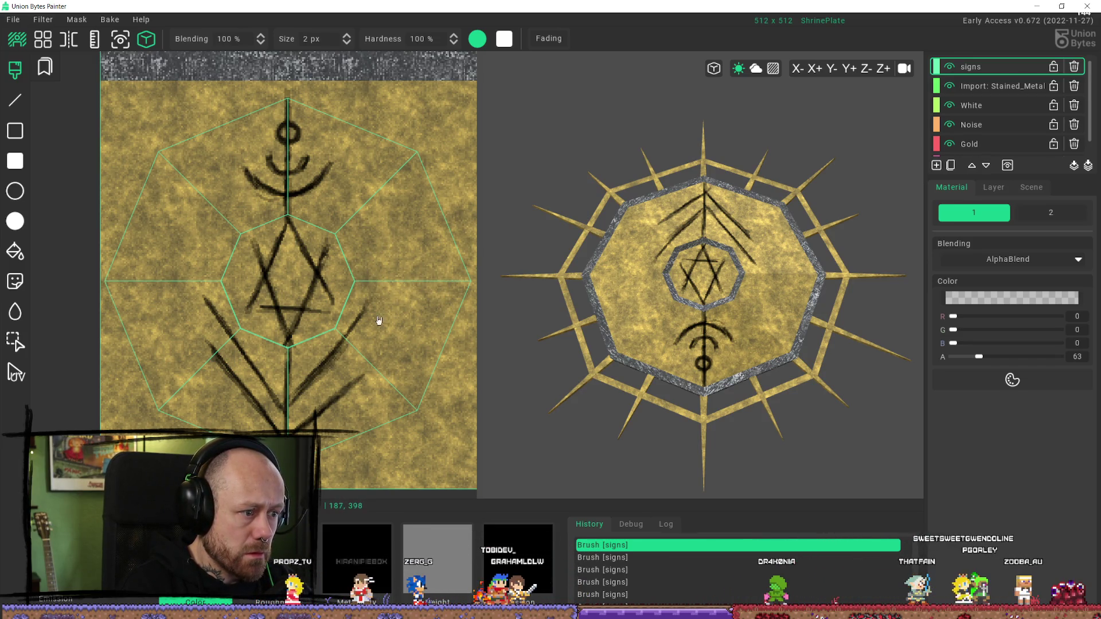
Step: Erase the lower diagonal rune strokes below the star, keeping only the vertical stem
{"action": "left_click_drag", "start_coordinate": [370, 311], "coordinate": [364, 331]}
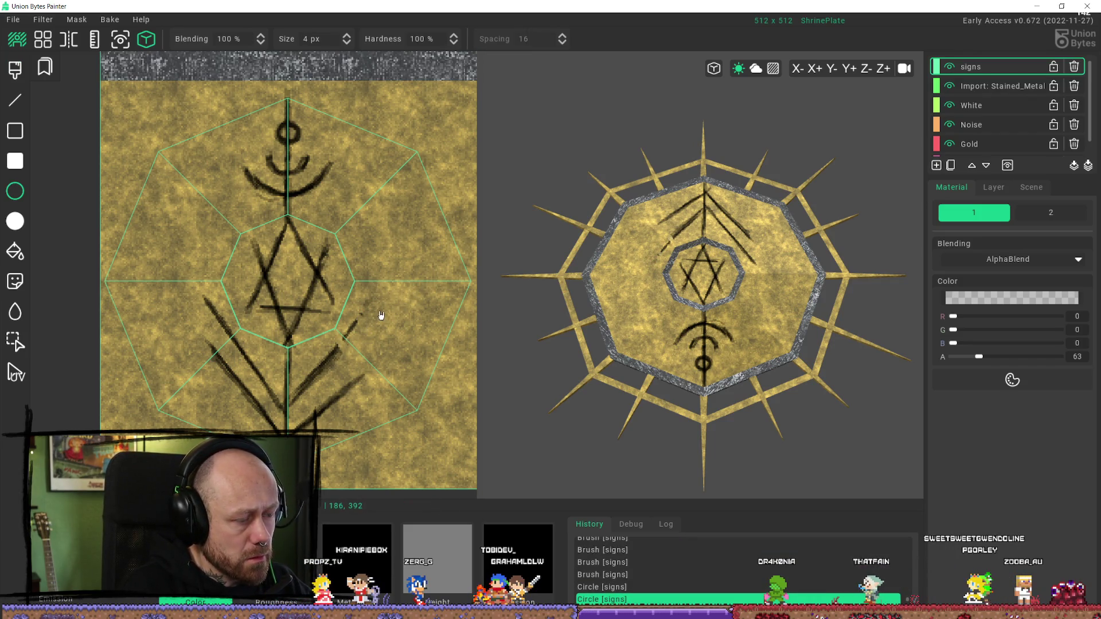
{"action": "key", "text": "b"}
{"action": "mouse_move", "coordinate": [368, 302]}
{"action": "left_mouse_down"}
{"action": "mouse_move", "coordinate": [329, 344]}
{"action": "mouse_move", "coordinate": [324, 373]}
{"action": "mouse_move", "coordinate": [336, 365]}
{"action": "mouse_move", "coordinate": [303, 427]}
{"action": "left_mouse_up"}
{"action": "key", "text": "ctrl+z"}
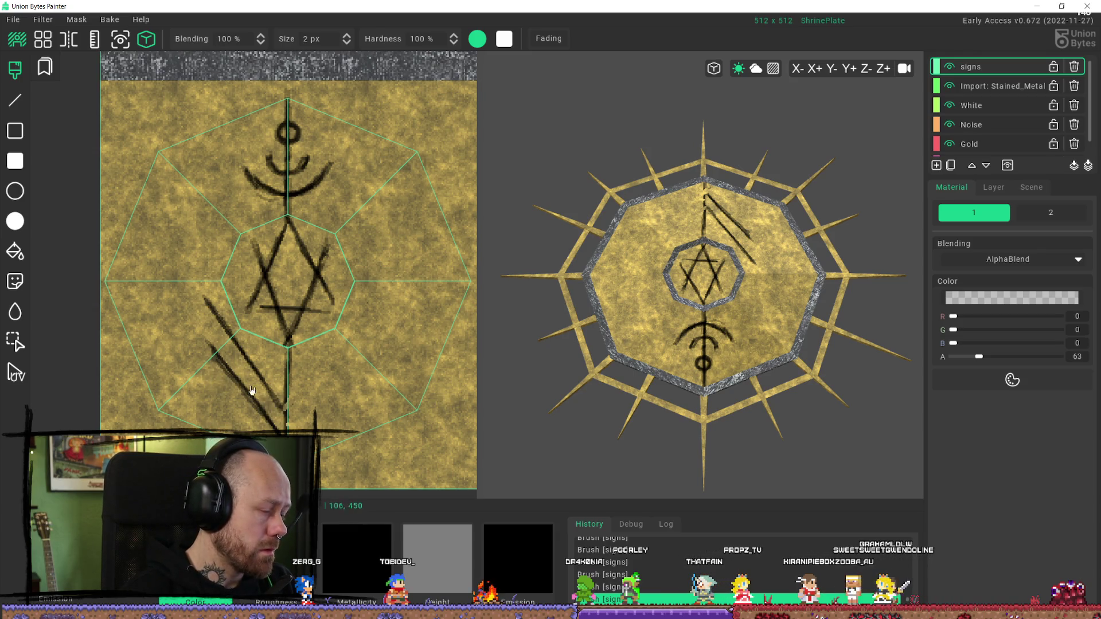
{"action": "left_click_drag", "start_coordinate": [276, 427], "coordinate": [274, 425]}
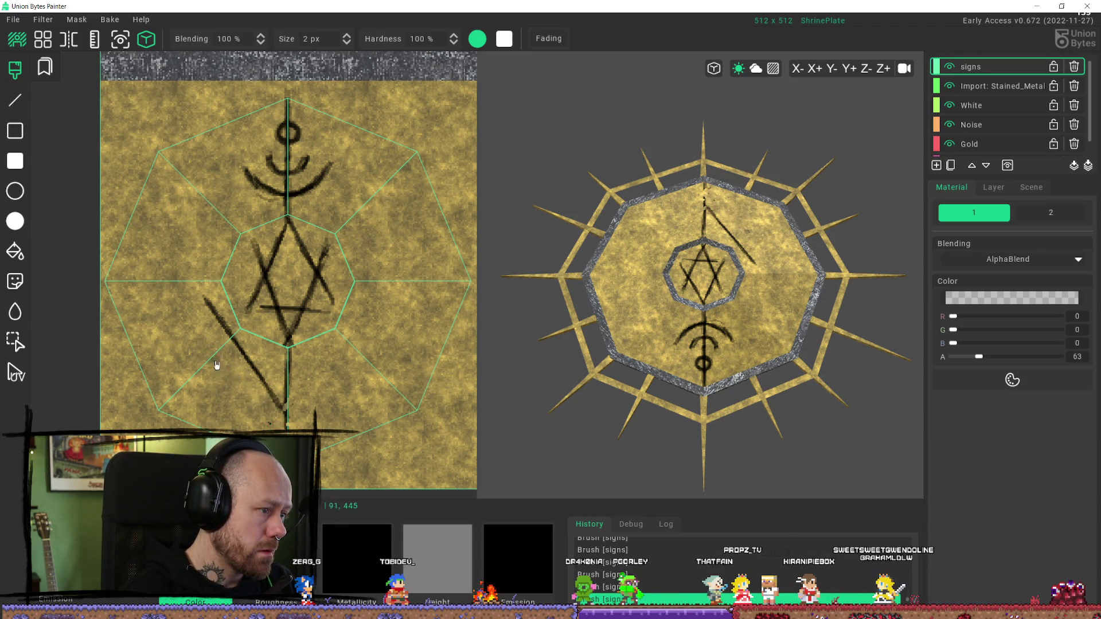
{"action": "key", "text": "ctrl+z"}
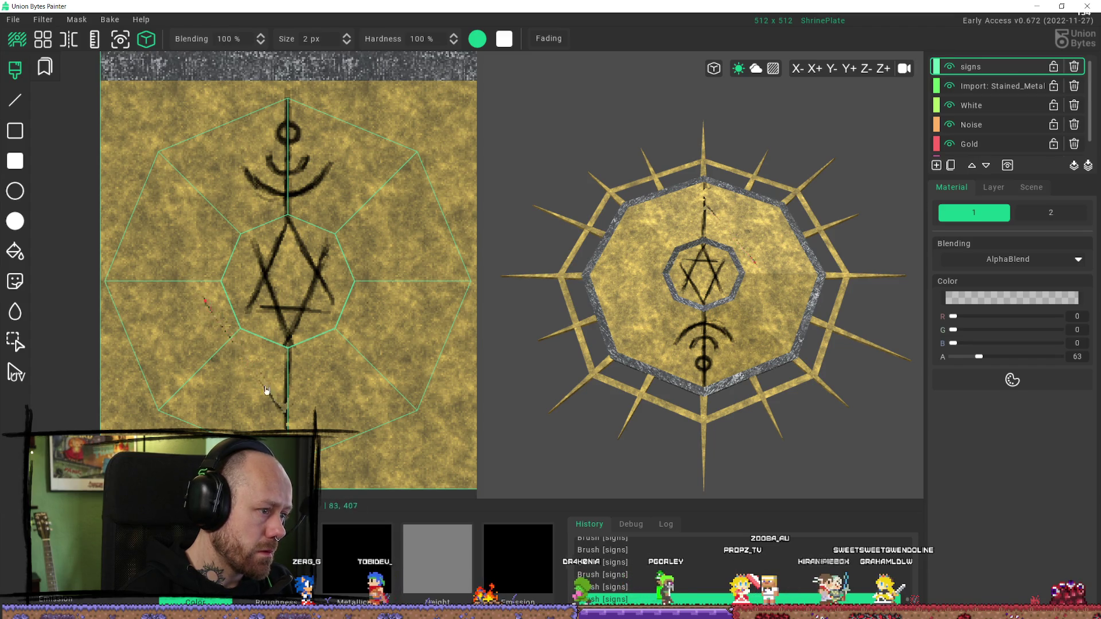
{"action": "left_click_drag", "start_coordinate": [232, 331], "coordinate": [218, 315]}
{"action": "mouse_move", "coordinate": [265, 390]}
{"action": "left_mouse_down"}
{"action": "mouse_move", "coordinate": [282, 419]}
{"action": "mouse_move", "coordinate": [285, 405]}
{"action": "left_mouse_up"}
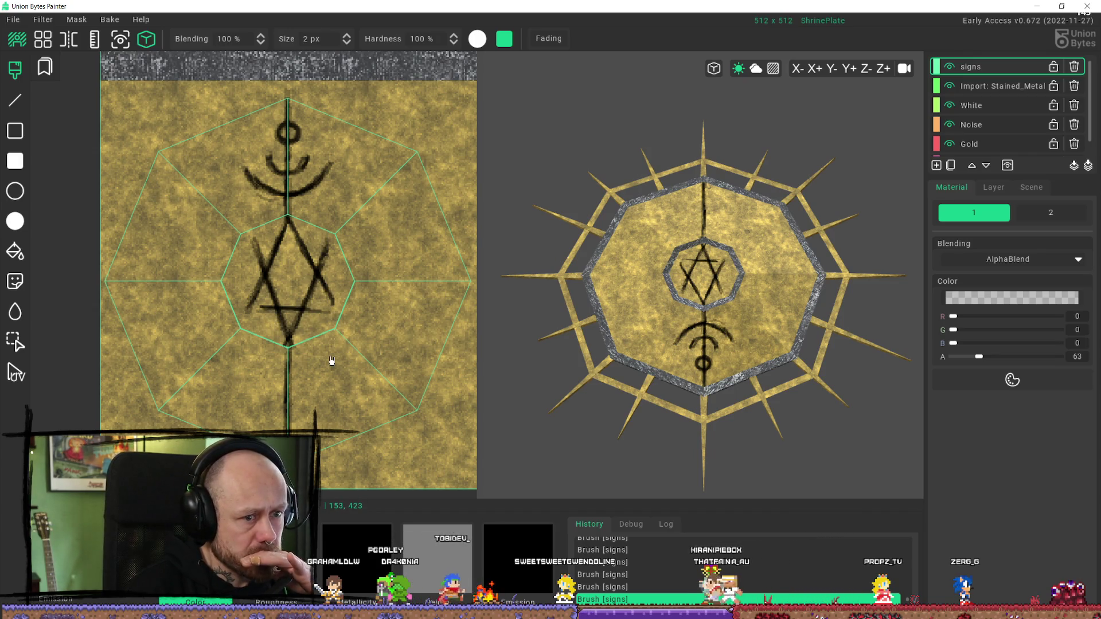
Step: Paint a thin stroke beside the stem and a long diagonal stroke below the star
{"action": "mouse_move", "coordinate": [570, 225]}
{"action": "right_mouse_down"}
{"action": "mouse_move", "coordinate": [720, 324]}
{"action": "mouse_move", "coordinate": [745, 445]}
{"action": "mouse_move", "coordinate": [665, 355]}
{"action": "mouse_move", "coordinate": [739, 395]}
{"action": "mouse_move", "coordinate": [835, 381]}
{"action": "mouse_move", "coordinate": [814, 307]}
{"action": "mouse_move", "coordinate": [825, 394]}
{"action": "mouse_move", "coordinate": [739, 390]}
{"action": "mouse_move", "coordinate": [704, 370]}
{"action": "mouse_move", "coordinate": [803, 346]}
{"action": "mouse_move", "coordinate": [781, 349]}
{"action": "right_mouse_up"}
{"action": "scroll", "coordinate": [344, 363], "scroll_direction": "up", "scroll_amount": 3}
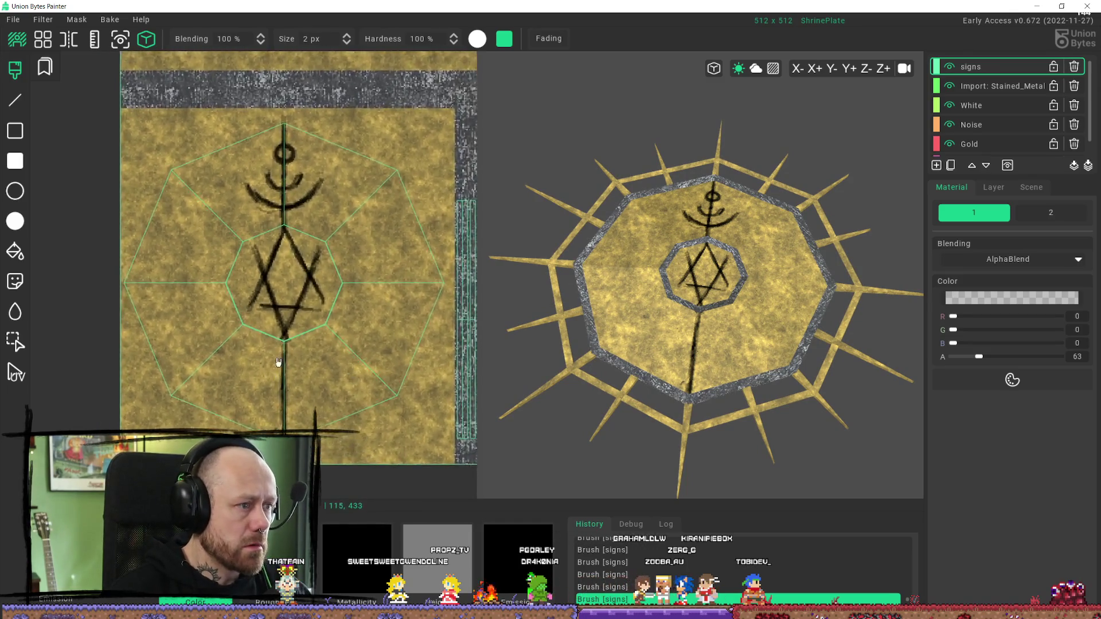
{"action": "scroll", "coordinate": [340, 384], "scroll_direction": "down", "scroll_amount": 3}
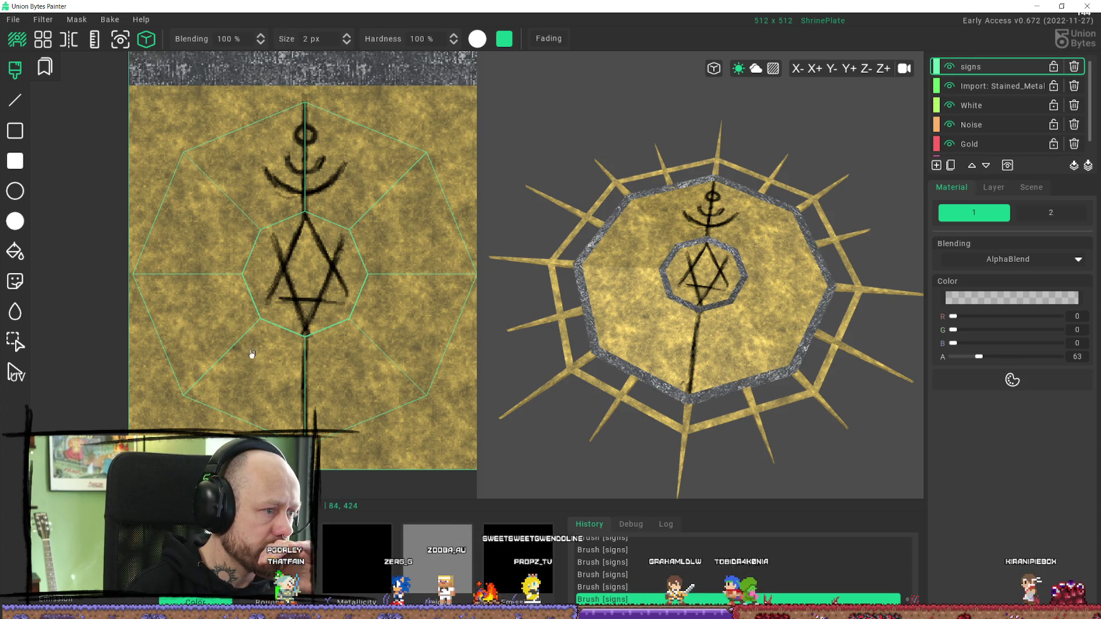
{"action": "left_click_drag", "start_coordinate": [245, 362], "coordinate": [236, 339]}
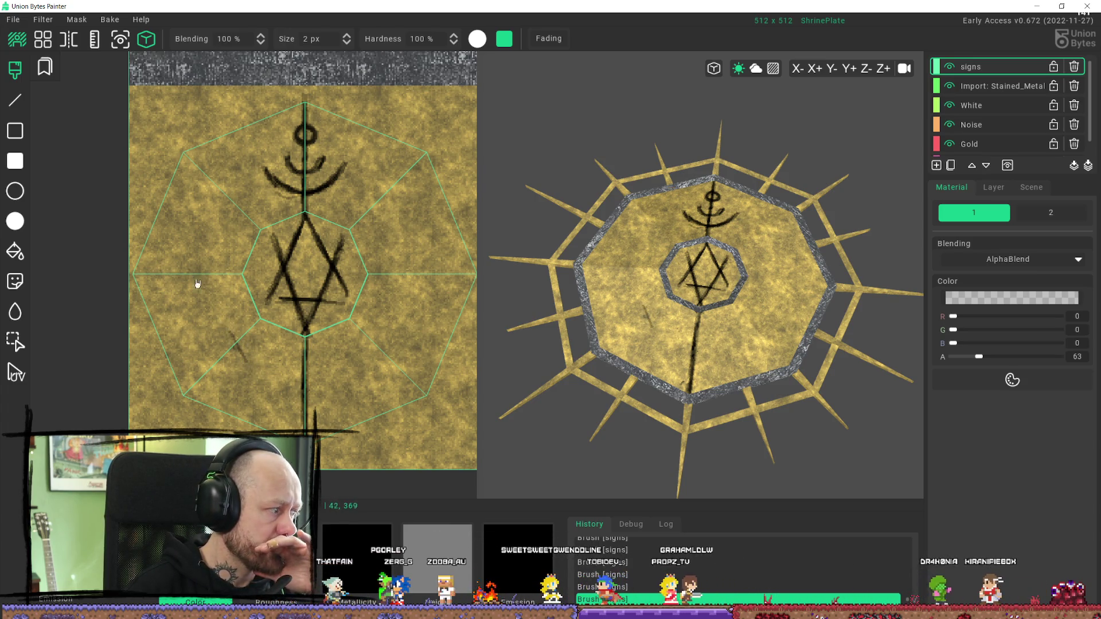
{"action": "left_click_drag", "start_coordinate": [285, 410], "coordinate": [205, 295]}
{"action": "left_click_drag", "start_coordinate": [240, 342], "coordinate": [301, 424]}
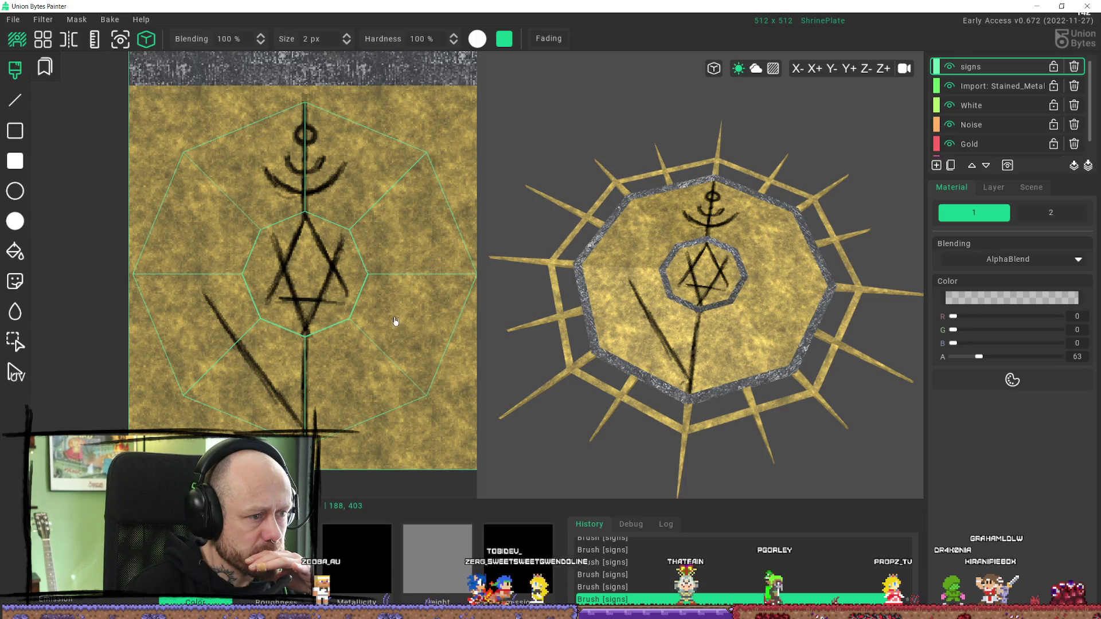
Step: Add crossing diagonal strokes down toward the stem and erase the excess near the star
{"action": "left_click_drag", "start_coordinate": [410, 302], "coordinate": [319, 414]}
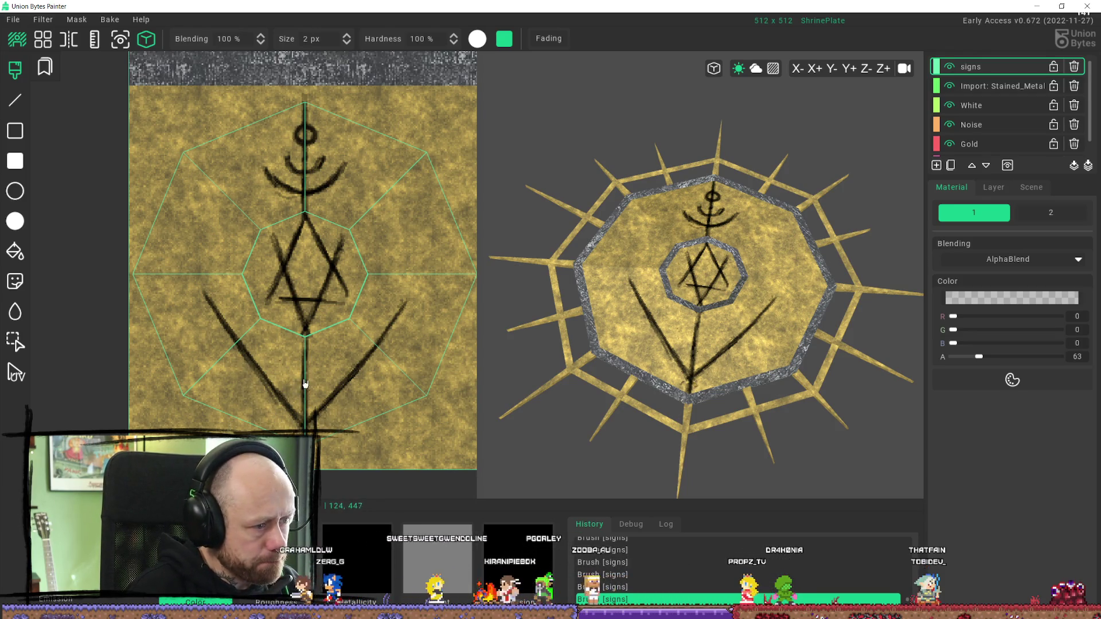
{"action": "left_click_drag", "start_coordinate": [273, 420], "coordinate": [303, 404]}
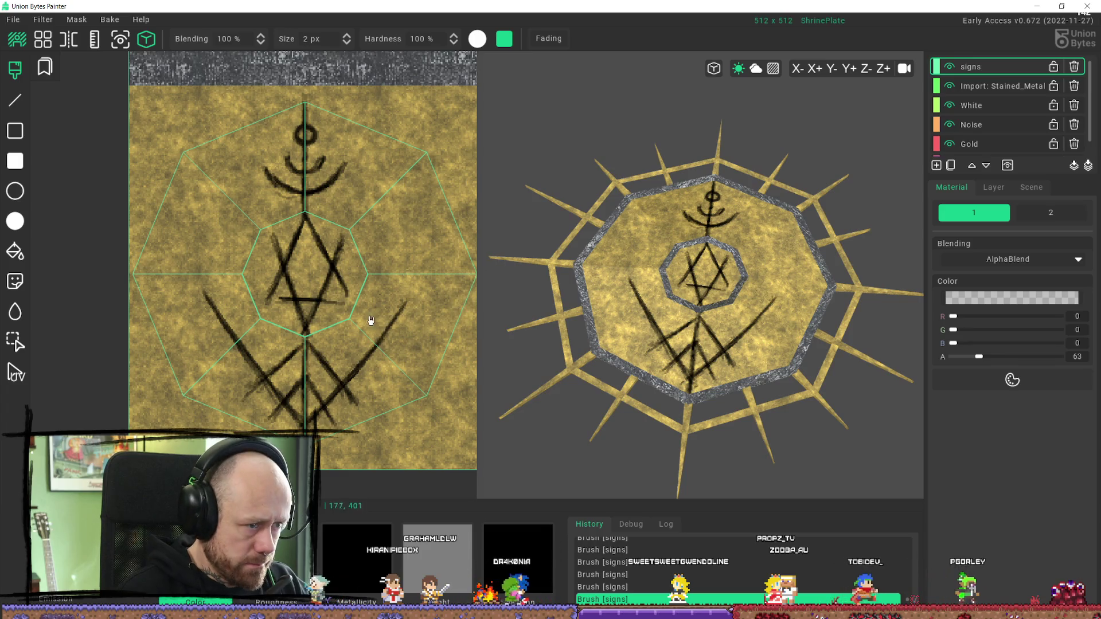
{"action": "left_click_drag", "start_coordinate": [206, 285], "coordinate": [210, 309]}
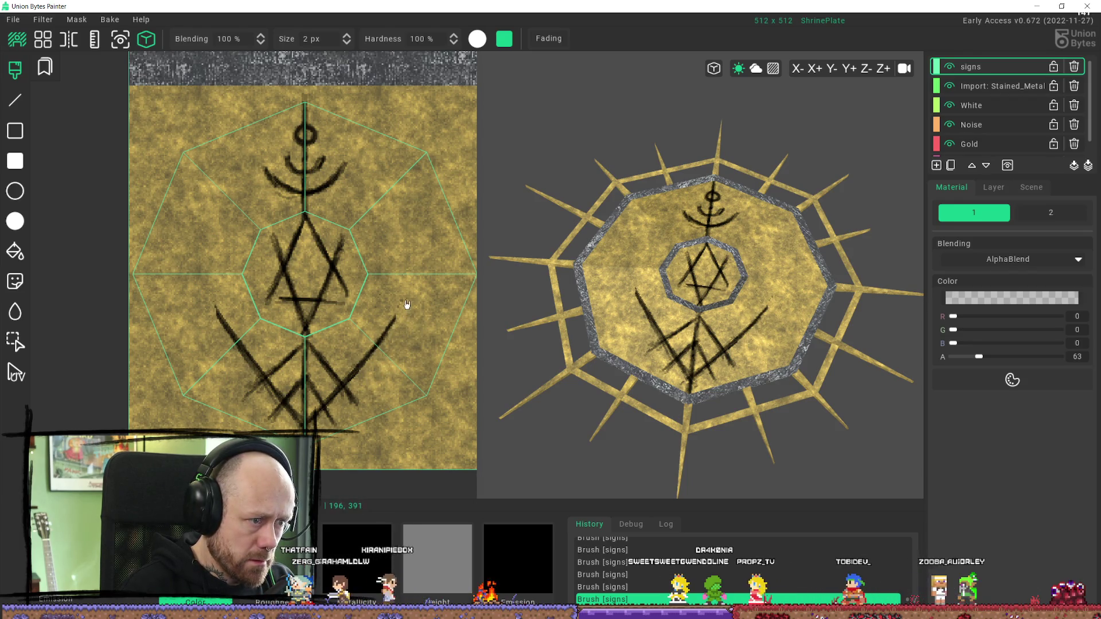
Step: Paint a small mark right of the star, erase the stray mark, and dab a dark spot left of it
{"action": "left_click_drag", "start_coordinate": [409, 305], "coordinate": [404, 310]}
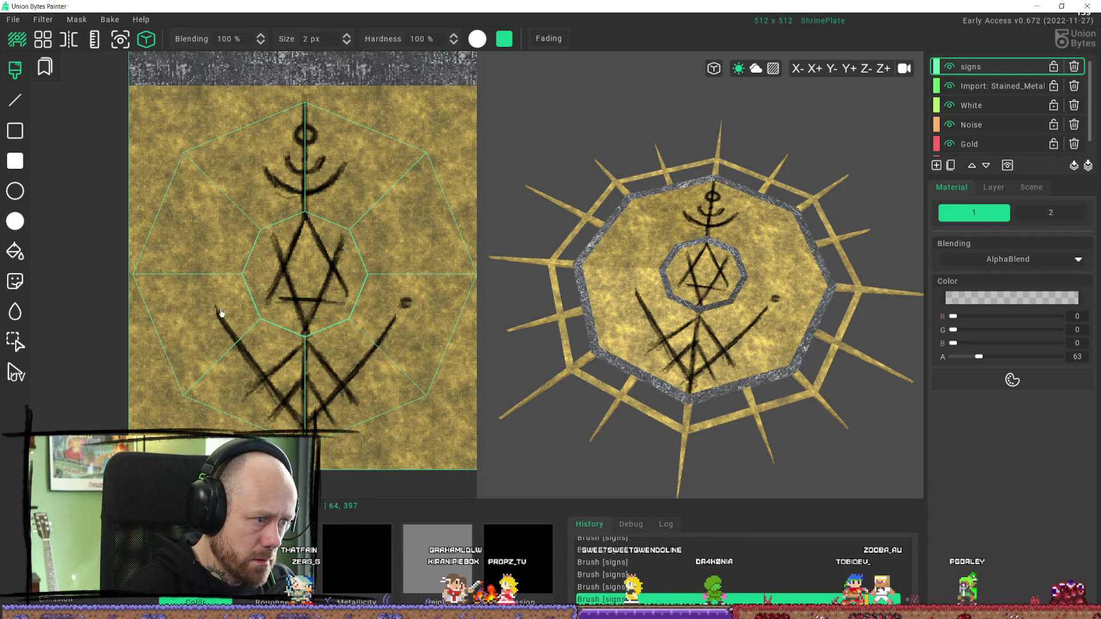
{"action": "left_click_drag", "start_coordinate": [220, 324], "coordinate": [218, 320]}
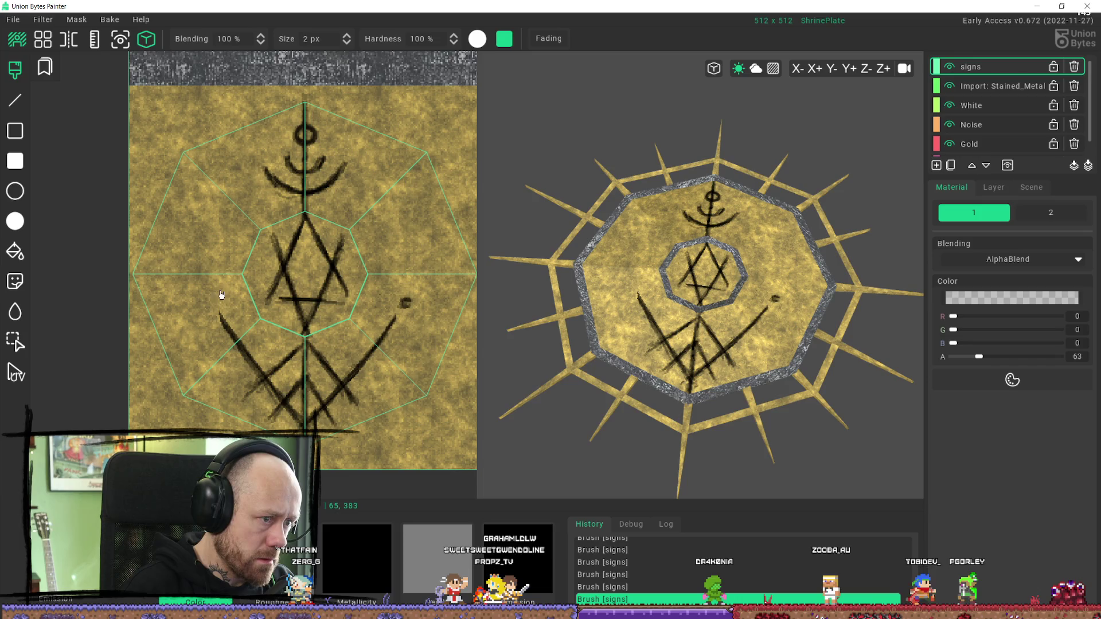
{"action": "left_click", "coordinate": [212, 302]}
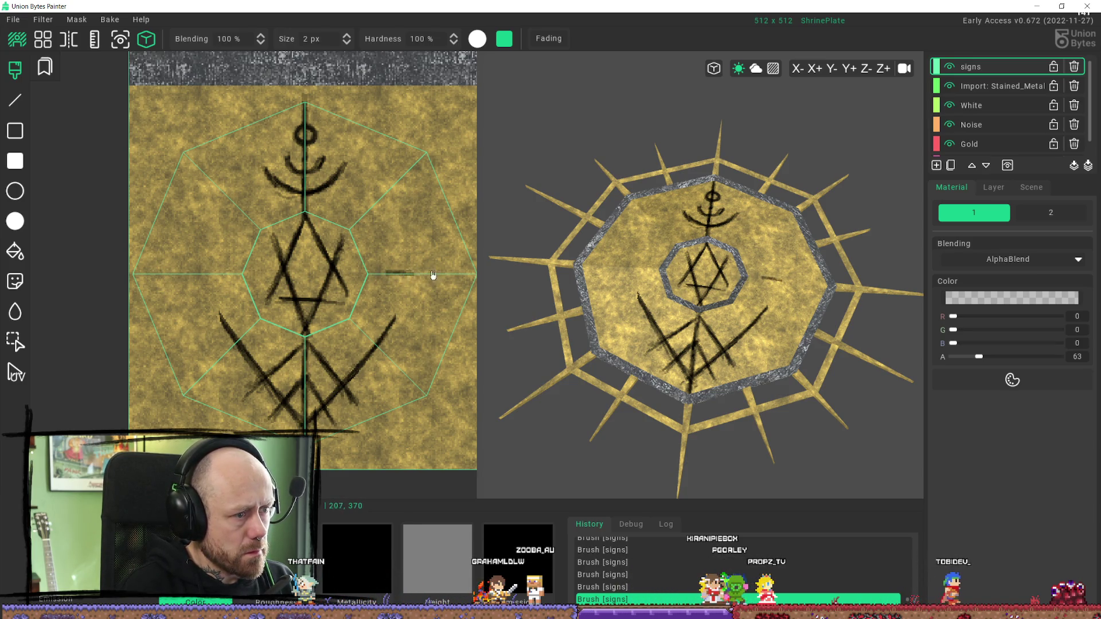
Step: Lengthen the horizontal stroke beside the inner octagon out toward the plate's border
{"action": "left_click_drag", "start_coordinate": [376, 277], "coordinate": [422, 277]}
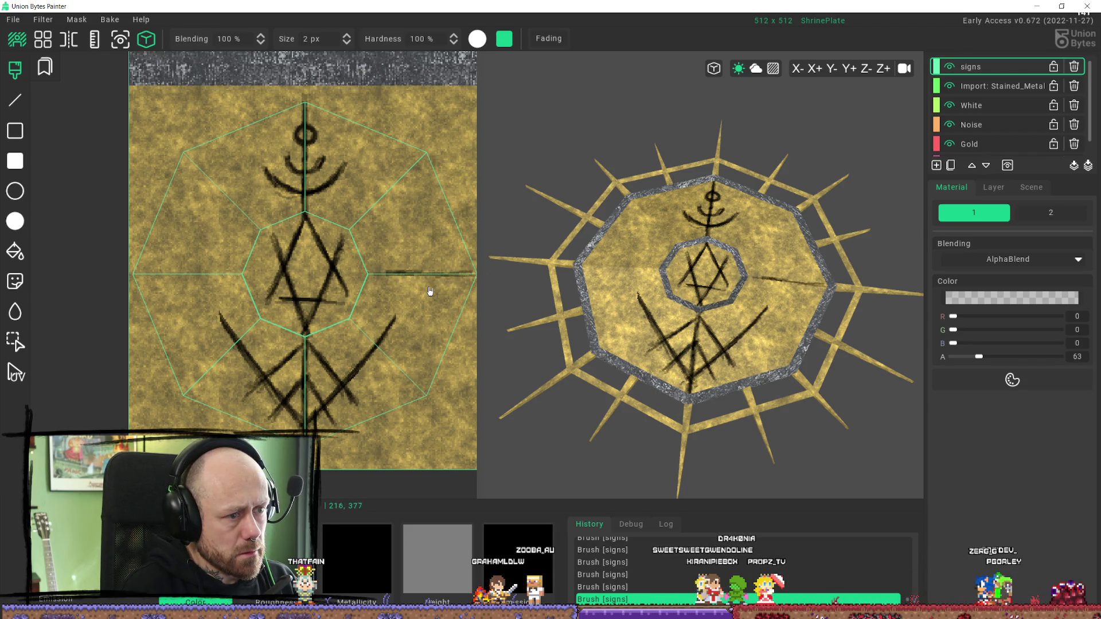
{"action": "scroll", "coordinate": [427, 291], "scroll_direction": "down", "scroll_amount": 2}
{"action": "middle_click_drag", "start_coordinate": [426, 291], "coordinate": [196, 361]}
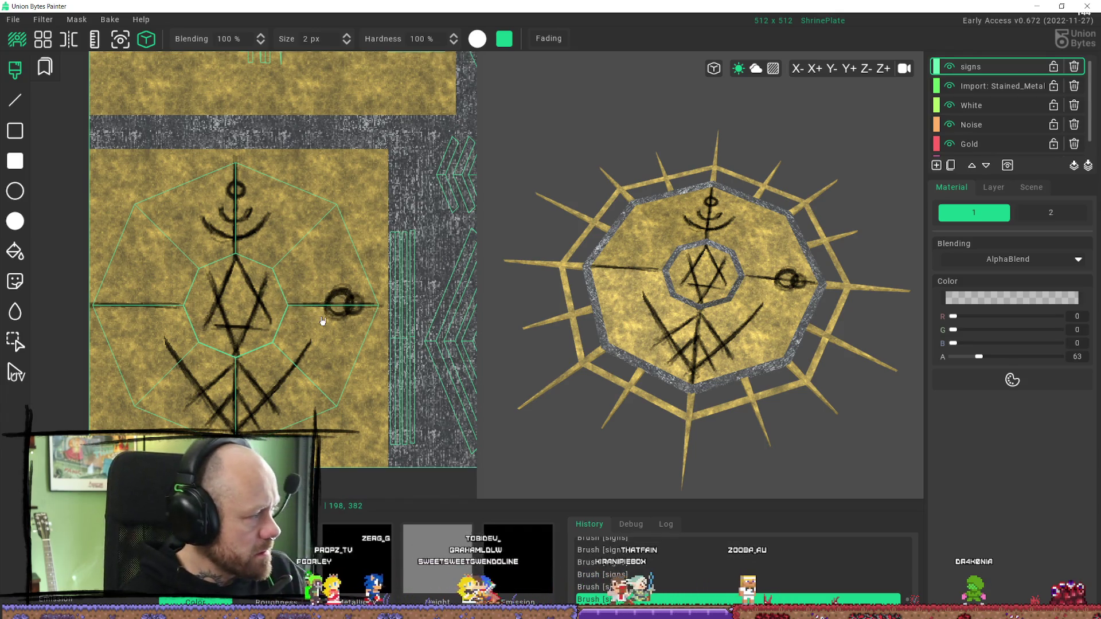
Step: Undo the circle on the right arm, then try two C-shaped curves and undo them as well
{"action": "key", "text": "ctrl+z"}
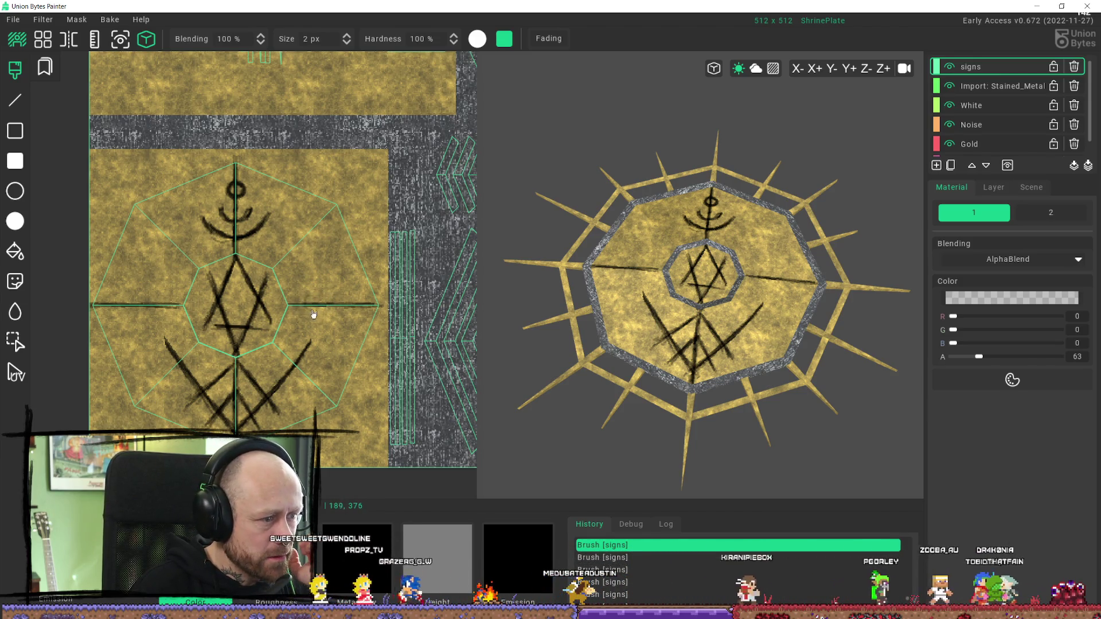
{"action": "left_click", "coordinate": [310, 298]}
{"action": "left_click_drag", "start_coordinate": [311, 296], "coordinate": [315, 300]}
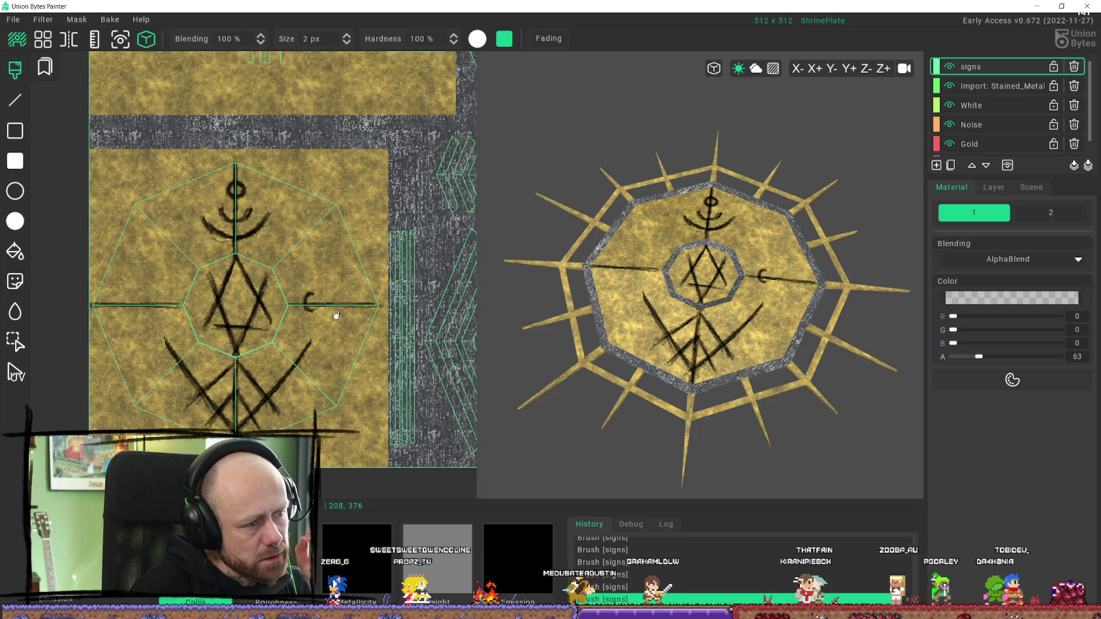
{"action": "key", "text": "ctrl+z"}
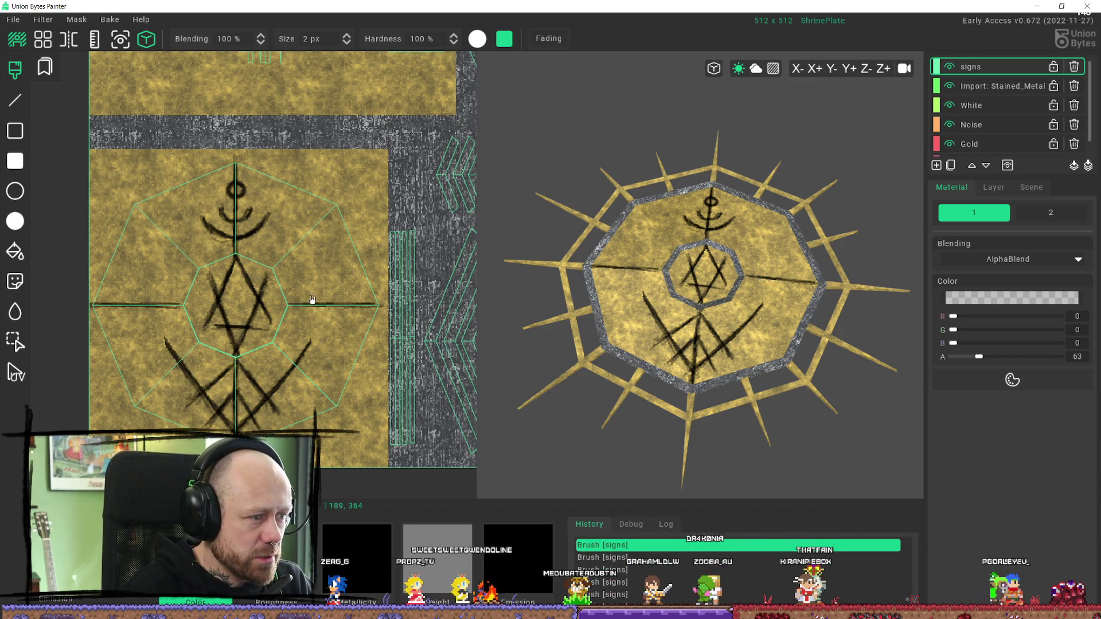
{"action": "left_click", "coordinate": [308, 298]}
{"action": "mouse_move", "coordinate": [313, 295]}
{"action": "left_mouse_down"}
{"action": "mouse_move", "coordinate": [312, 308]}
{"action": "mouse_move", "coordinate": [324, 309]}
{"action": "left_mouse_up"}
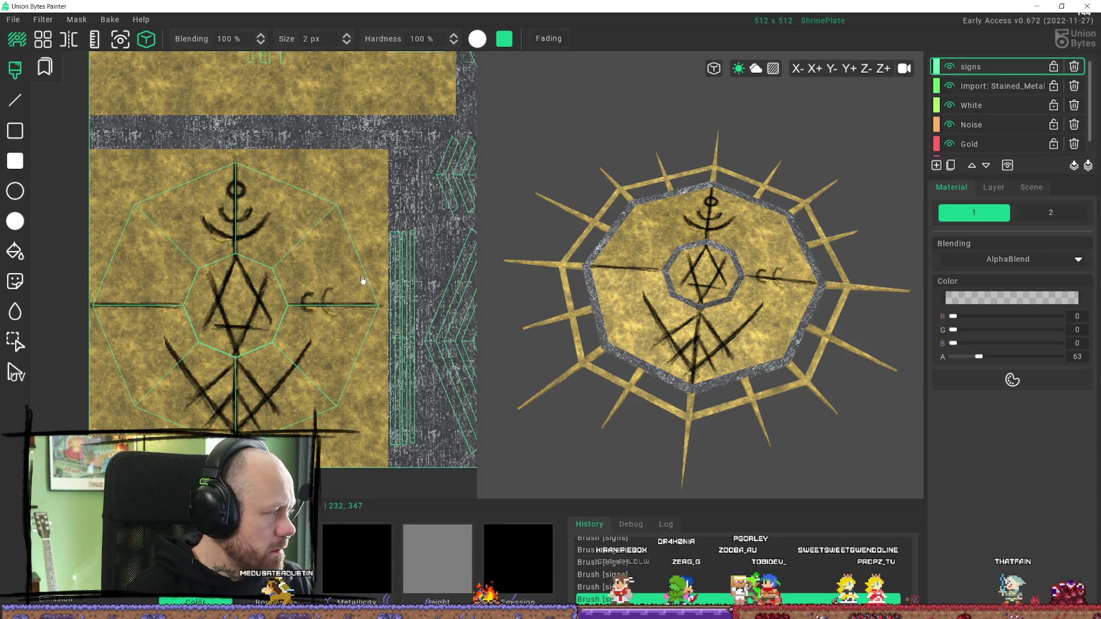
{"action": "key", "text": "ctrl+z"}
{"action": "key", "text": "ctrl+z"}
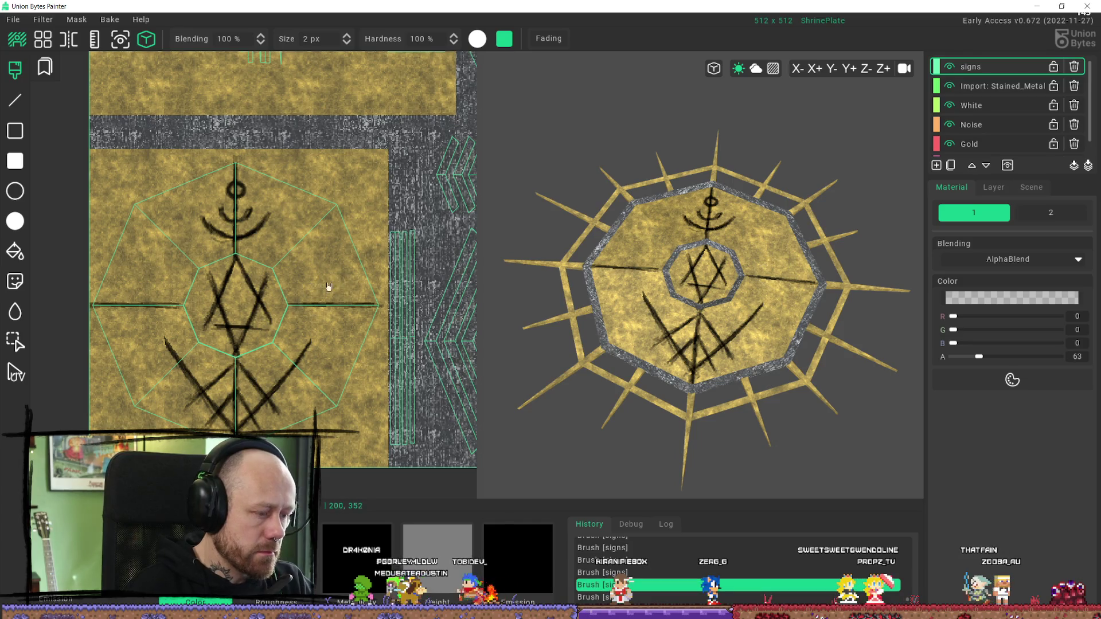
Step: Paint a crescent on the right arm and check it on the rotated 3D plate
{"action": "mouse_move", "coordinate": [352, 320]}
{"action": "left_mouse_down"}
{"action": "mouse_move", "coordinate": [346, 290]}
{"action": "mouse_move", "coordinate": [356, 320]}
{"action": "left_mouse_up"}
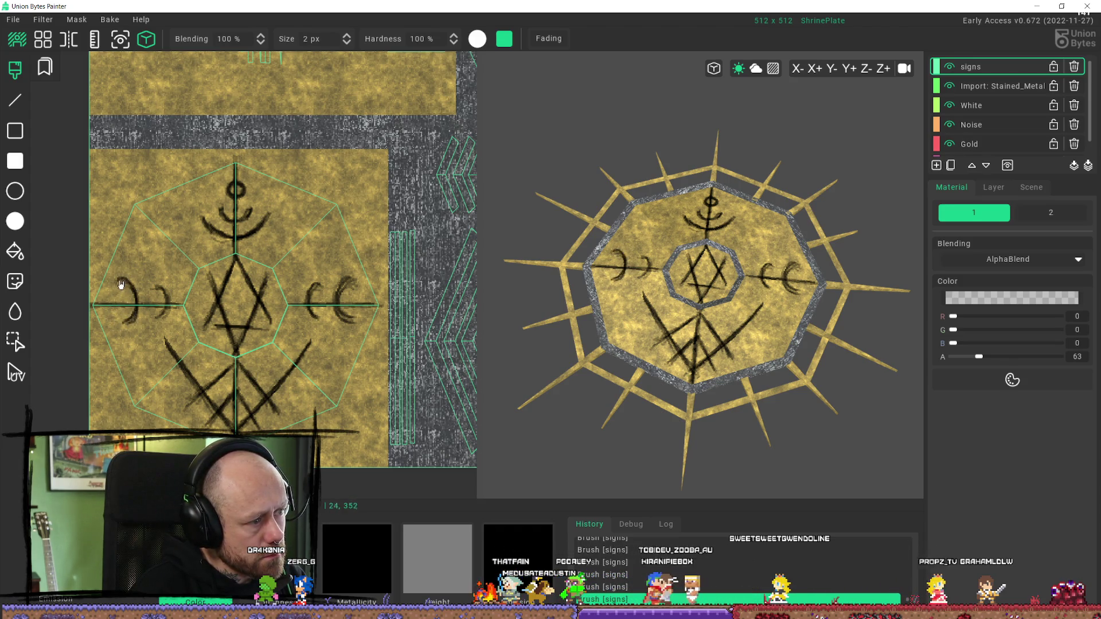
{"action": "mouse_move", "coordinate": [705, 424]}
{"action": "right_mouse_down"}
{"action": "mouse_move", "coordinate": [619, 351]}
{"action": "mouse_move", "coordinate": [715, 385]}
{"action": "mouse_move", "coordinate": [791, 359]}
{"action": "mouse_move", "coordinate": [779, 252]}
{"action": "right_mouse_up"}
{"action": "scroll", "coordinate": [779, 252], "scroll_direction": "up", "scroll_amount": 5}
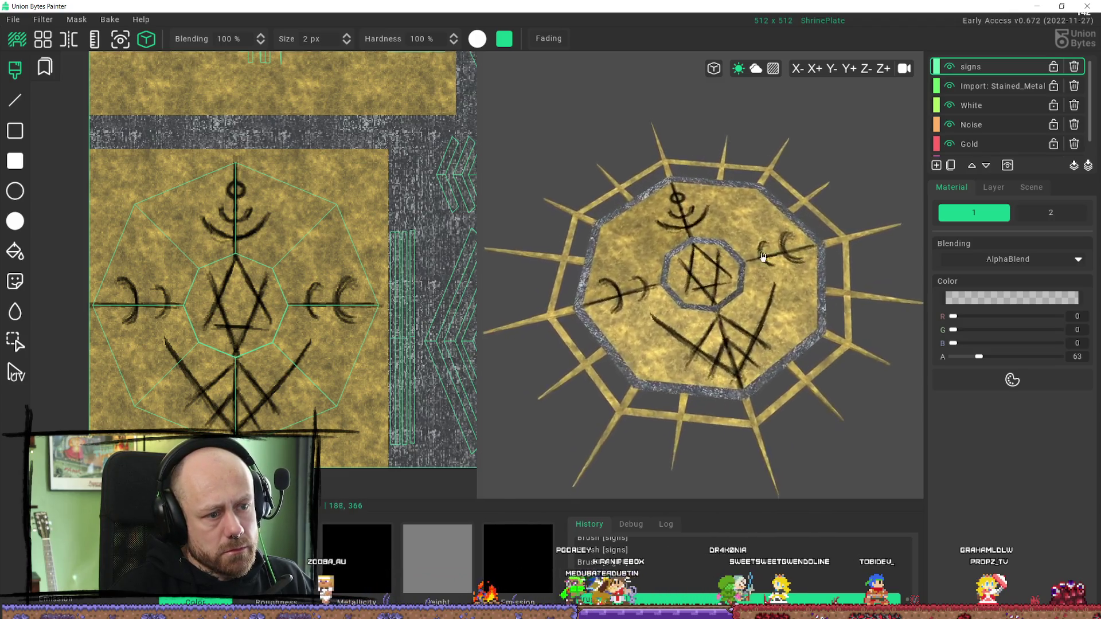
Step: Orbit and zoom the 3D preview to inspect the crescents on the plate
{"action": "scroll", "coordinate": [759, 252], "scroll_direction": "down", "scroll_amount": 8}
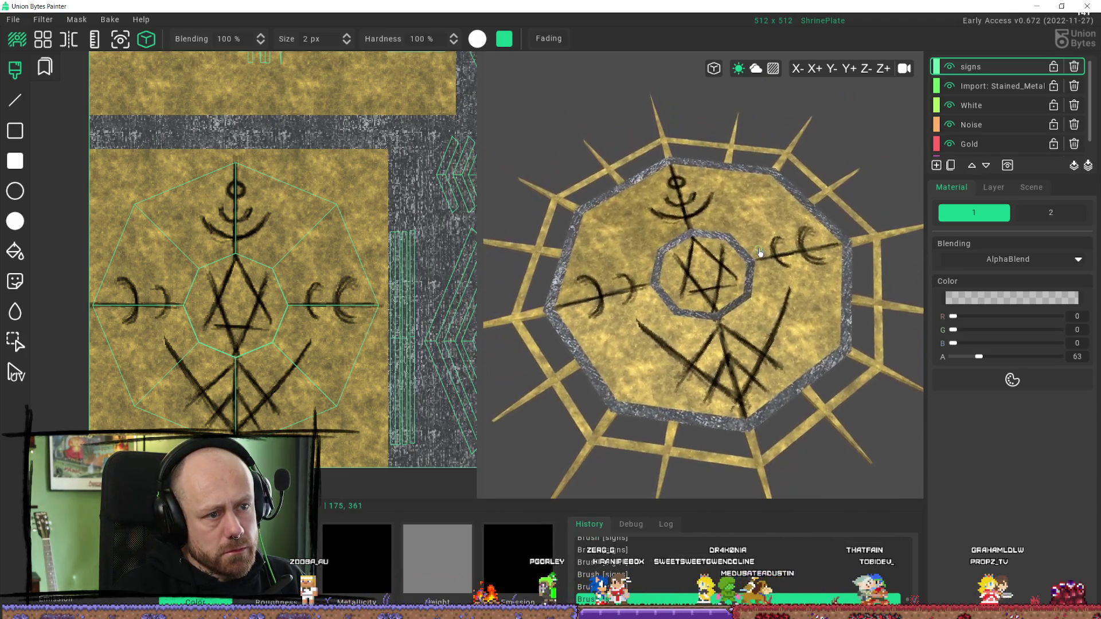
{"action": "scroll", "coordinate": [741, 291], "scroll_direction": "up", "scroll_amount": 8}
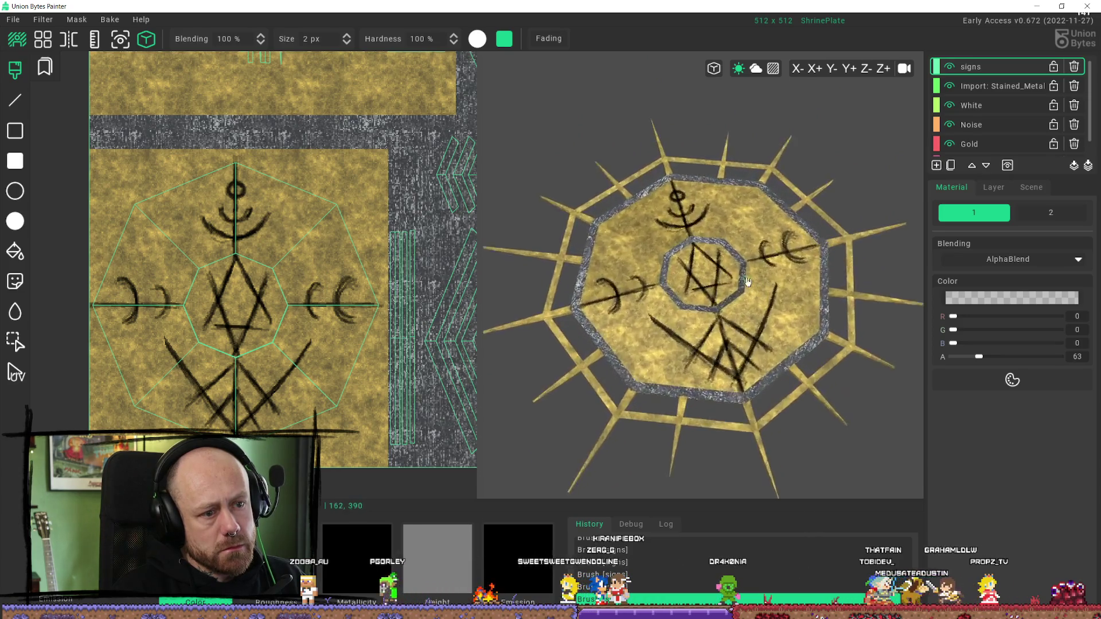
{"action": "mouse_move", "coordinate": [741, 291]}
{"action": "right_mouse_down"}
{"action": "mouse_move", "coordinate": [637, 307]}
{"action": "mouse_move", "coordinate": [727, 328]}
{"action": "mouse_move", "coordinate": [754, 375]}
{"action": "right_mouse_up"}
{"action": "scroll", "coordinate": [755, 375], "scroll_direction": "up", "scroll_amount": 3}
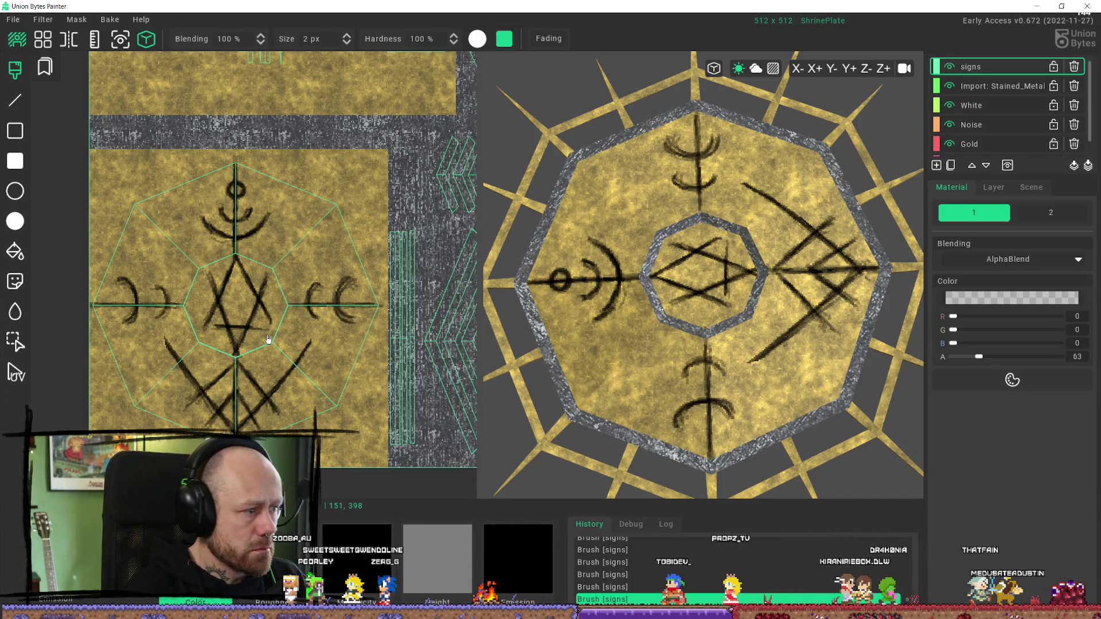
Step: Undo the three crescent strokes and redraw one dark crescent on the right arm
{"action": "key", "text": "ctrl+z"}
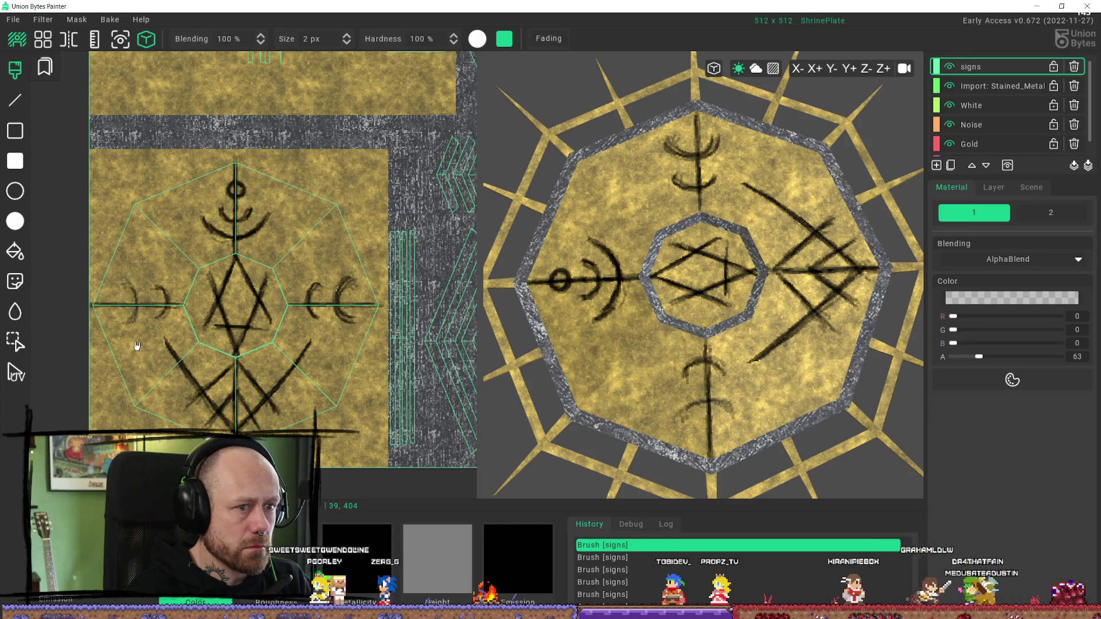
{"action": "key", "text": "ctrl+z"}
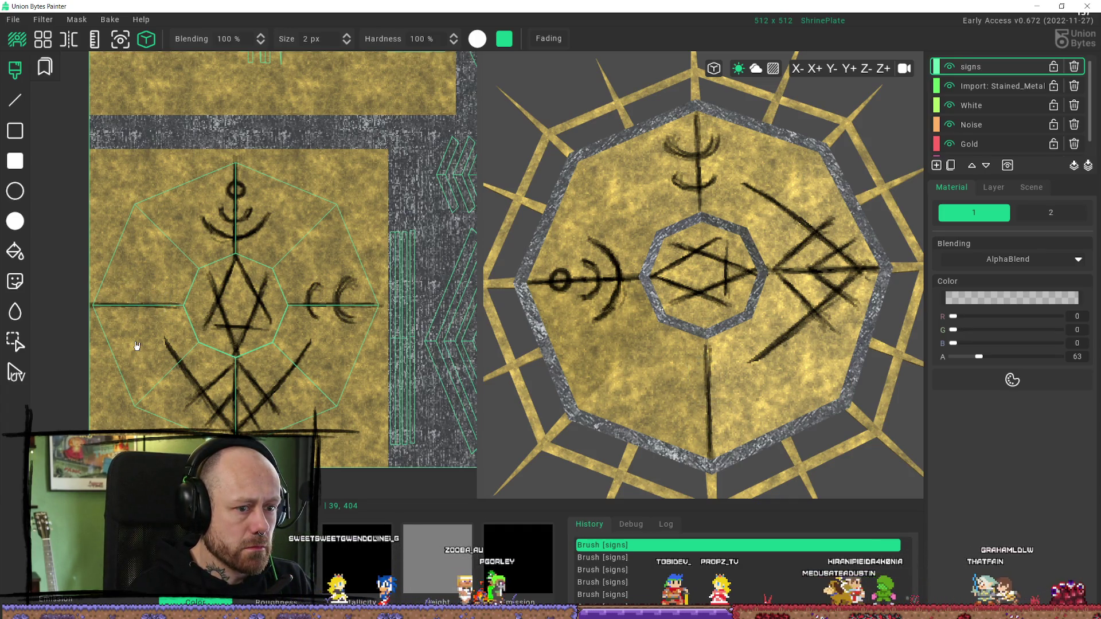
{"action": "key", "text": "ctrl+z"}
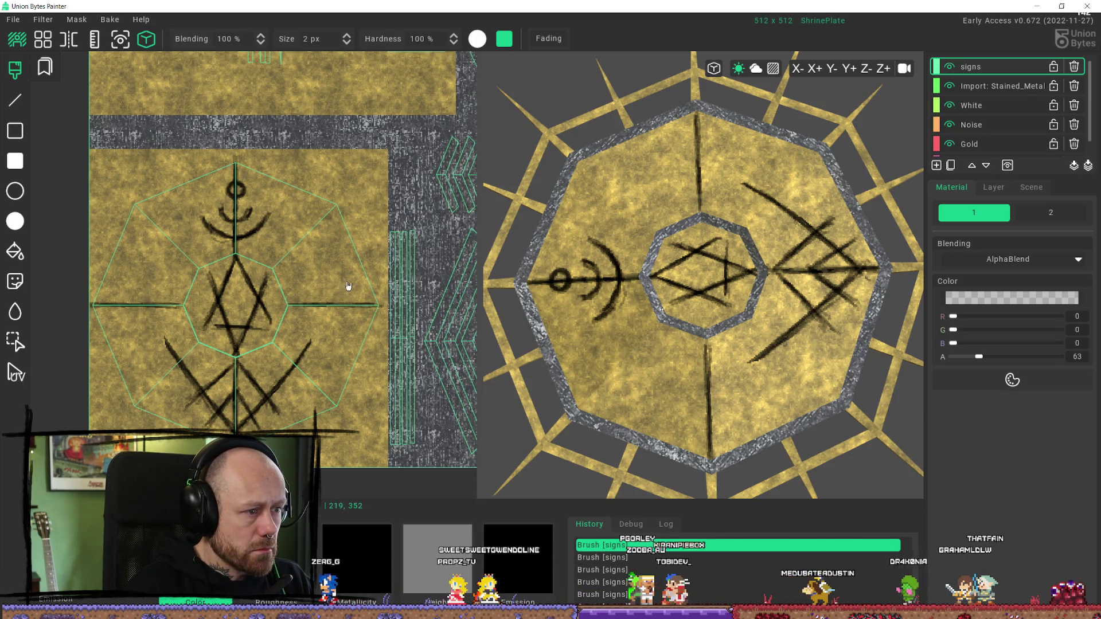
{"action": "left_click_drag", "start_coordinate": [345, 281], "coordinate": [359, 334]}
{"action": "left_click_drag", "start_coordinate": [345, 282], "coordinate": [356, 322]}
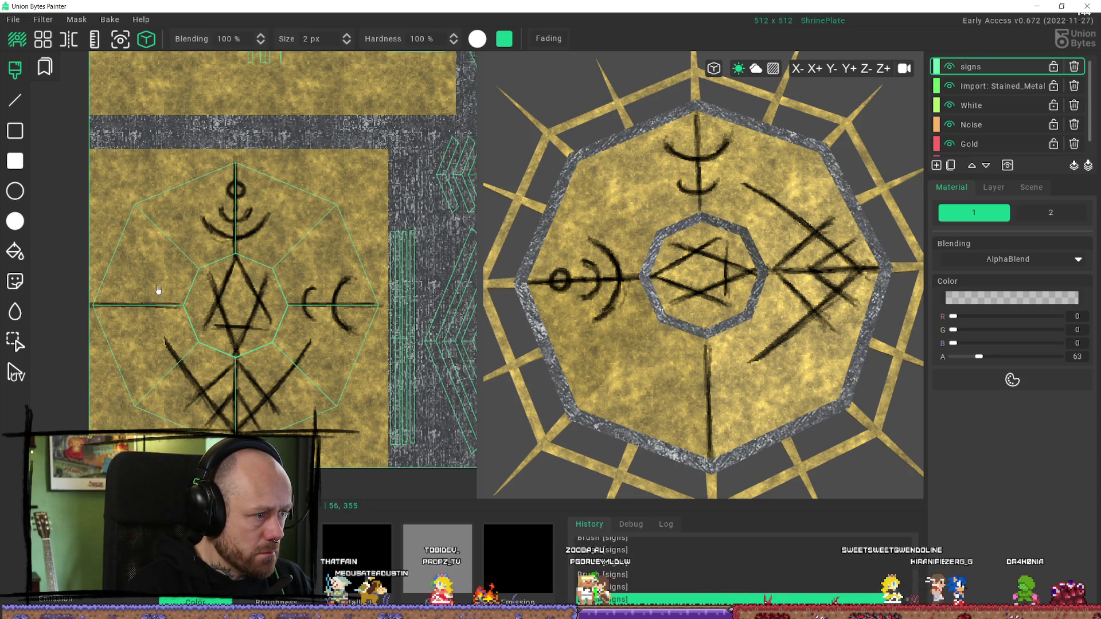
Step: Add a small dark stroke to the rune's left arm, comparing it via undo and redo
{"action": "left_click_drag", "start_coordinate": [161, 292], "coordinate": [162, 293]}
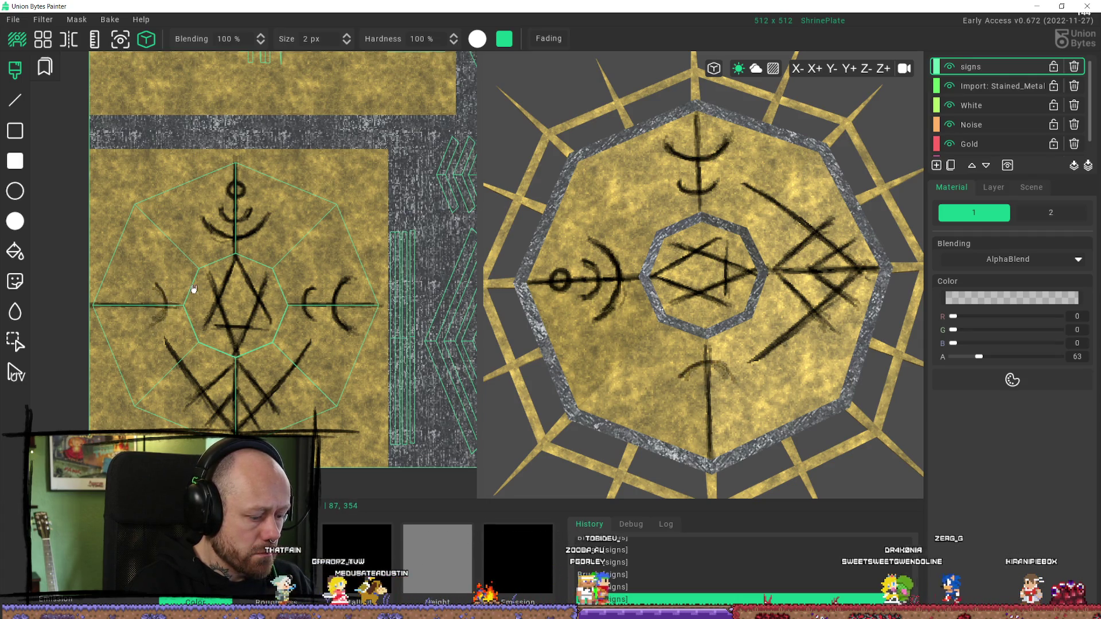
{"action": "key", "text": "ctrl+z"}
{"action": "key", "text": "ctrl+z"}
{"action": "key", "text": "ctrl+z"}
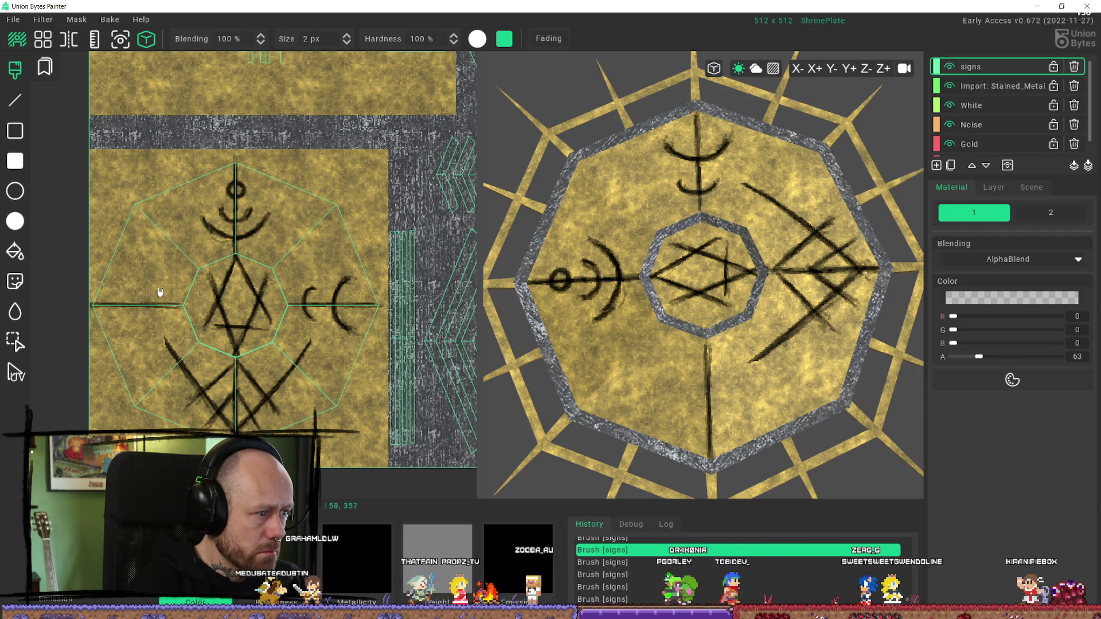
{"action": "key", "text": "ctrl+y"}
{"action": "key", "text": "ctrl+y"}
{"action": "key", "text": "ctrl+y"}
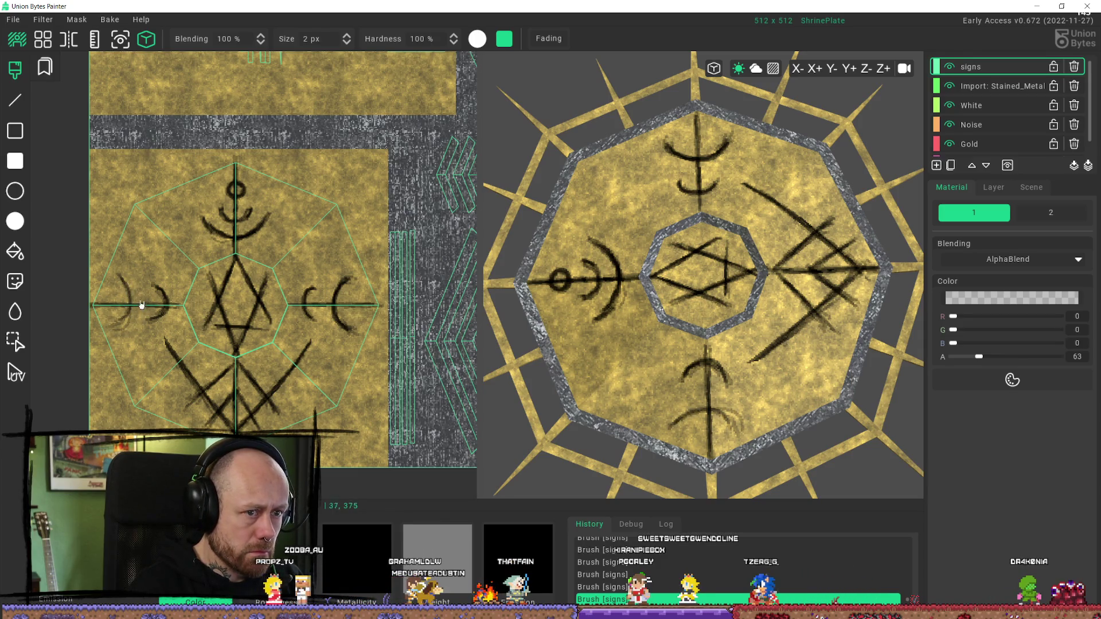
{"action": "key", "text": "ctrl+z"}
{"action": "key", "text": "ctrl+z"}
{"action": "key", "text": "ctrl+z"}
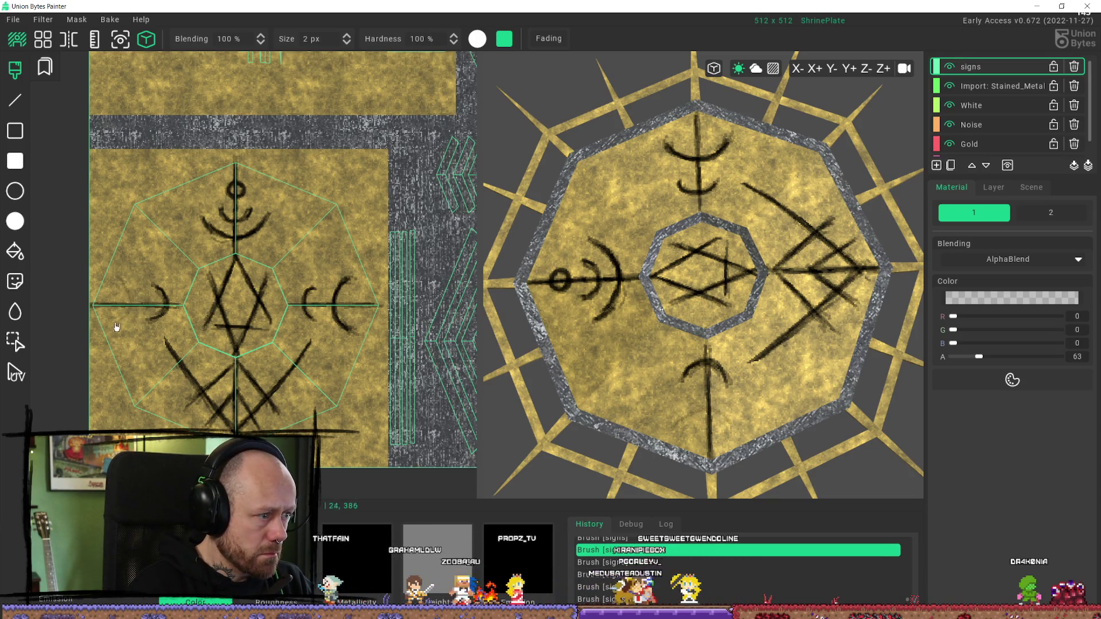
{"action": "key", "text": "ctrl+y"}
{"action": "key", "text": "ctrl+y"}
{"action": "key", "text": "ctrl+y"}
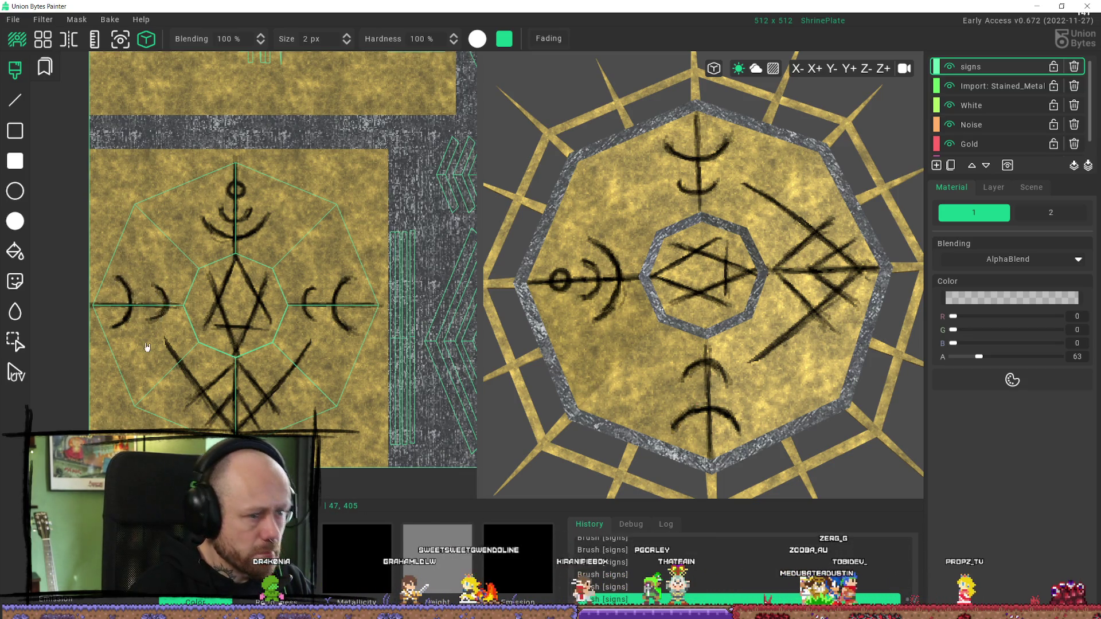
{"action": "scroll", "coordinate": [777, 351], "scroll_direction": "down", "scroll_amount": 5}
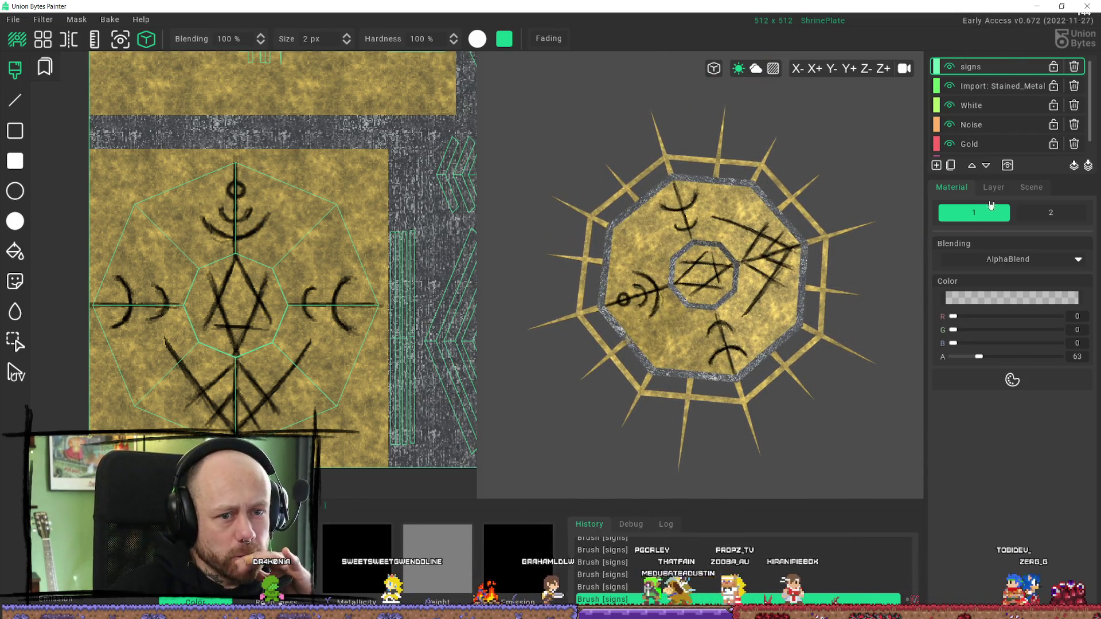
{"action": "left_click", "coordinate": [980, 187]}
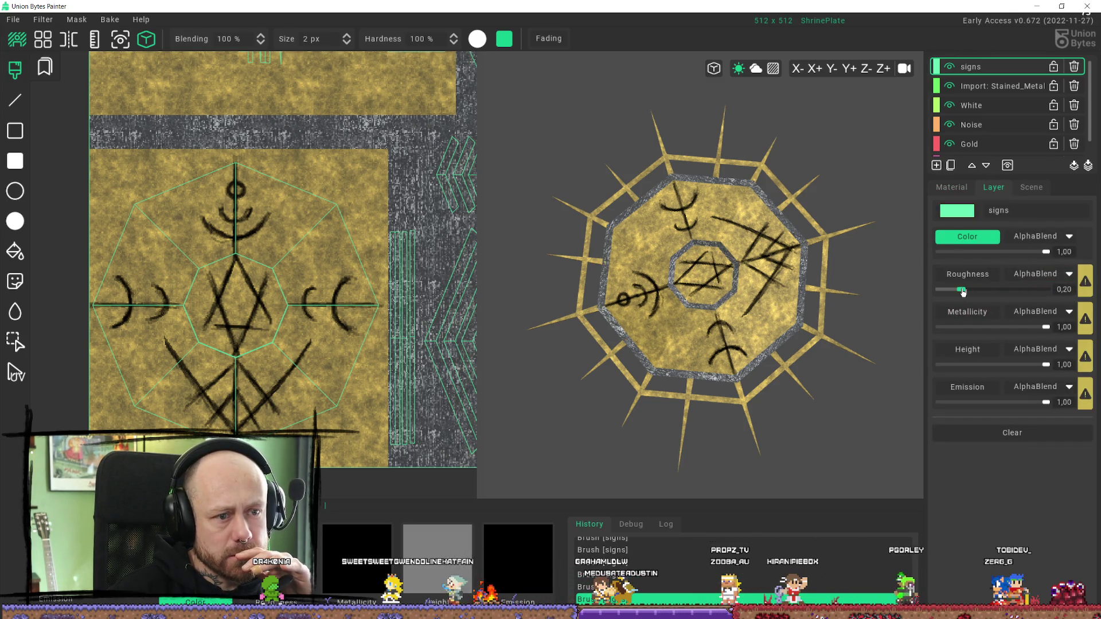
Step: Lower the signs layer's colour opacity to 0.80 and add a new empty layer on top
{"action": "mouse_move", "coordinate": [1049, 254]}
{"action": "left_mouse_down"}
{"action": "mouse_move", "coordinate": [985, 252]}
{"action": "mouse_move", "coordinate": [1070, 256]}
{"action": "mouse_move", "coordinate": [1001, 258]}
{"action": "mouse_move", "coordinate": [1028, 261]}
{"action": "left_mouse_up"}
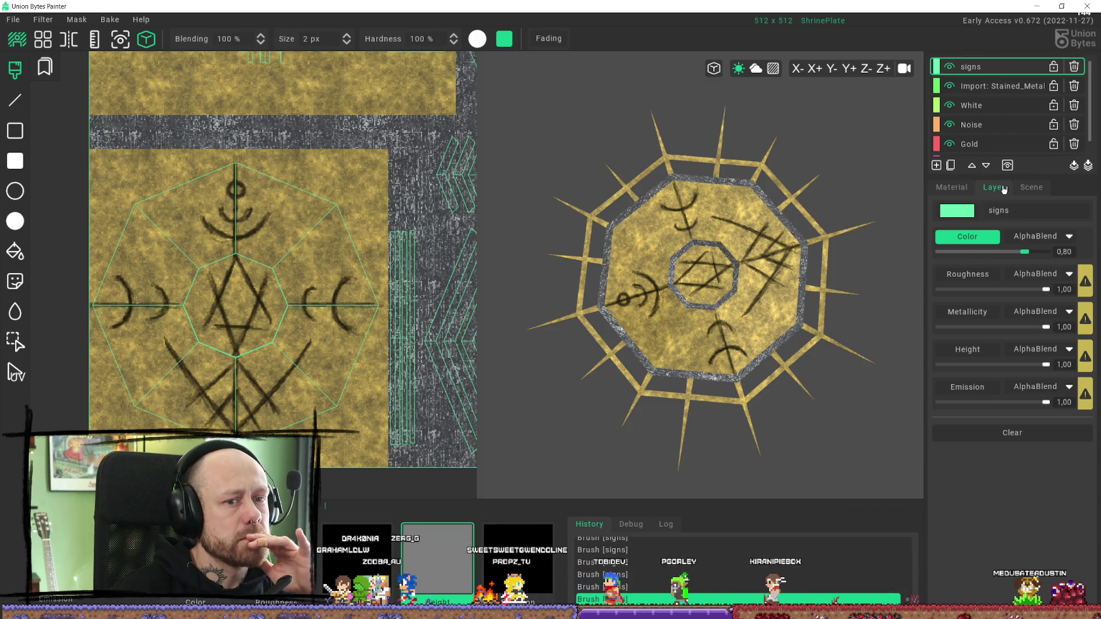
{"action": "left_click", "coordinate": [936, 166]}
Step: Rename the new top layer 'signsheight' and display its paint height value of 0.40
{"action": "left_click", "coordinate": [989, 89]}
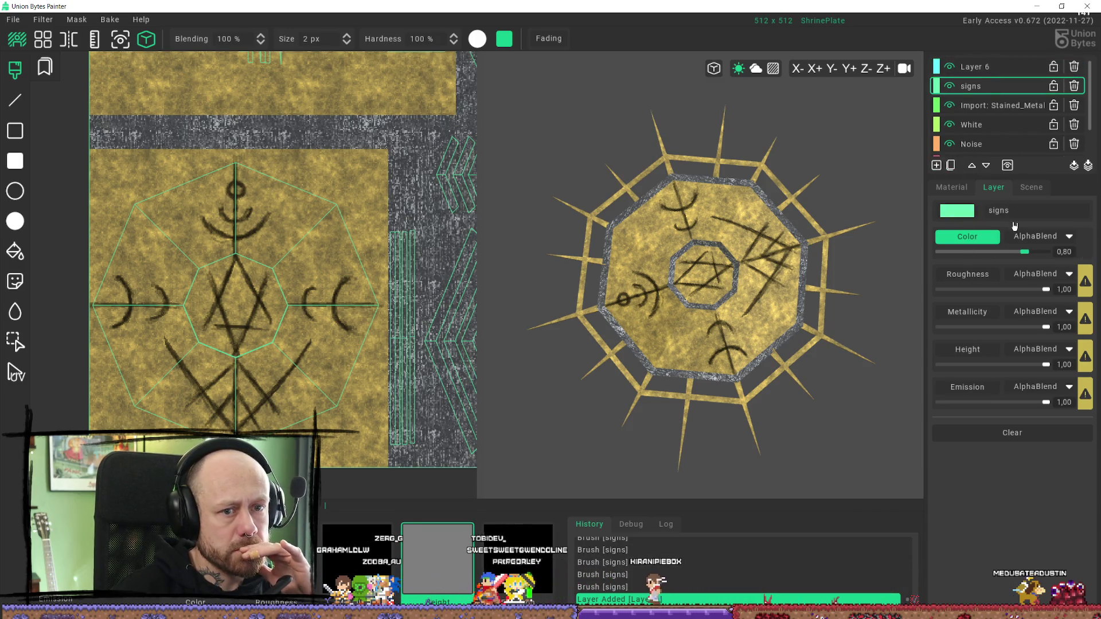
{"action": "left_click", "coordinate": [1003, 69]}
{"action": "type", "text": "signsheight"}
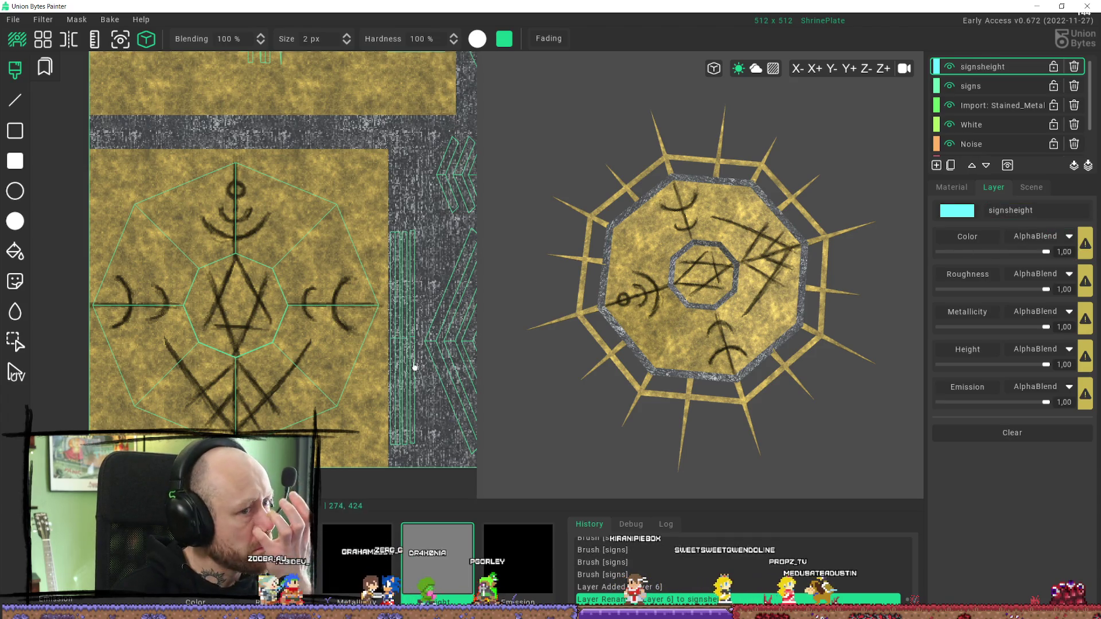
{"action": "middle_click_drag", "start_coordinate": [246, 313], "coordinate": [275, 294]}
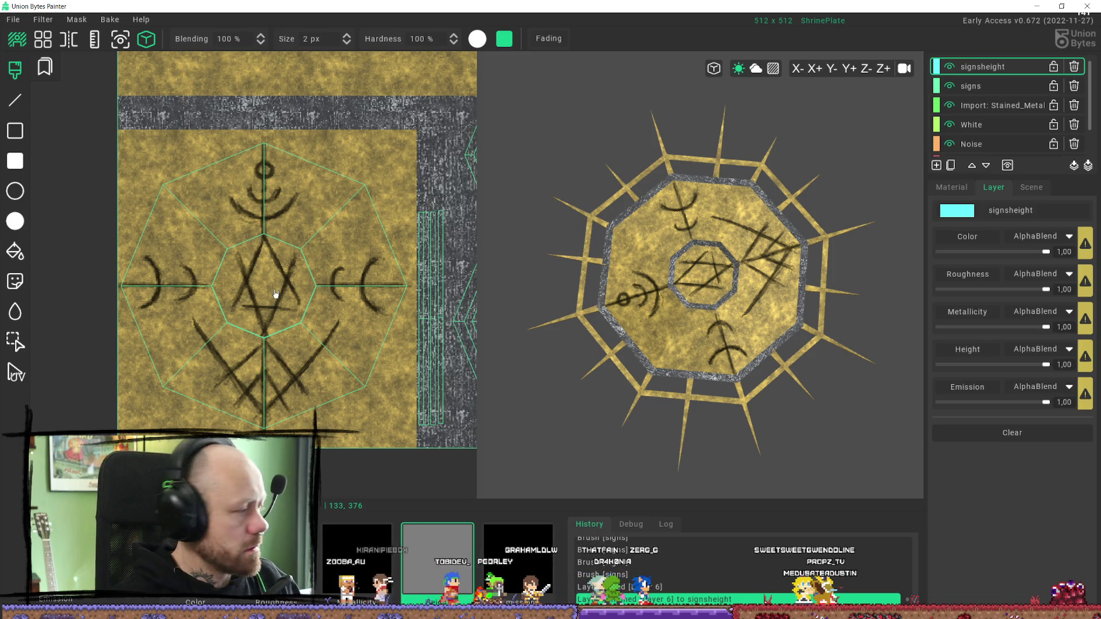
{"action": "scroll", "coordinate": [226, 240], "scroll_direction": "up", "scroll_amount": 3}
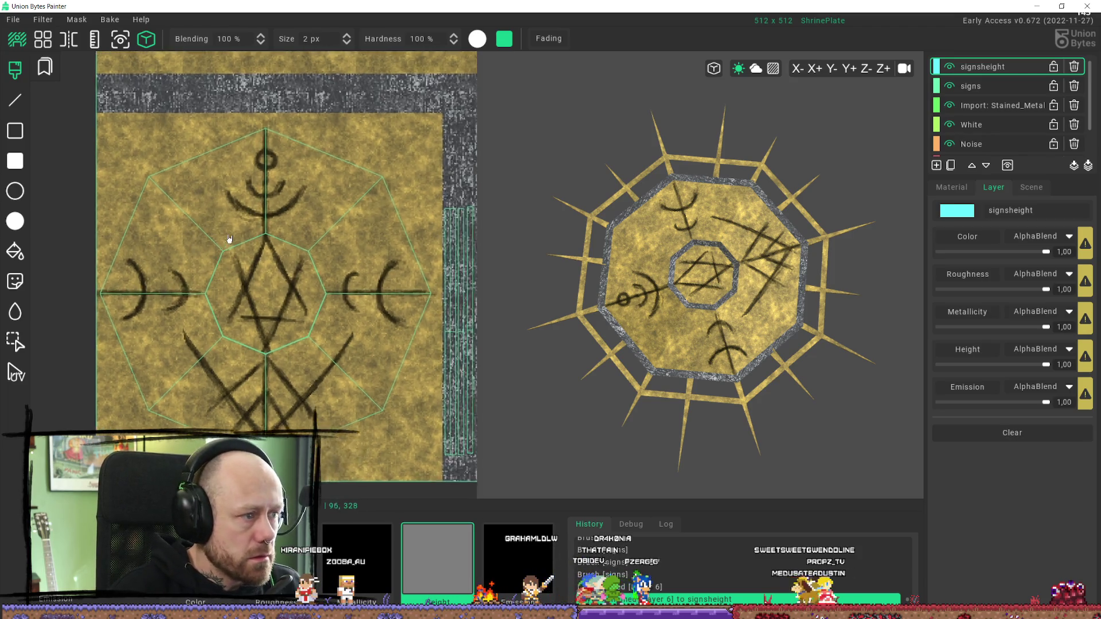
{"action": "scroll", "coordinate": [877, 241], "scroll_direction": "up", "scroll_amount": 1}
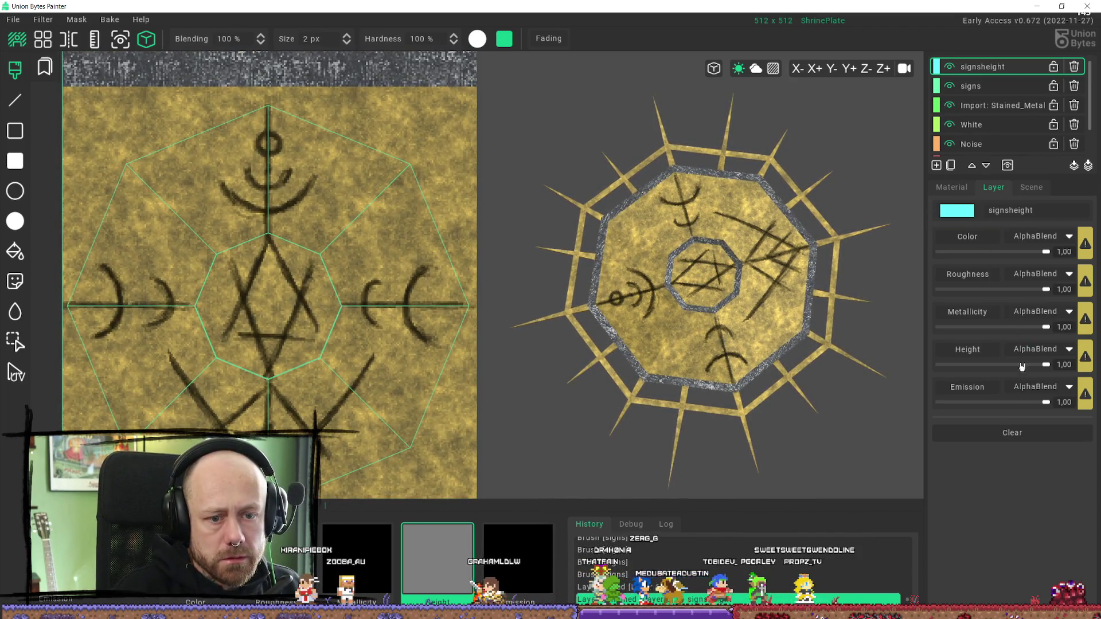
{"action": "left_click", "coordinate": [963, 189]}
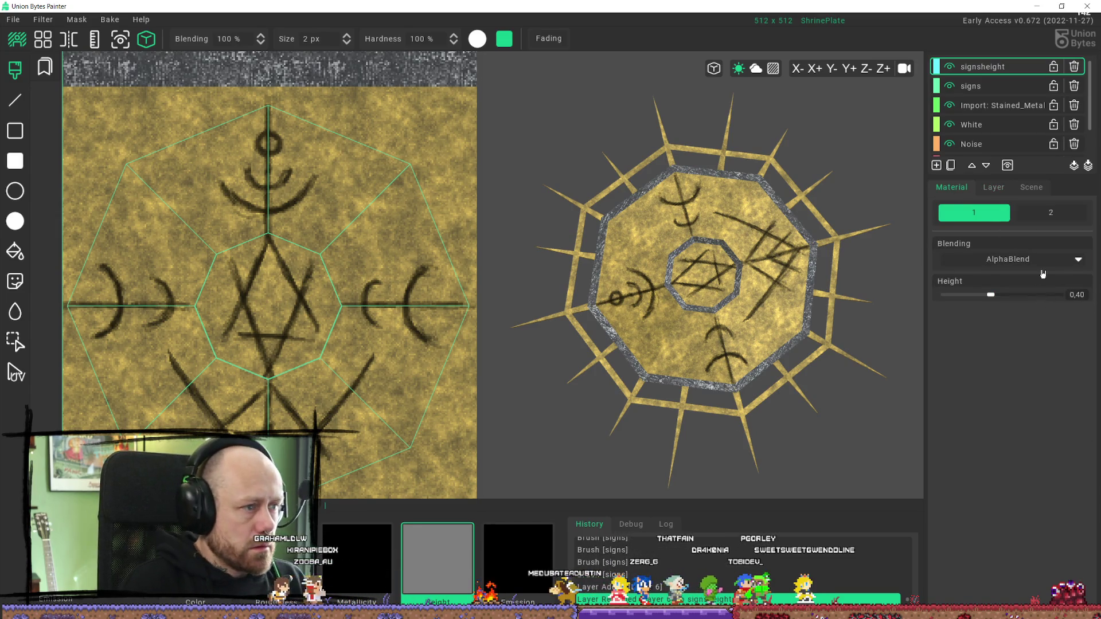
Step: Brush raised strokes at height 0.40 over the rune's dark lines on the signsheight layer
{"action": "left_click_drag", "start_coordinate": [267, 115], "coordinate": [268, 236]}
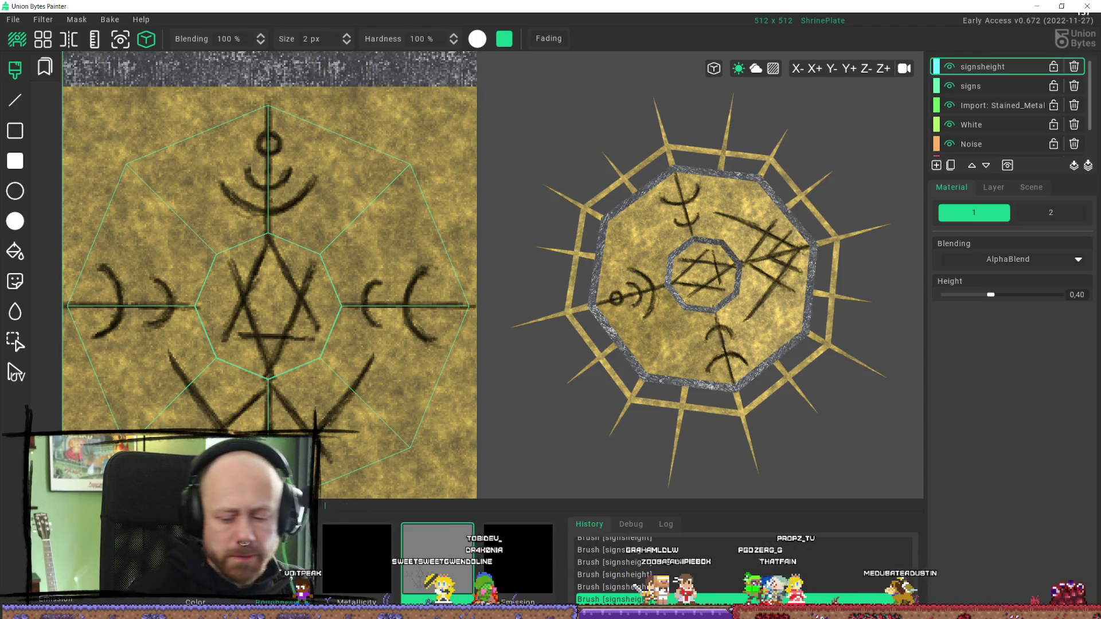
{"action": "scroll", "coordinate": [299, 417], "scroll_direction": "down", "scroll_amount": 2}
{"action": "scroll", "coordinate": [295, 410], "scroll_direction": "up", "scroll_amount": 3}
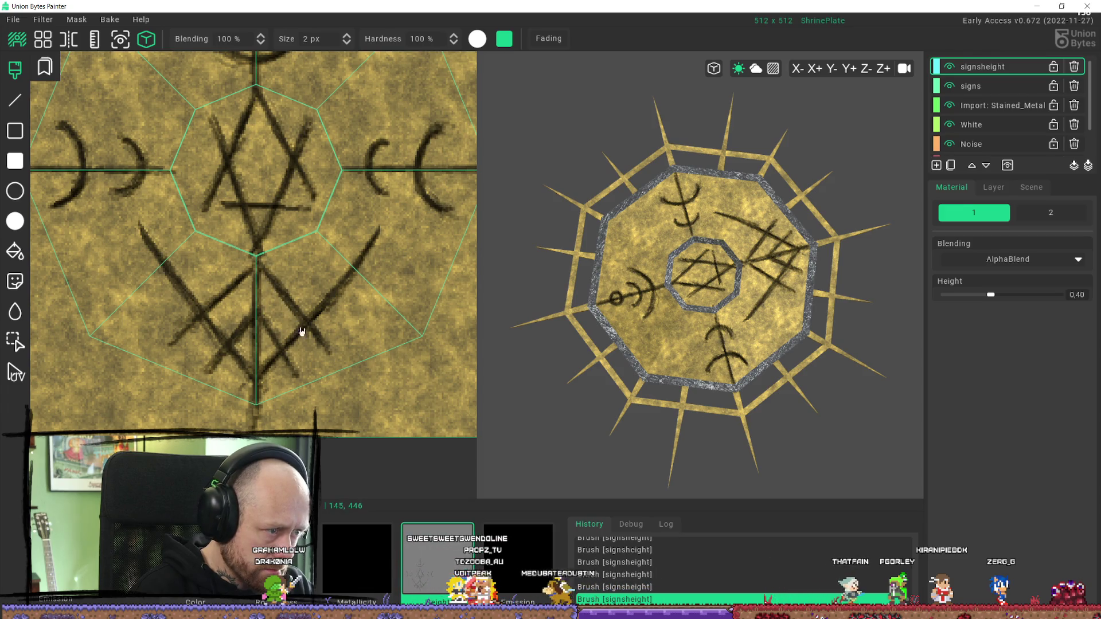
{"action": "mouse_move", "coordinate": [671, 287]}
{"action": "right_mouse_down"}
{"action": "mouse_move", "coordinate": [670, 151]}
{"action": "mouse_move", "coordinate": [722, 152]}
{"action": "mouse_move", "coordinate": [435, 184]}
{"action": "mouse_move", "coordinate": [422, 170]}
{"action": "right_mouse_up"}
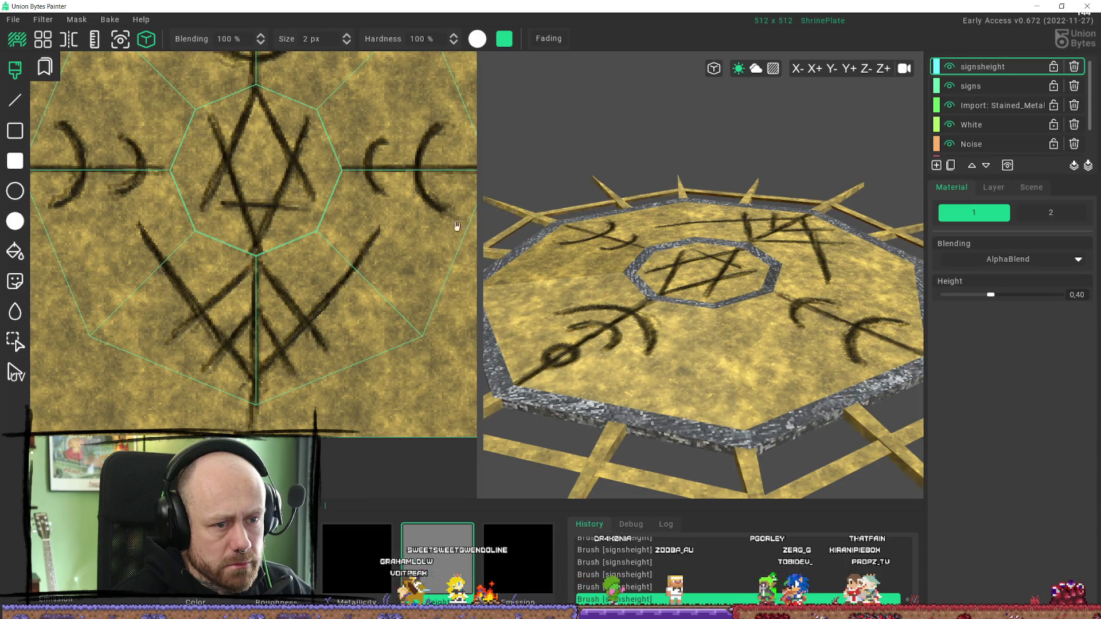
{"action": "scroll", "coordinate": [891, 235], "scroll_direction": "down", "scroll_amount": 5}
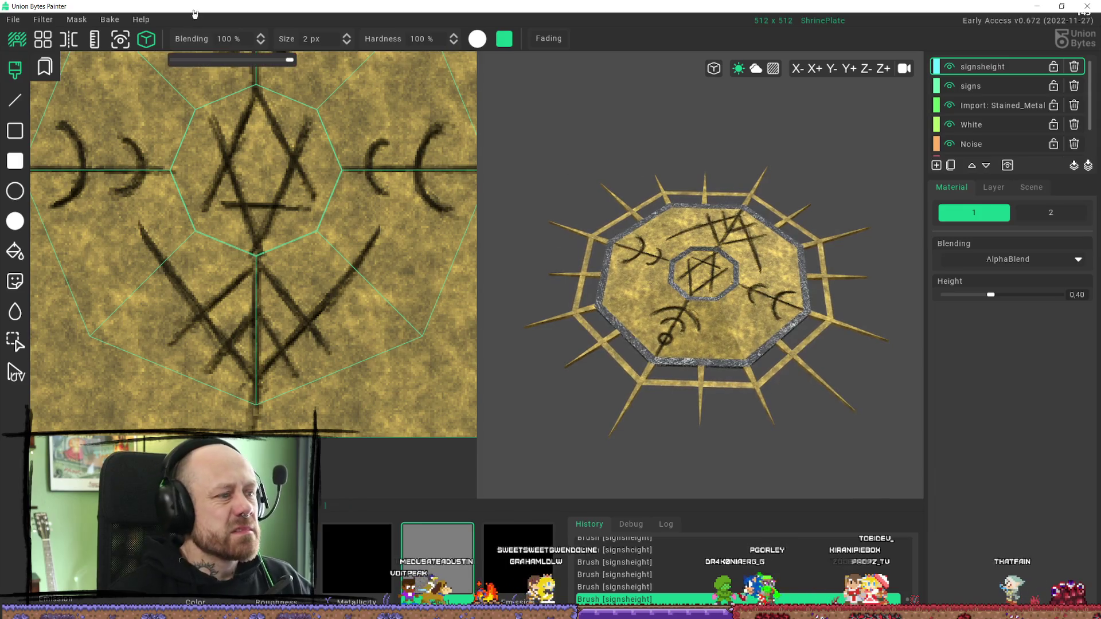
{"action": "left_click", "coordinate": [13, 19]}
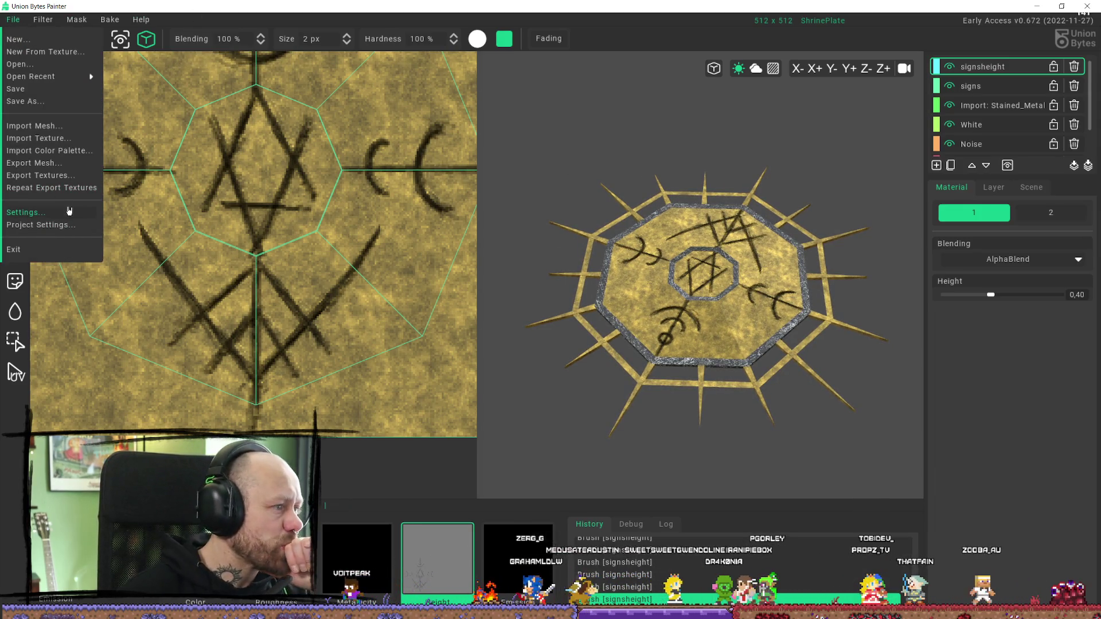
Step: Export the ShrinePlate C and Normal DirectX maps to TexturedForSpecificAsset, then minimise the painter
{"action": "left_click", "coordinate": [43, 175]}
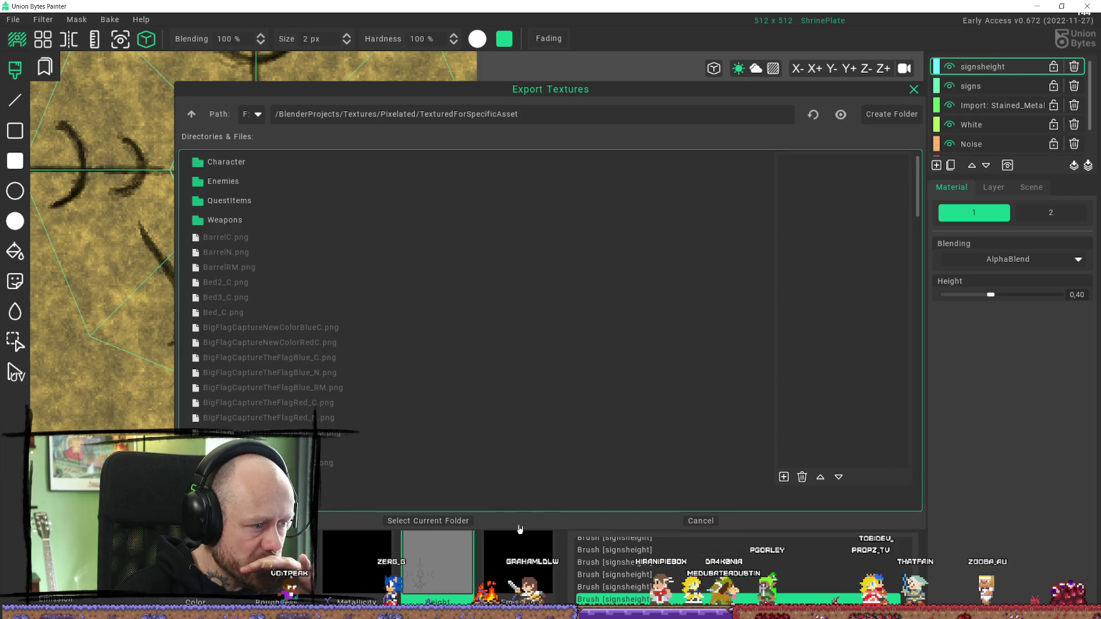
{"action": "left_click", "coordinate": [456, 521]}
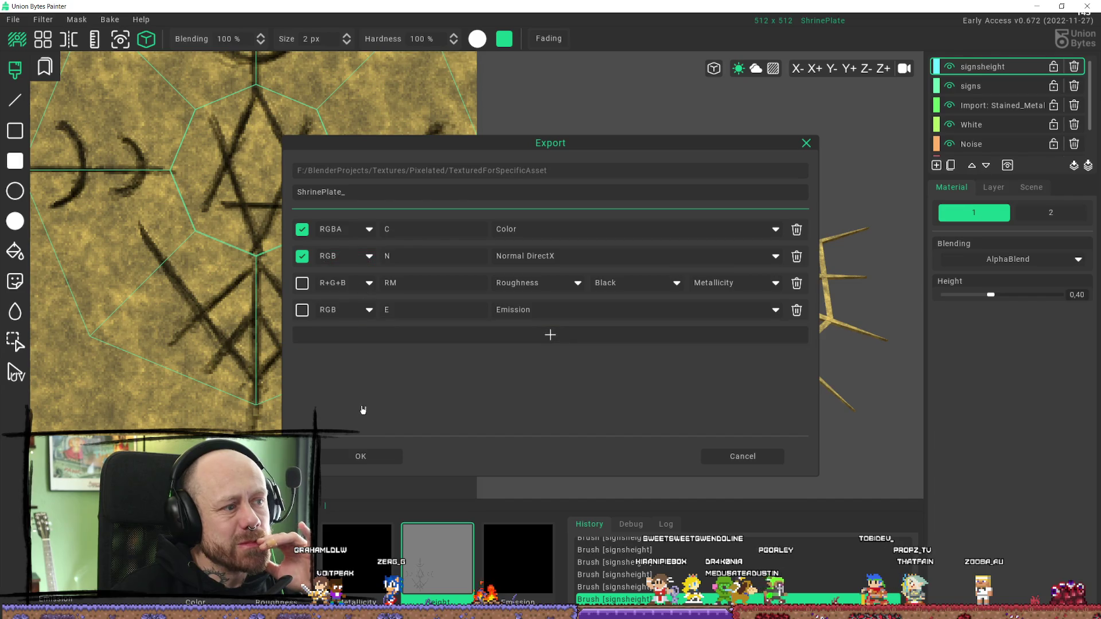
{"action": "left_click", "coordinate": [369, 458]}
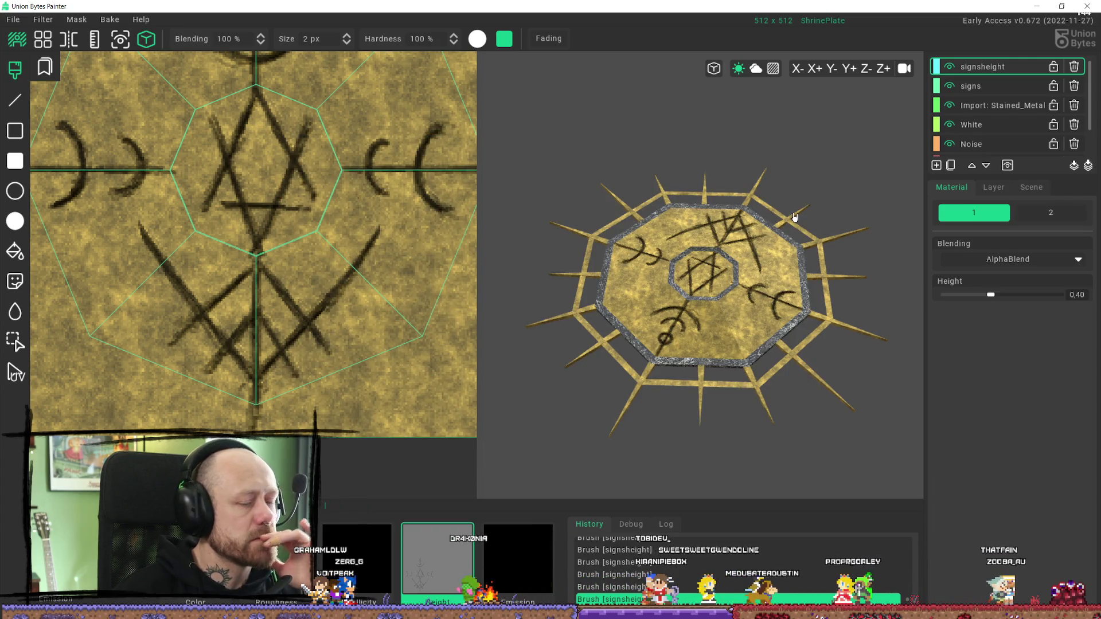
{"action": "left_click", "coordinate": [1040, 7]}
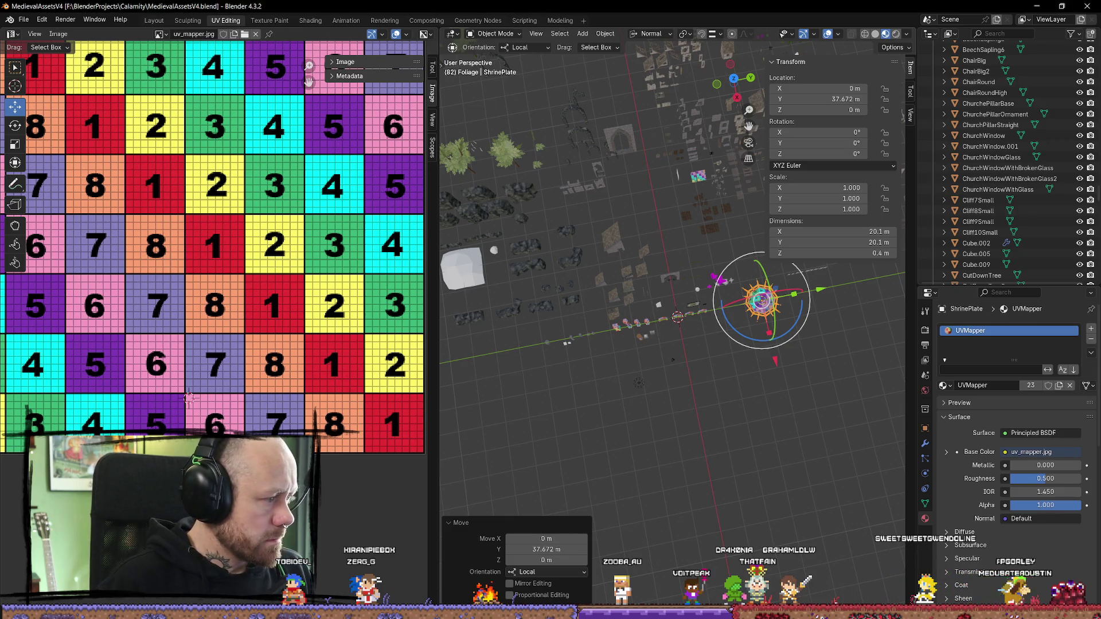
Step: Switch to the Deathmatch_Pillars2 level and open the Content Drawer on SpecificAssets textures
{"action": "key", "text": "alt+Tab"}
{"action": "scroll", "coordinate": [630, 324], "scroll_direction": "up", "scroll_amount": 5}
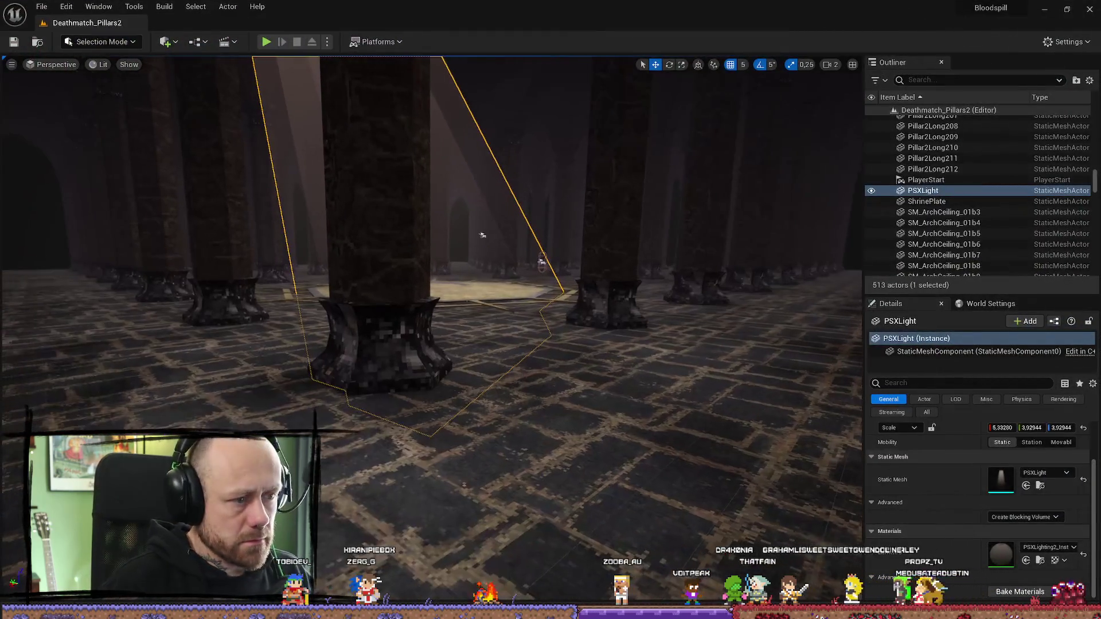
{"action": "key", "text": "ctrl+space"}
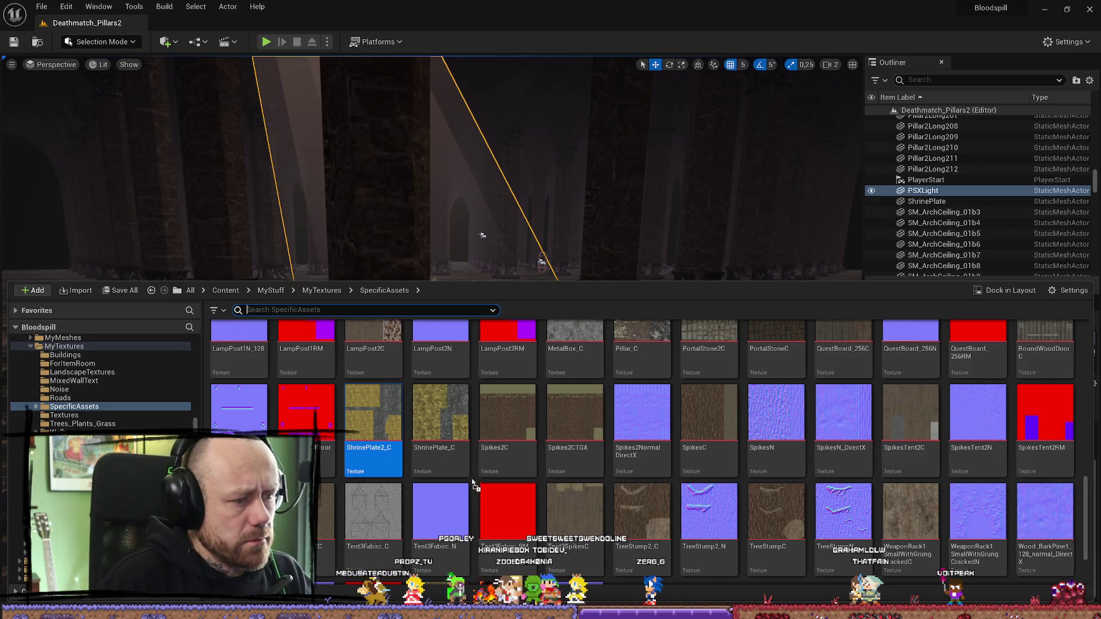
Step: Reopen the Content Drawer, select the reimported ShrinePlate_C texture, then close the drawer
{"action": "key", "text": "ctrl+space"}
{"action": "key", "text": "ctrl+space"}
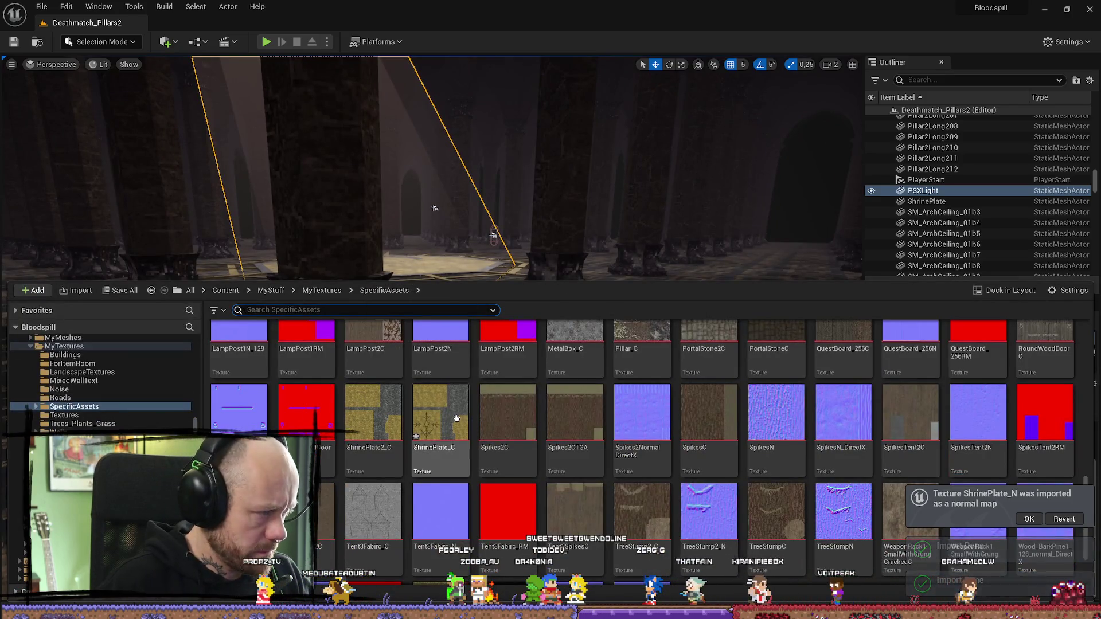
{"action": "mouse_move", "coordinate": [456, 419]}
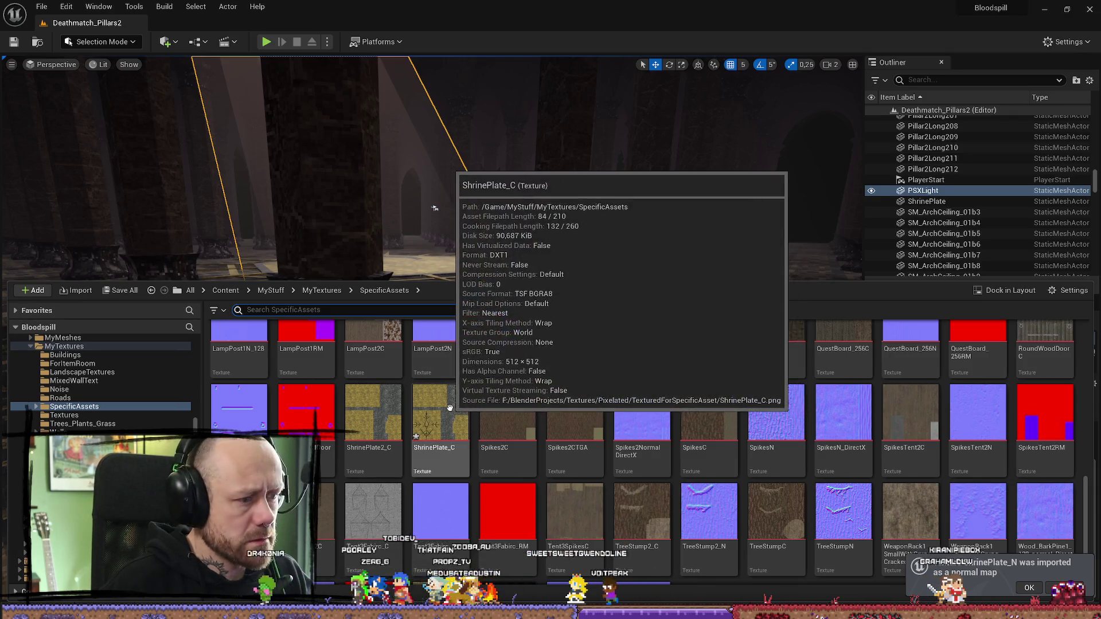
{"action": "left_click_drag", "start_coordinate": [442, 424], "coordinate": [505, 422]}
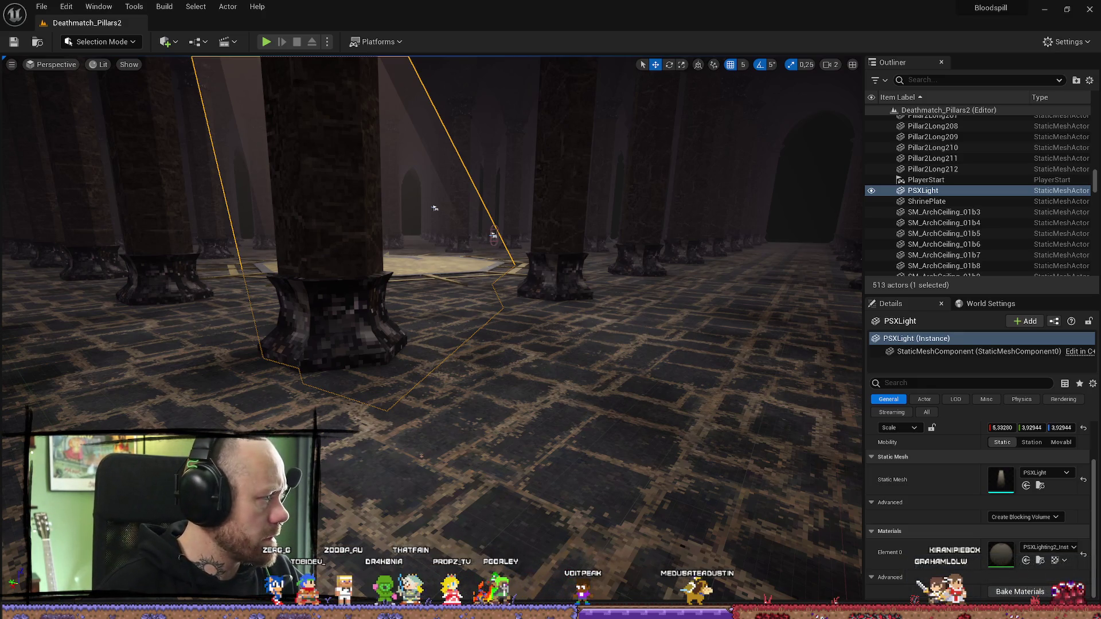
{"action": "scroll", "coordinate": [430, 229], "scroll_direction": "up", "scroll_amount": 2}
{"action": "key", "text": "ctrl+space"}
Step: Paste a Texture Sample into the ShrinePlate graph and set its texture to ShrinePlate2_C
{"action": "scroll", "coordinate": [596, 446], "scroll_direction": "down", "scroll_amount": 2}
{"action": "left_click_drag", "start_coordinate": [665, 516], "coordinate": [526, 274]}
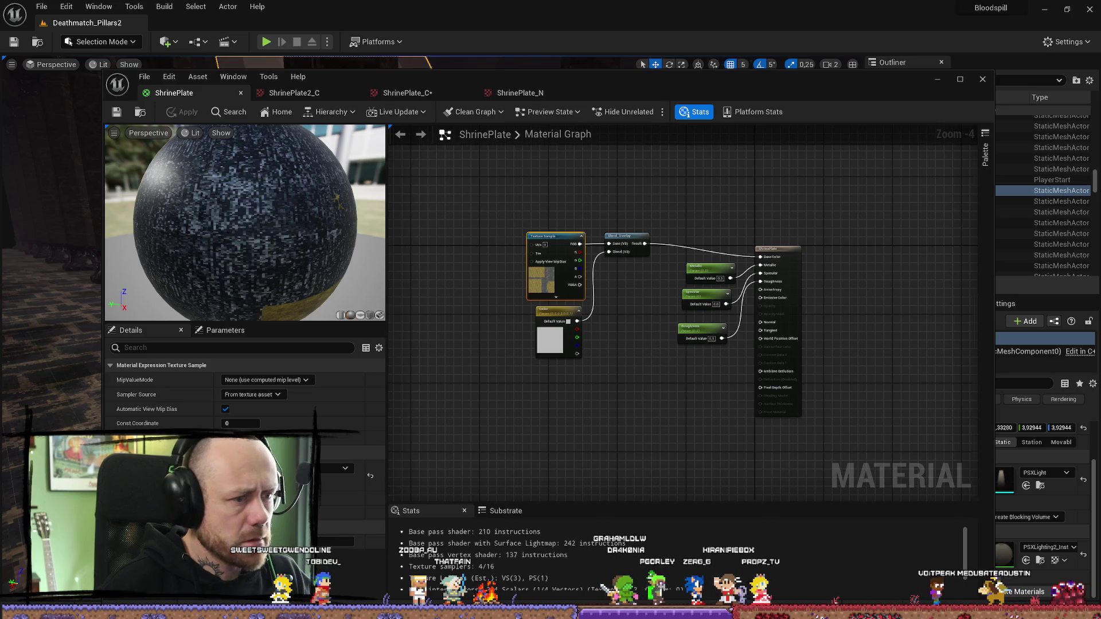
{"action": "scroll", "coordinate": [645, 386], "scroll_direction": "up", "scroll_amount": 4}
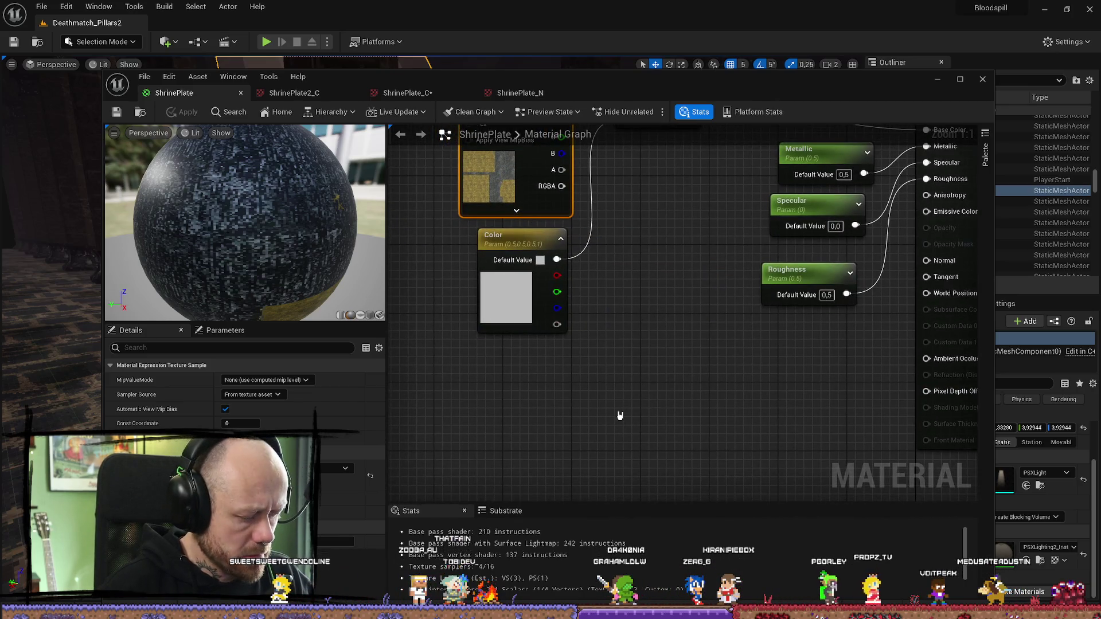
{"action": "key", "text": "ctrl+v"}
{"action": "left_click", "coordinate": [344, 467]}
{"action": "scroll", "coordinate": [327, 410], "scroll_direction": "down", "scroll_amount": 1}
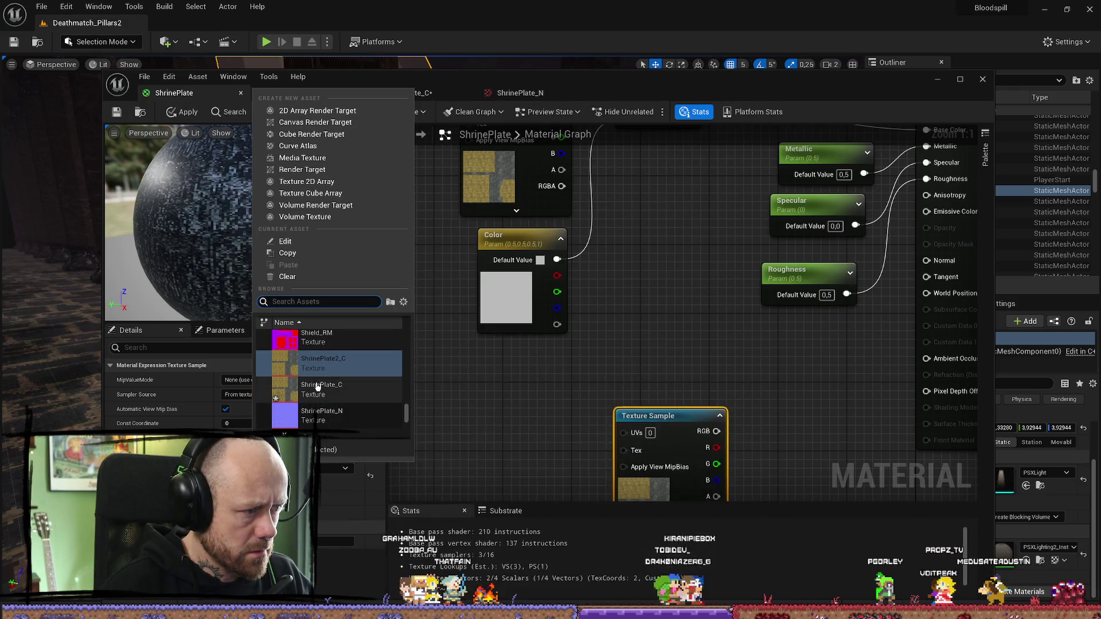
{"action": "mouse_move", "coordinate": [370, 398]}
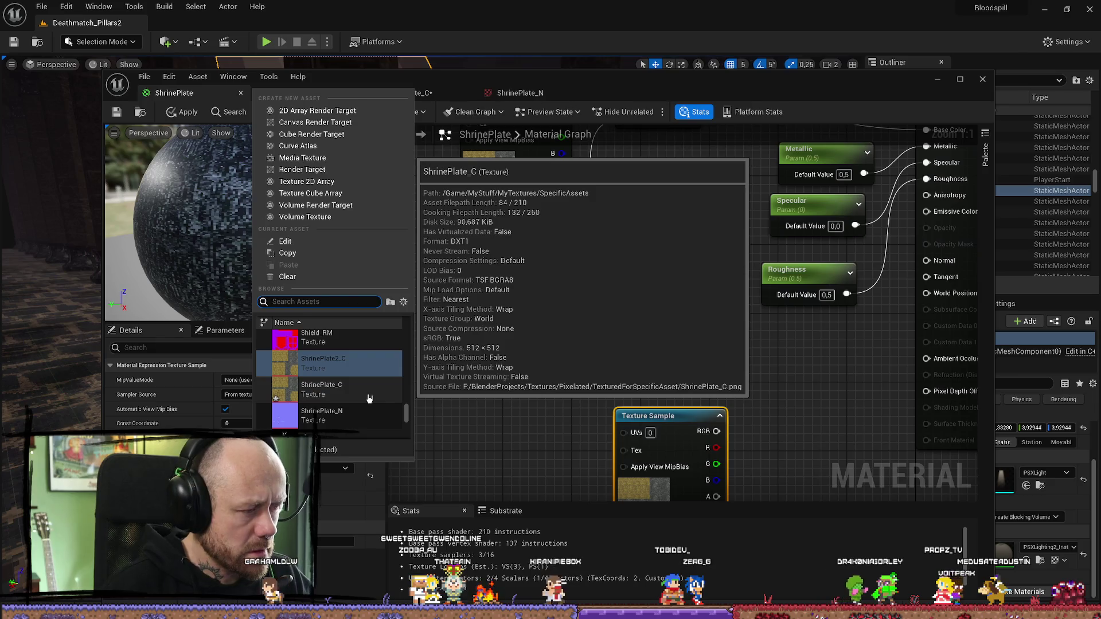
{"action": "scroll", "coordinate": [361, 404], "scroll_direction": "down", "scroll_amount": 2}
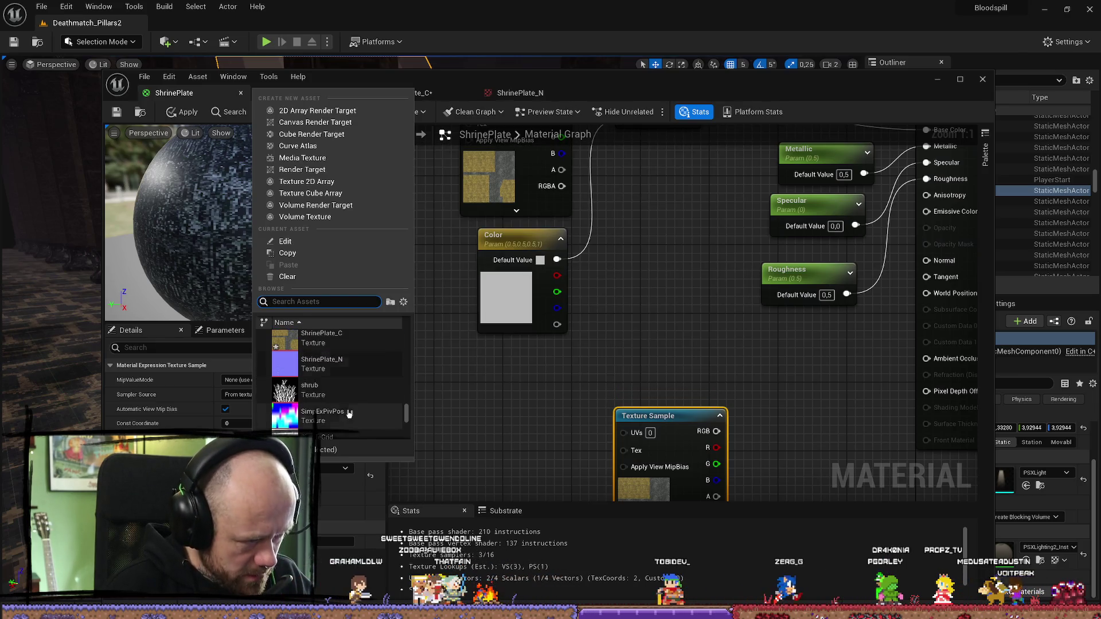
{"action": "scroll", "coordinate": [348, 413], "scroll_direction": "up", "scroll_amount": 1}
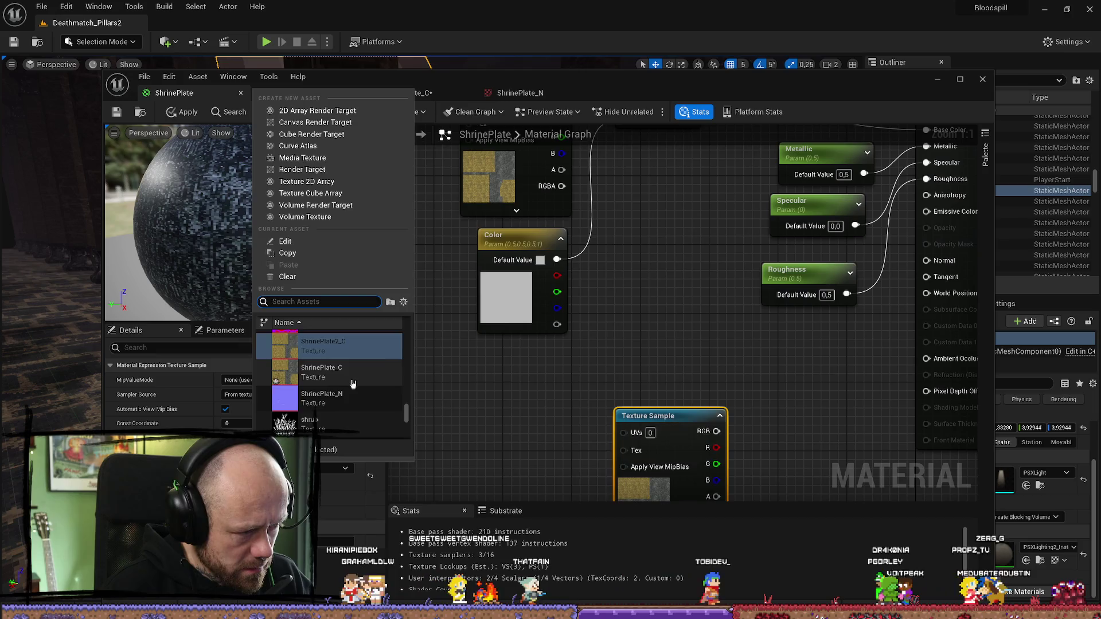
{"action": "scroll", "coordinate": [347, 383], "scroll_direction": "up", "scroll_amount": 2}
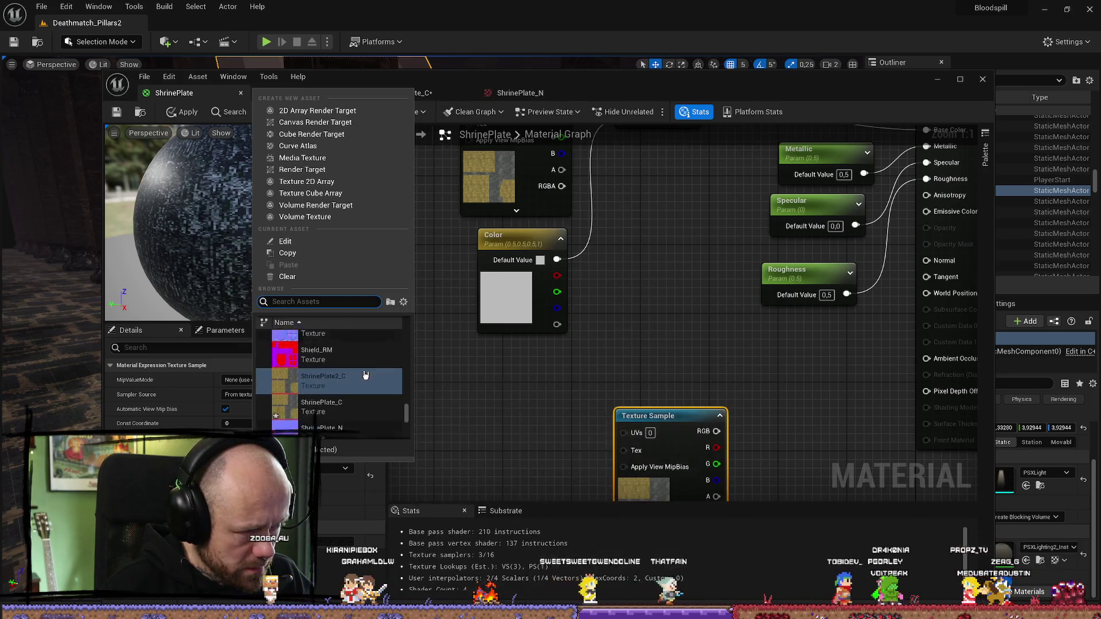
{"action": "left_click", "coordinate": [365, 375]}
Step: Assign a different texture to the upper Texture Sample node and apply the material
{"action": "left_click", "coordinate": [666, 424]}
{"action": "left_click", "coordinate": [309, 468]}
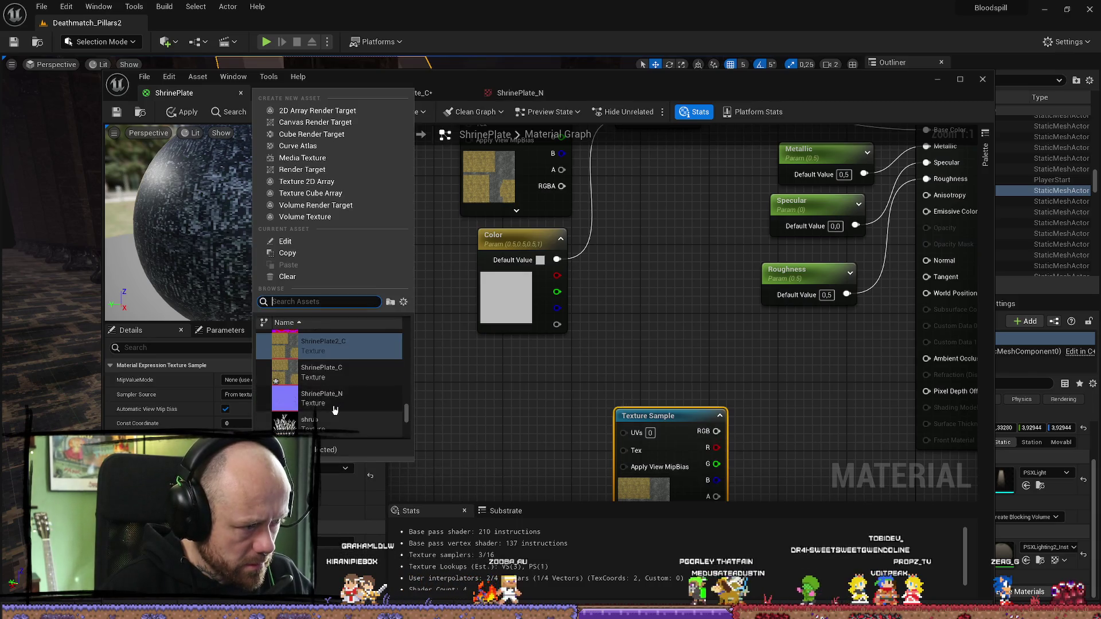
{"action": "left_click", "coordinate": [335, 411]}
{"action": "right_click_drag", "start_coordinate": [511, 405], "coordinate": [488, 475]}
{"action": "left_click", "coordinate": [469, 159]}
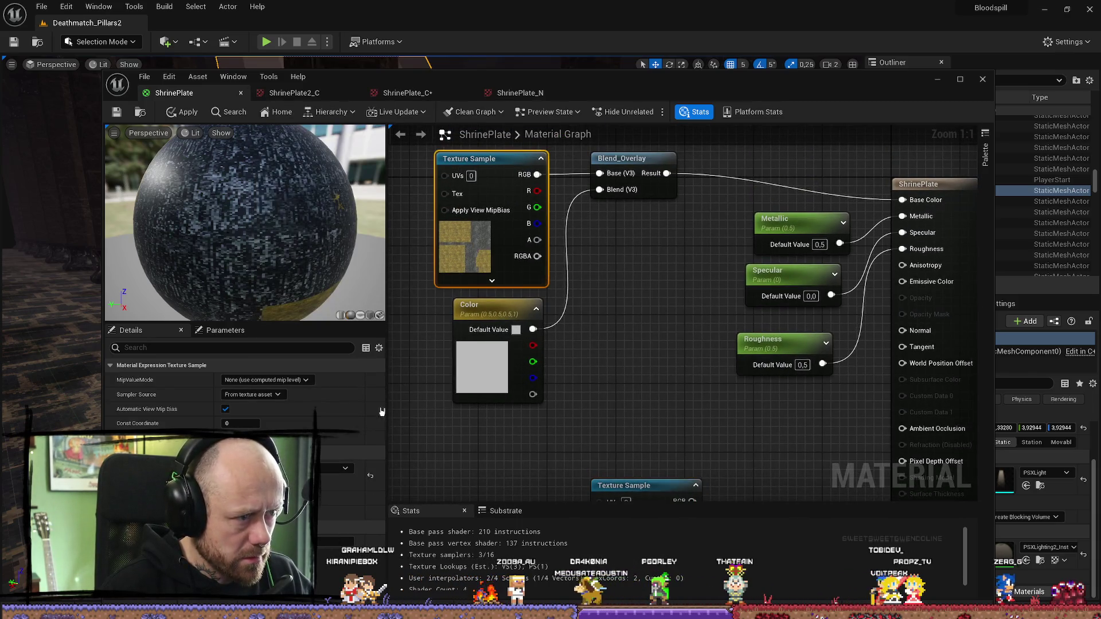
{"action": "left_click", "coordinate": [310, 468]}
{"action": "left_click", "coordinate": [319, 388]}
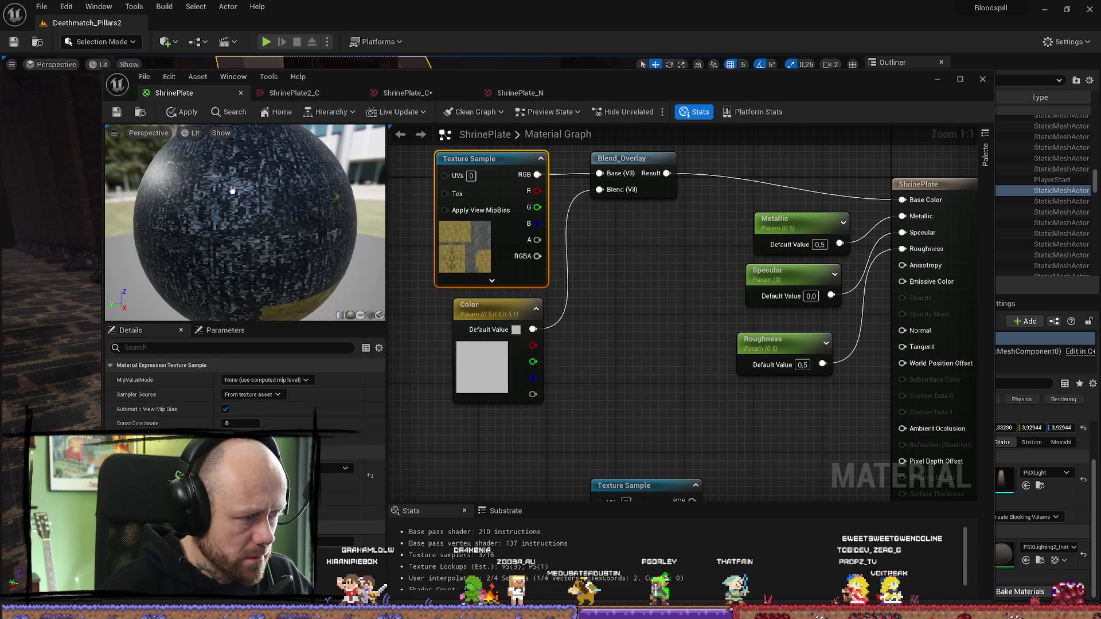
{"action": "left_click", "coordinate": [189, 113]}
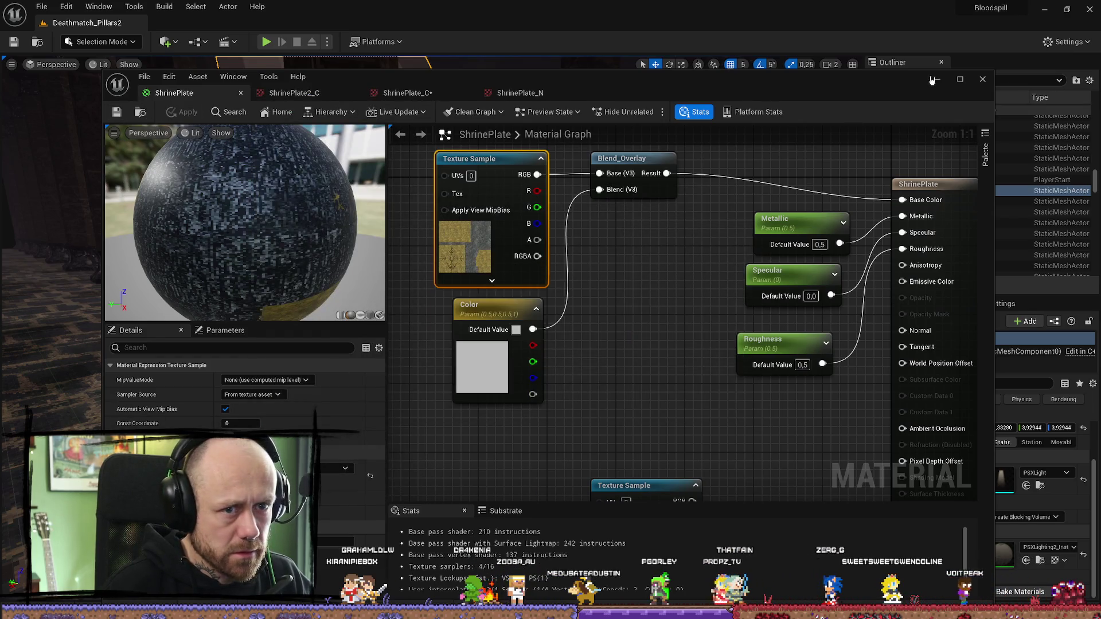
Step: Wire the lower Texture Sample's RGB into Normal and save the ShrinePlate material
{"action": "right_click_drag", "start_coordinate": [659, 482], "coordinate": [538, 340]}
{"action": "mouse_move", "coordinate": [570, 359]}
{"action": "left_mouse_down"}
{"action": "mouse_move", "coordinate": [749, 295]}
{"action": "mouse_move", "coordinate": [780, 188]}
{"action": "left_mouse_up"}
{"action": "left_click_drag", "start_coordinate": [640, 198], "coordinate": [614, 215]}
{"action": "right_click_drag", "start_coordinate": [614, 215], "coordinate": [618, 345]}
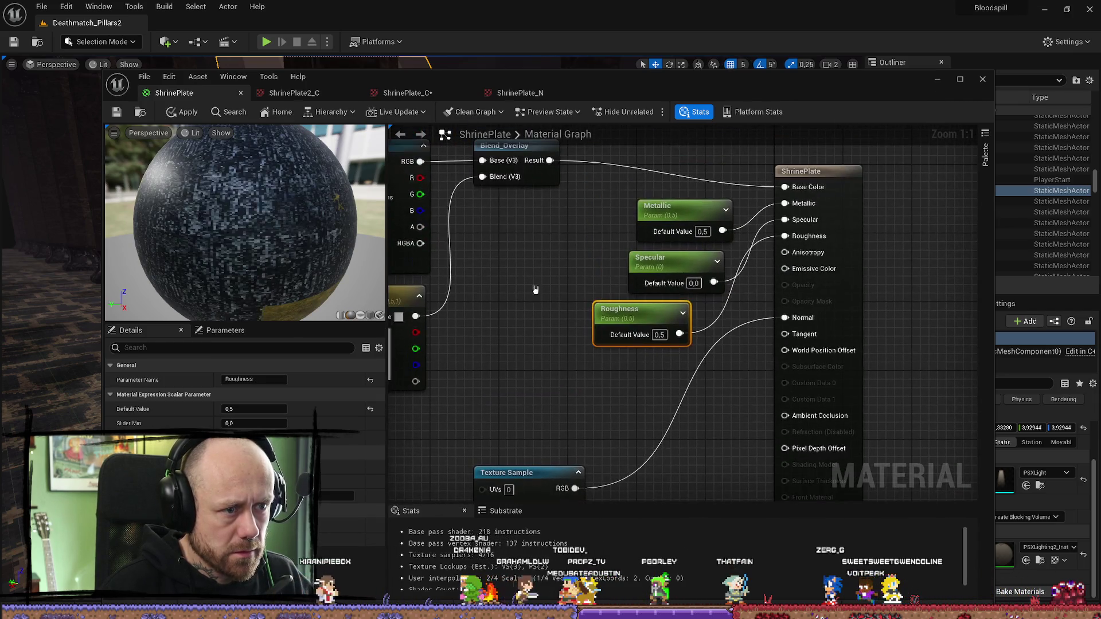
{"action": "key", "text": "ctrl+s"}
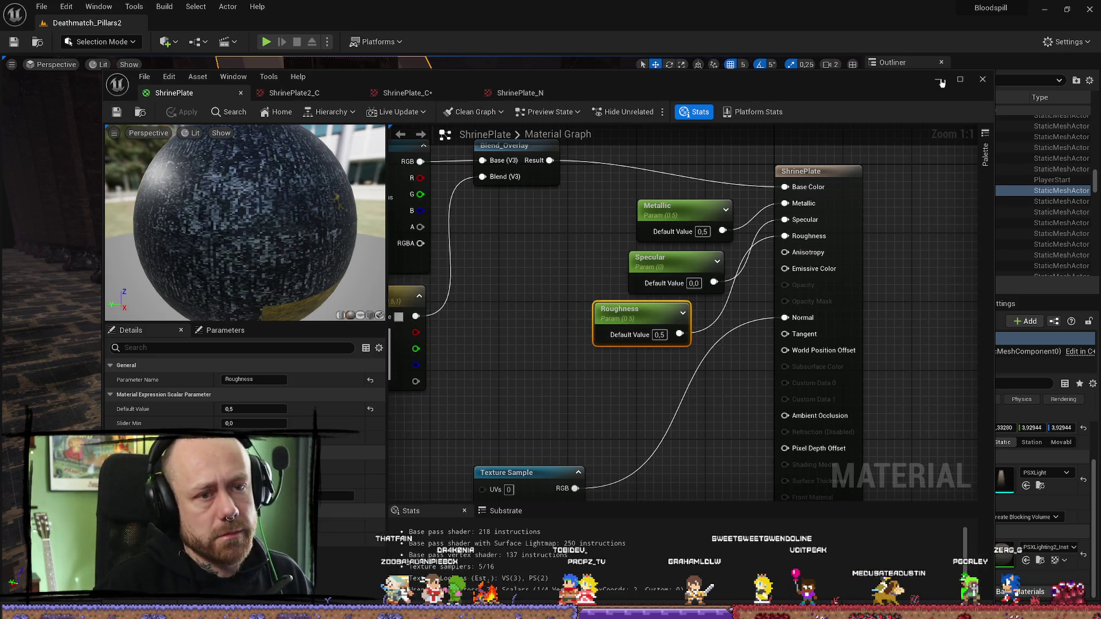
{"action": "left_click", "coordinate": [938, 79]}
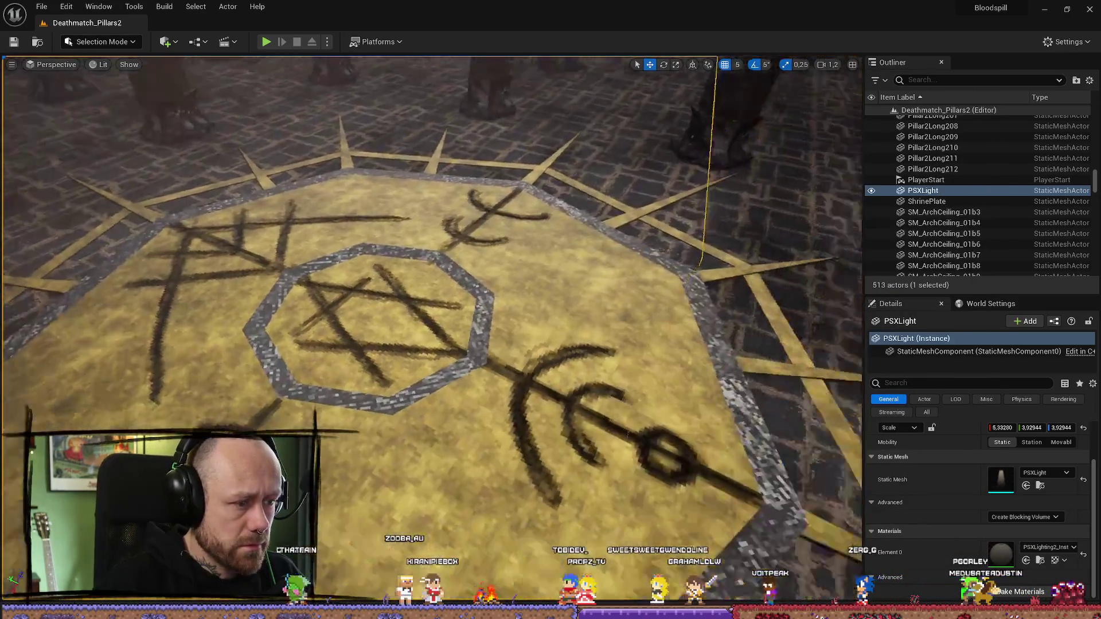
Step: Play Deathmatch_Pillars2, walk back and forth around the rune-painted octagonal plate, then stop
{"action": "right_click_drag", "start_coordinate": [568, 229], "coordinate": [568, 228]}
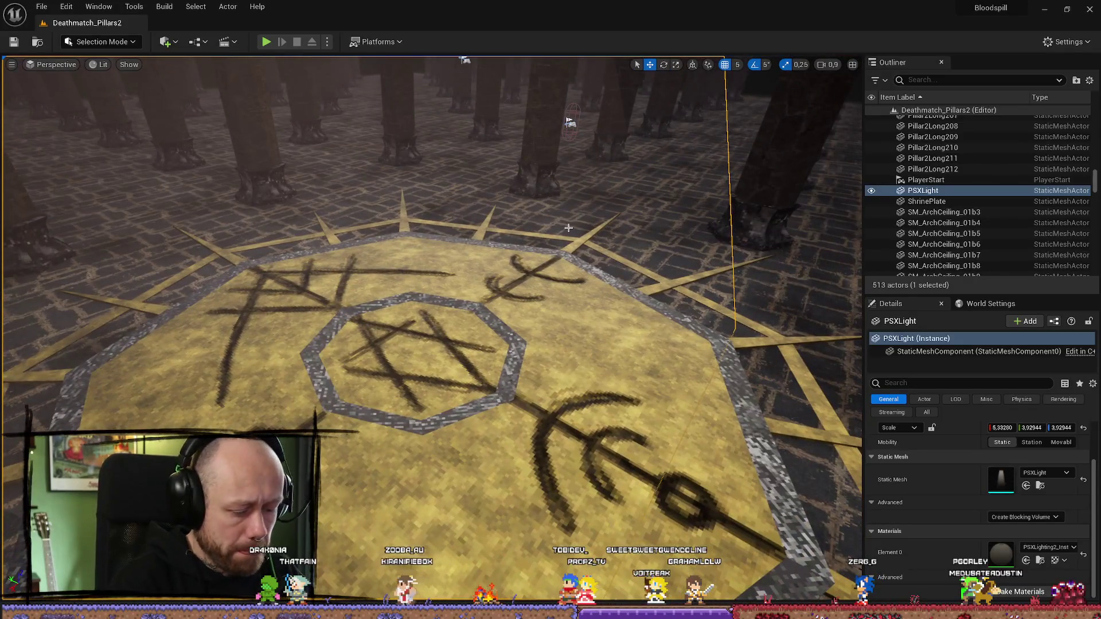
{"action": "key", "text": "alt+p"}
{"action": "left_click", "coordinate": [510, 357]}
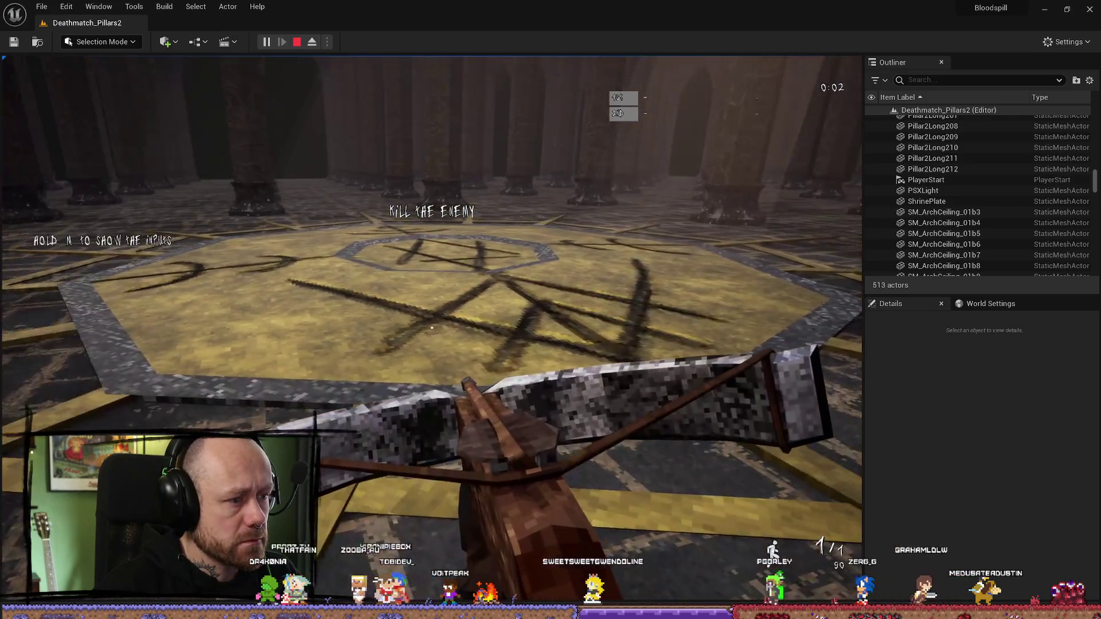
{"action": "key", "text": "s"}
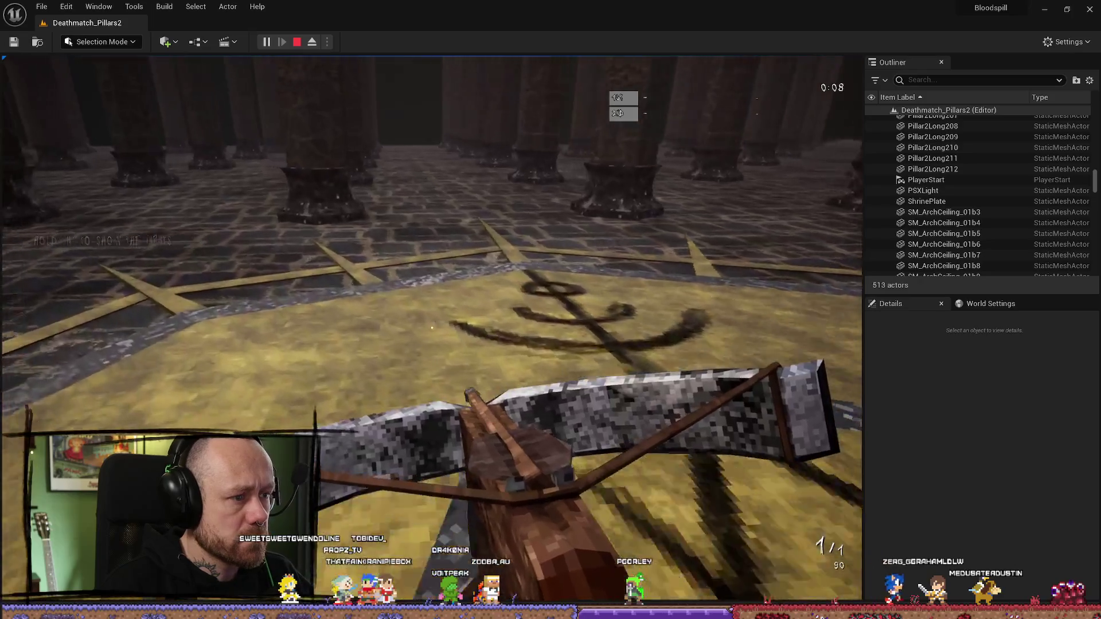
{"action": "key", "text": "s"}
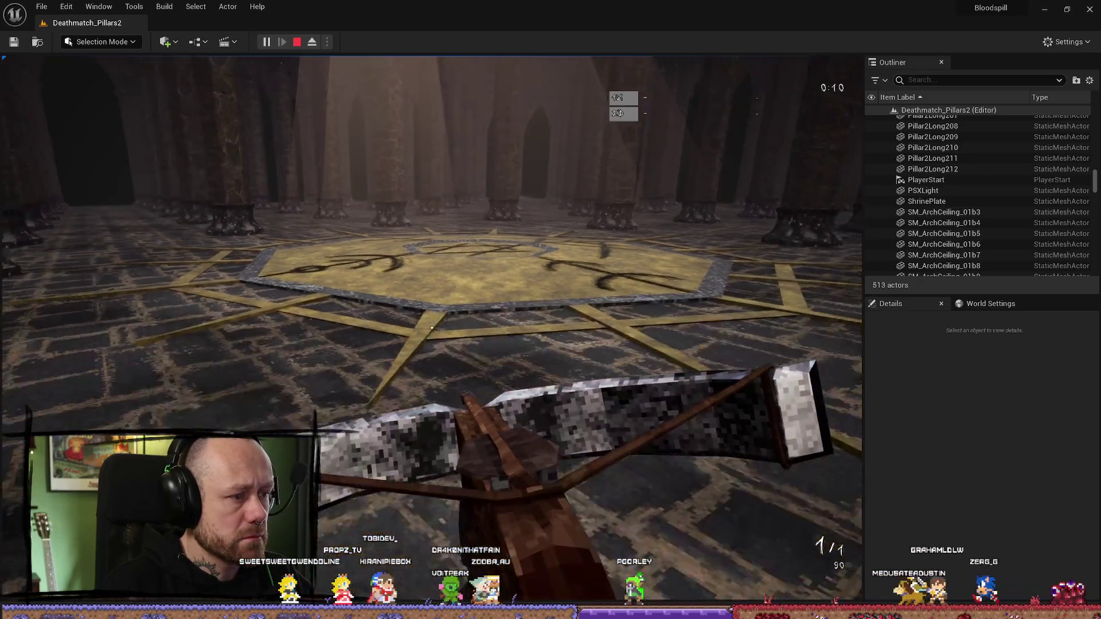
{"action": "key", "text": "w"}
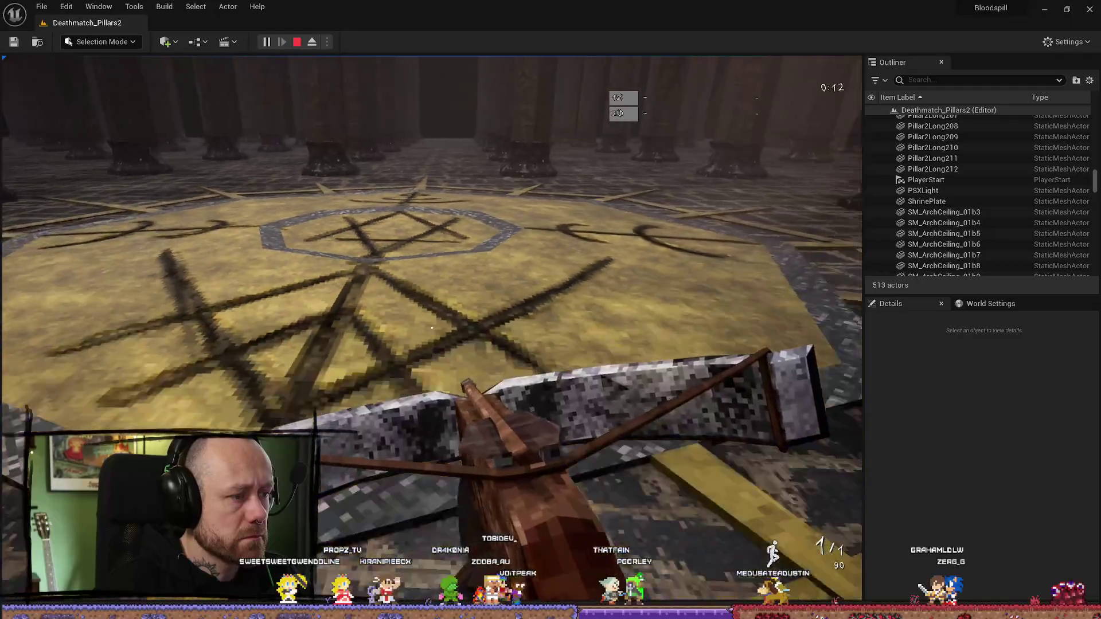
{"action": "key", "text": "s"}
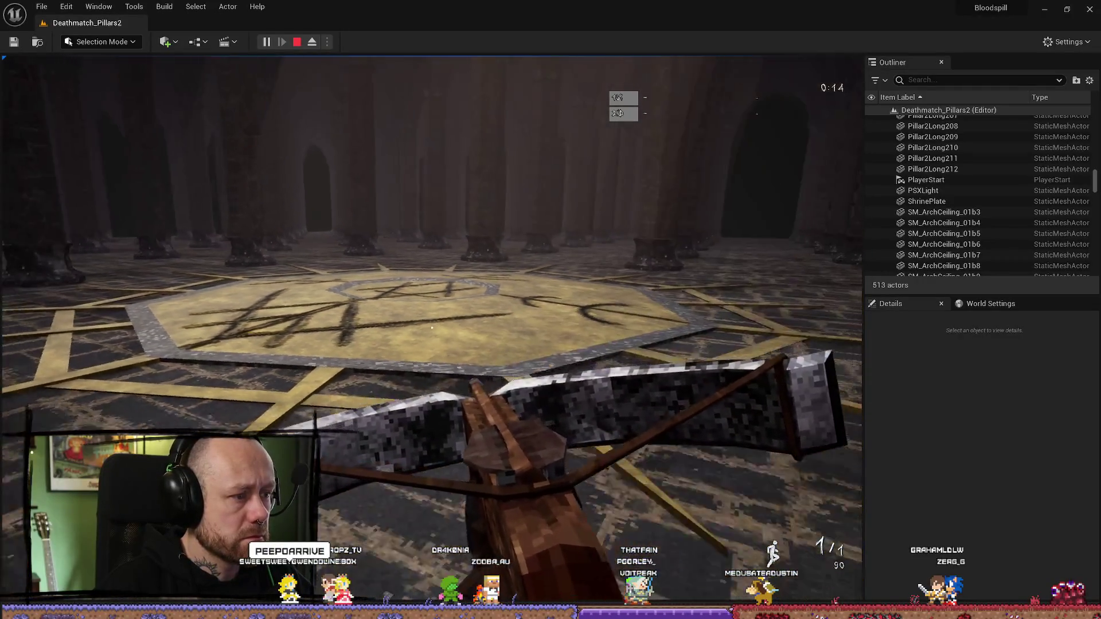
{"action": "key", "text": "w"}
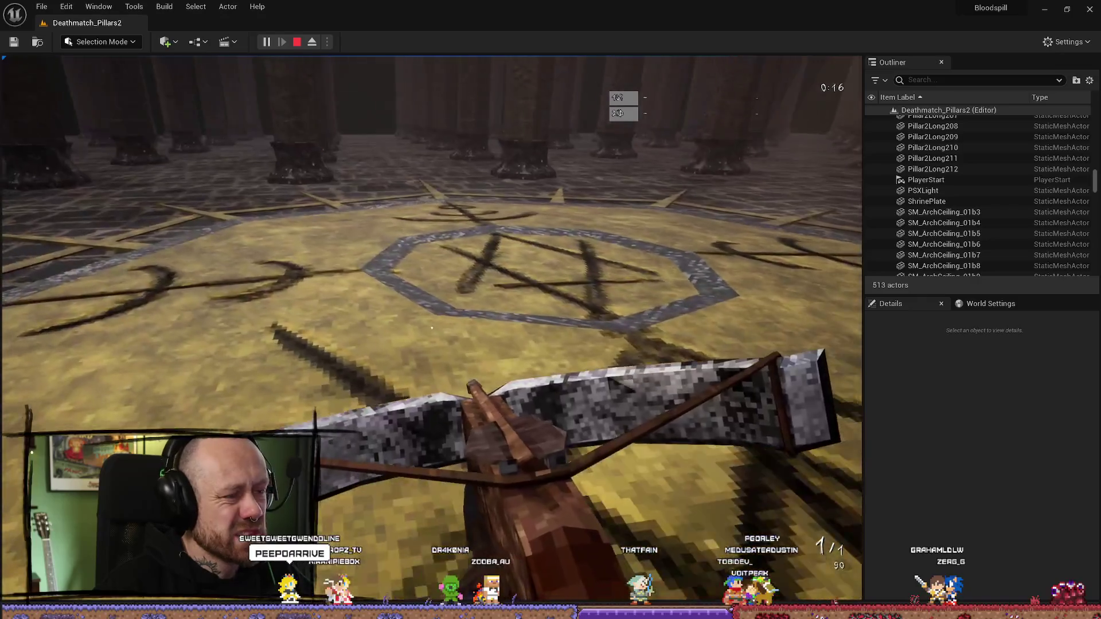
{"action": "key", "text": "s"}
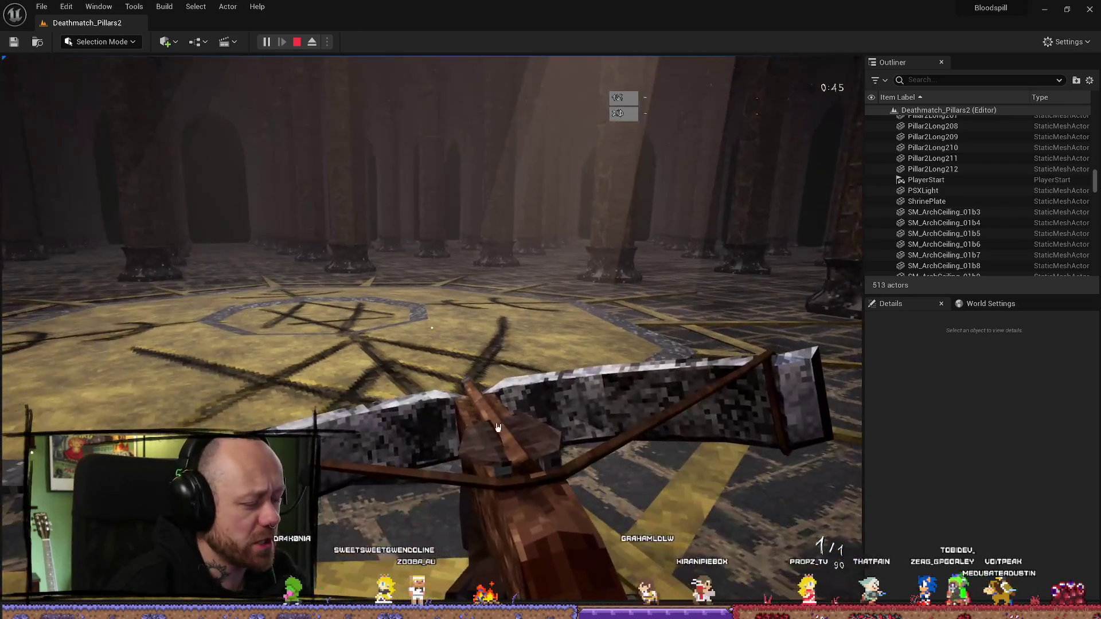
{"action": "key", "text": "Escape"}
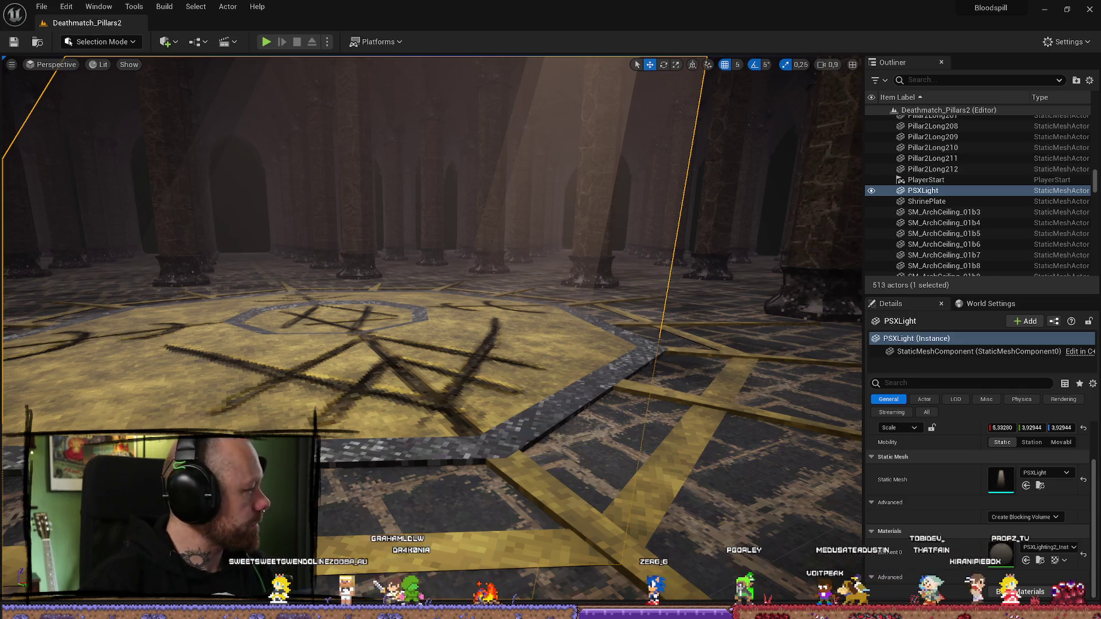
Step: Fly the editor camera down and around the rune-covered shrine plate, then switch to Blender
{"action": "mouse_move", "coordinate": [430, 258]}
{"action": "right_mouse_down"}
{"action": "mouse_move", "coordinate": [447, 344]}
{"action": "mouse_move", "coordinate": [402, 353]}
{"action": "mouse_move", "coordinate": [430, 338]}
{"action": "mouse_move", "coordinate": [405, 253]}
{"action": "right_mouse_up"}
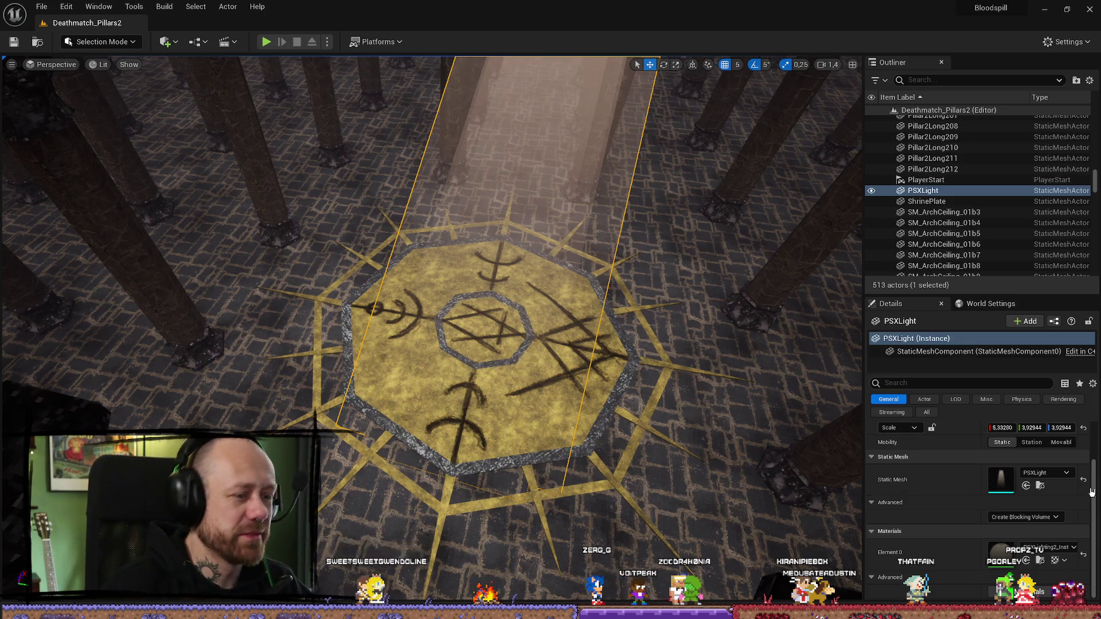
{"action": "scroll", "coordinate": [430, 330], "scroll_direction": "up", "scroll_amount": 5}
{"action": "right_click_drag", "start_coordinate": [430, 330], "coordinate": [390, 318]}
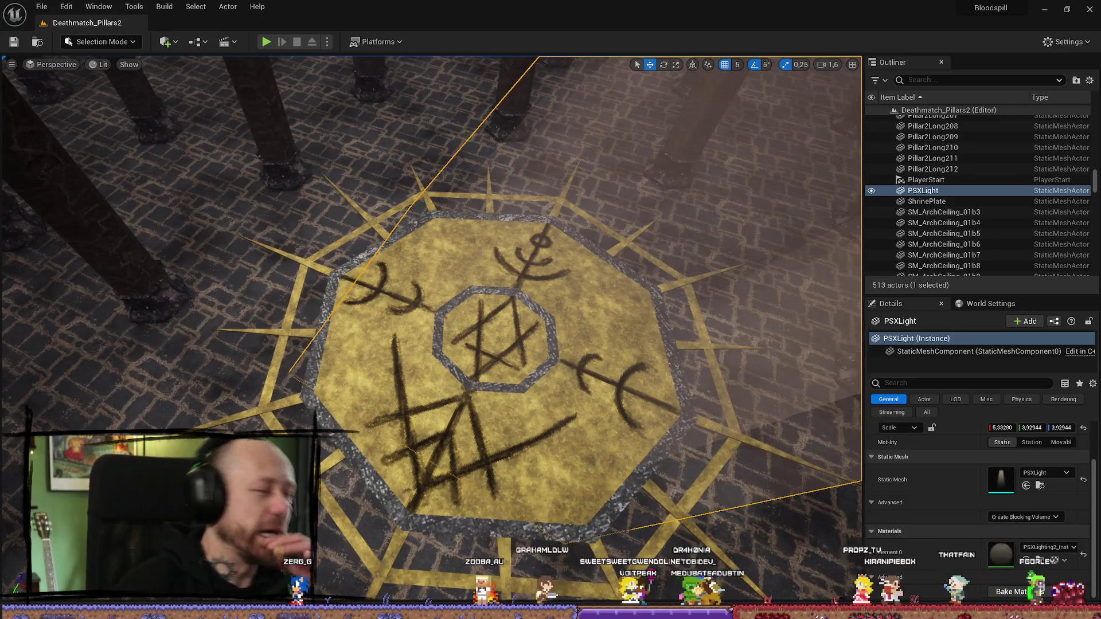
{"action": "key", "text": "alt+Tab"}
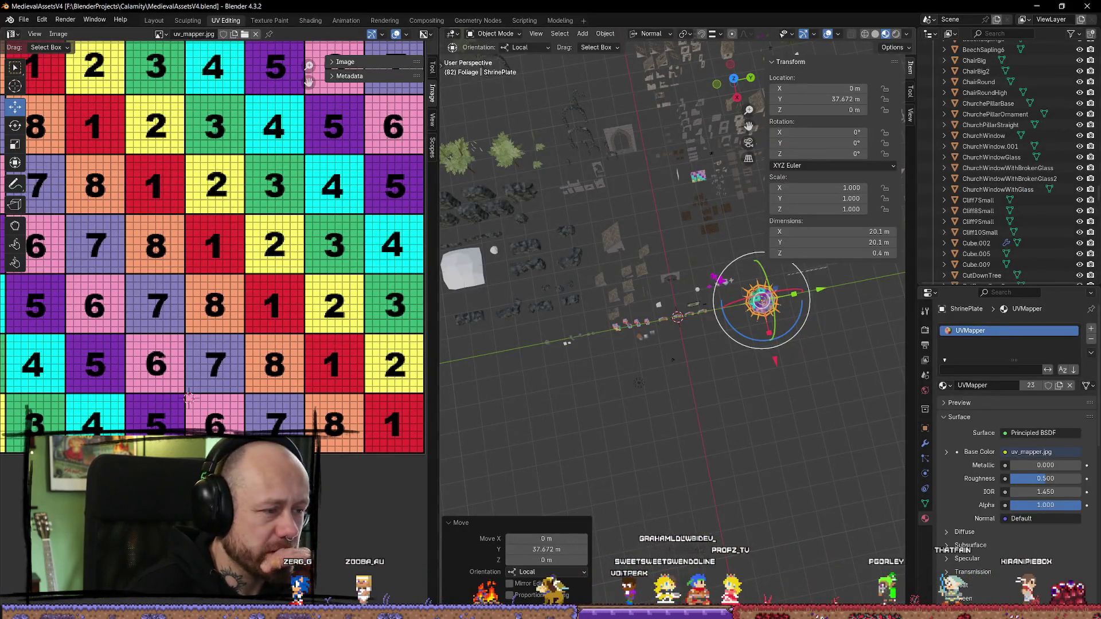
Step: Delete the signsheight and signs layers and add an empty Layer 5
{"action": "key", "text": "alt+Tab"}
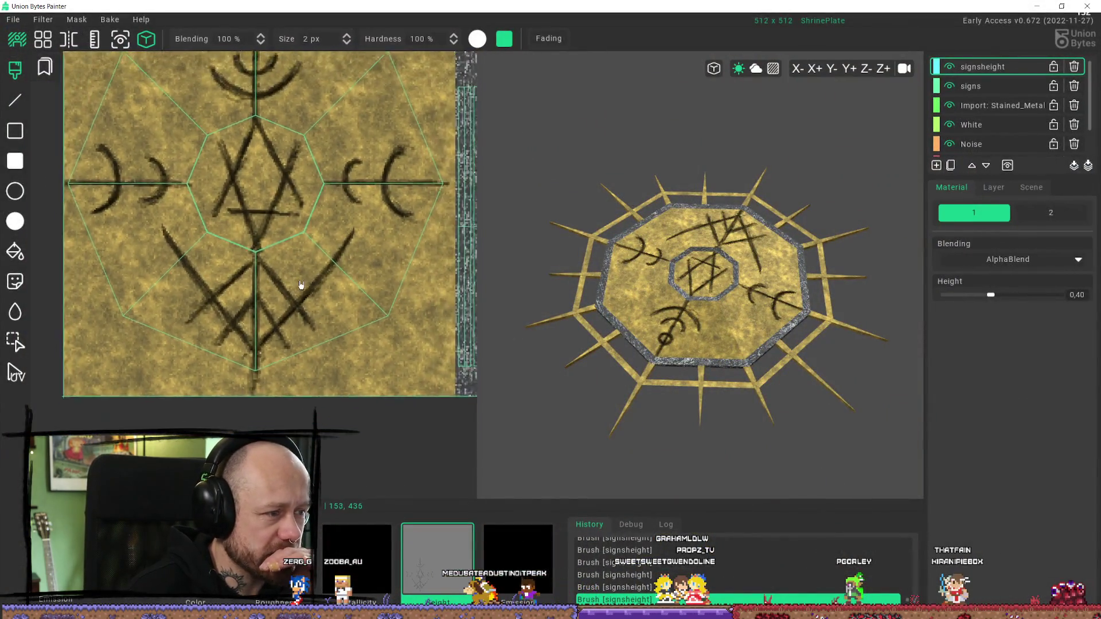
{"action": "scroll", "coordinate": [300, 285], "scroll_direction": "down", "scroll_amount": 4}
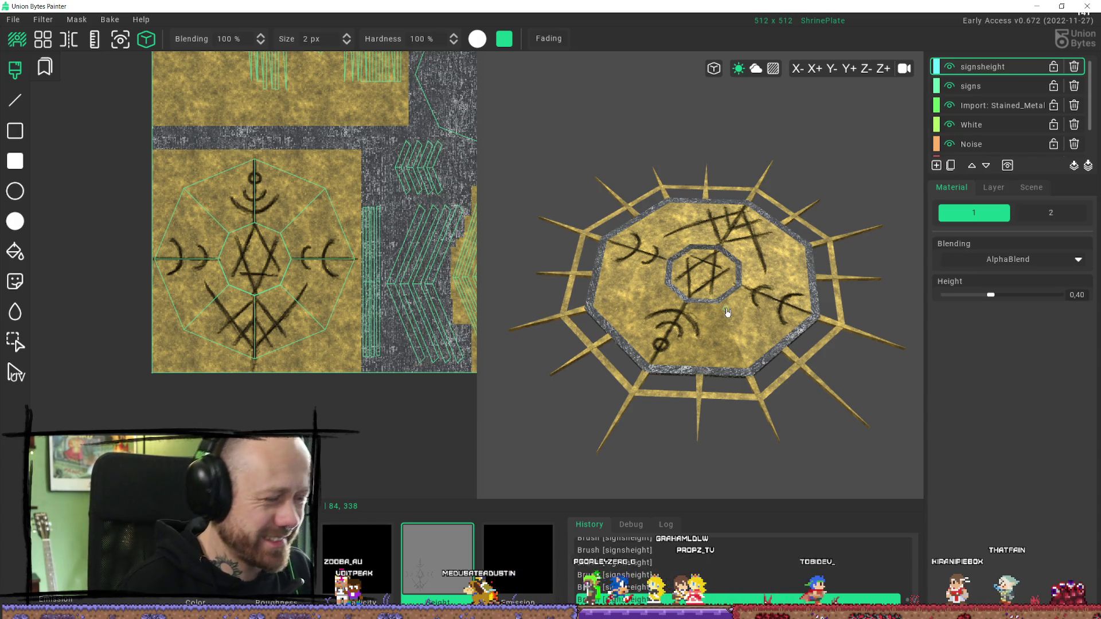
{"action": "left_click", "coordinate": [1074, 66]}
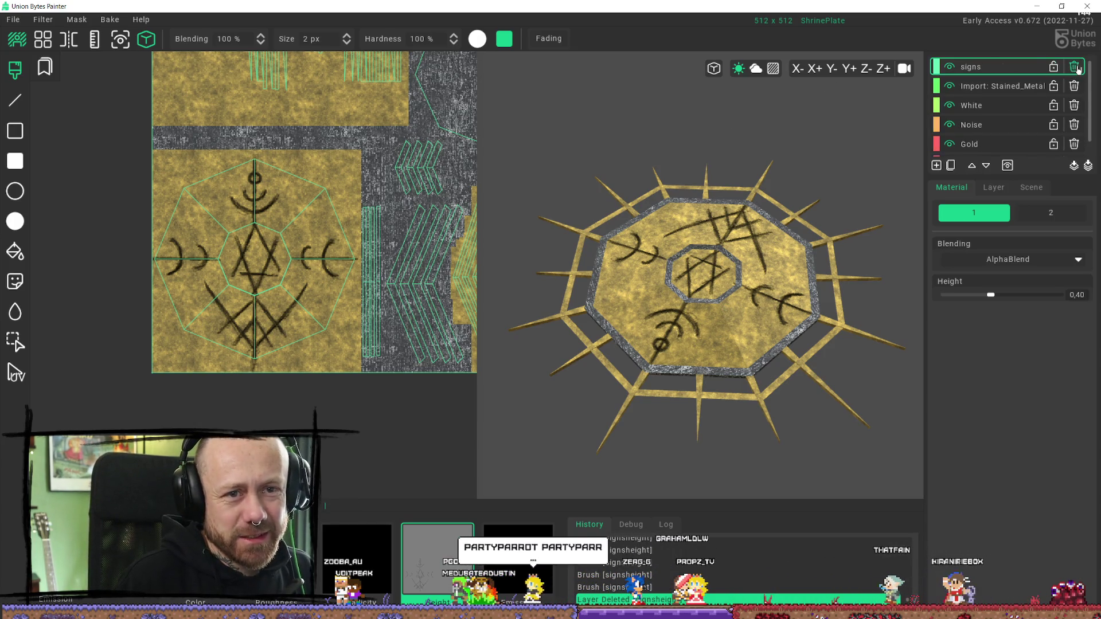
{"action": "left_click", "coordinate": [1073, 66]}
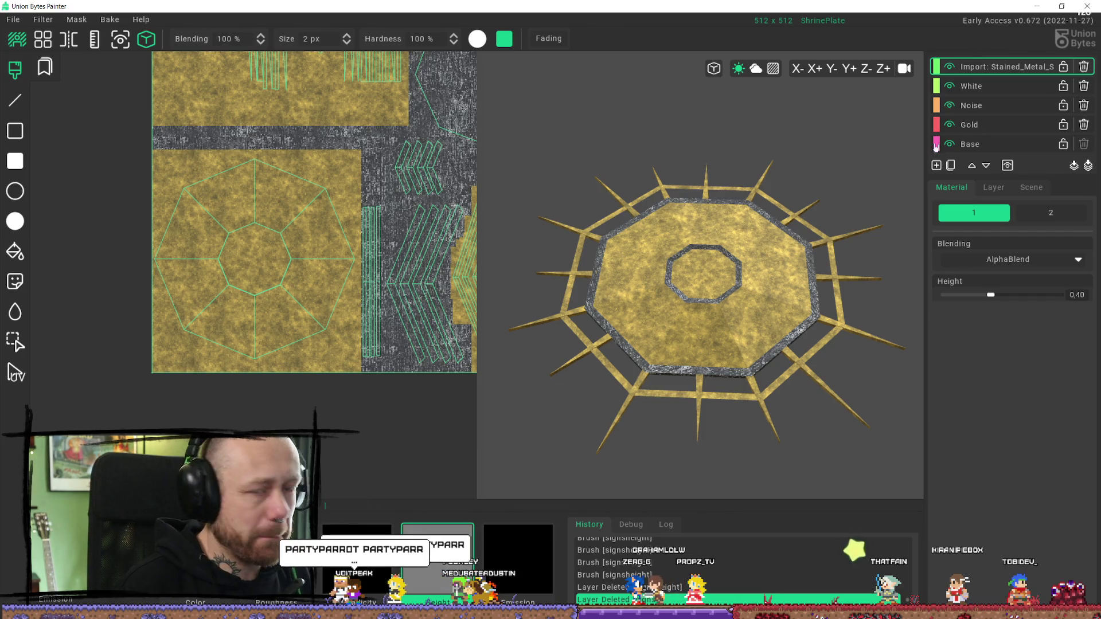
{"action": "left_click", "coordinate": [944, 167]}
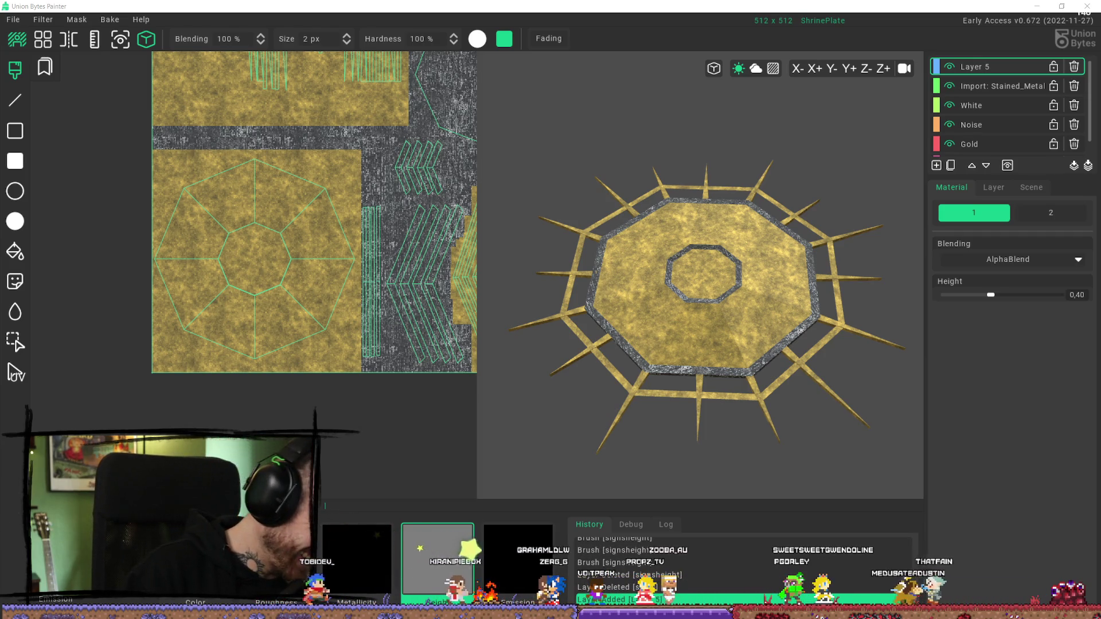
Step: Orbit the 3D model top-down to check the plain gold plate, its edges and underside
{"action": "mouse_move", "coordinate": [725, 321]}
{"action": "right_mouse_down"}
{"action": "mouse_move", "coordinate": [638, 270]}
{"action": "mouse_move", "coordinate": [708, 294]}
{"action": "mouse_move", "coordinate": [728, 290]}
{"action": "mouse_move", "coordinate": [753, 242]}
{"action": "right_mouse_up"}
{"action": "scroll", "coordinate": [700, 298], "scroll_direction": "up", "scroll_amount": 3}
{"action": "scroll", "coordinate": [701, 298], "scroll_direction": "up", "scroll_amount": 5}
{"action": "scroll", "coordinate": [658, 267], "scroll_direction": "down", "scroll_amount": 2}
{"action": "scroll", "coordinate": [659, 267], "scroll_direction": "down", "scroll_amount": 4}
{"action": "right_click_drag", "start_coordinate": [748, 285], "coordinate": [716, 338]}
{"action": "mouse_move", "coordinate": [619, 321]}
{"action": "right_mouse_down"}
{"action": "mouse_move", "coordinate": [622, 233]}
{"action": "mouse_move", "coordinate": [713, 138]}
{"action": "mouse_move", "coordinate": [722, 92]}
{"action": "mouse_move", "coordinate": [700, 277]}
{"action": "right_mouse_up"}
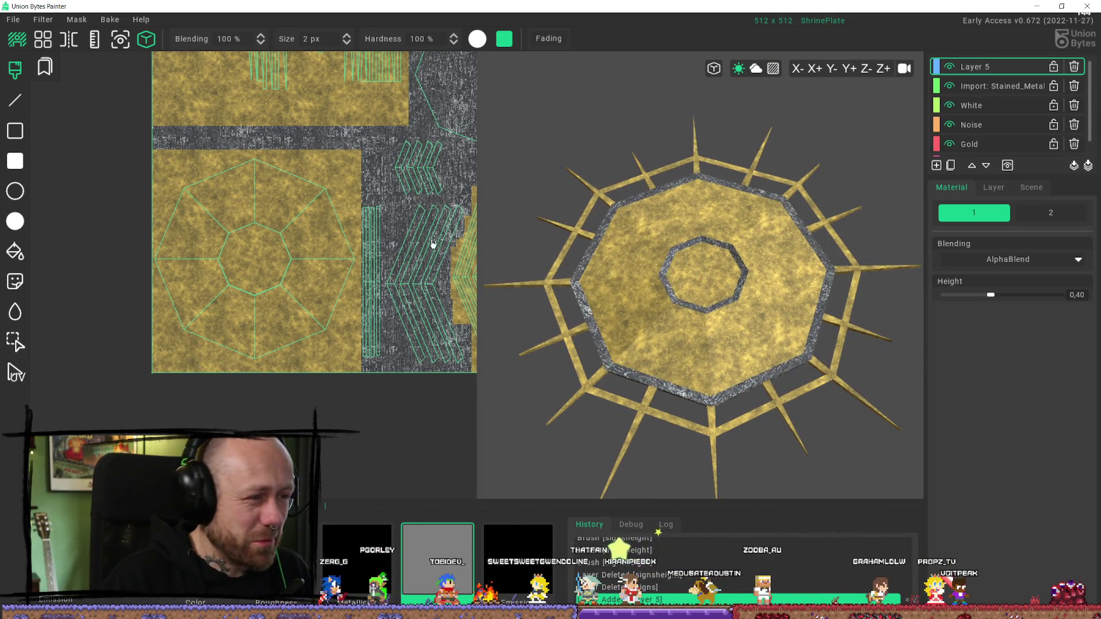
{"action": "scroll", "coordinate": [300, 338], "scroll_direction": "down", "scroll_amount": 3}
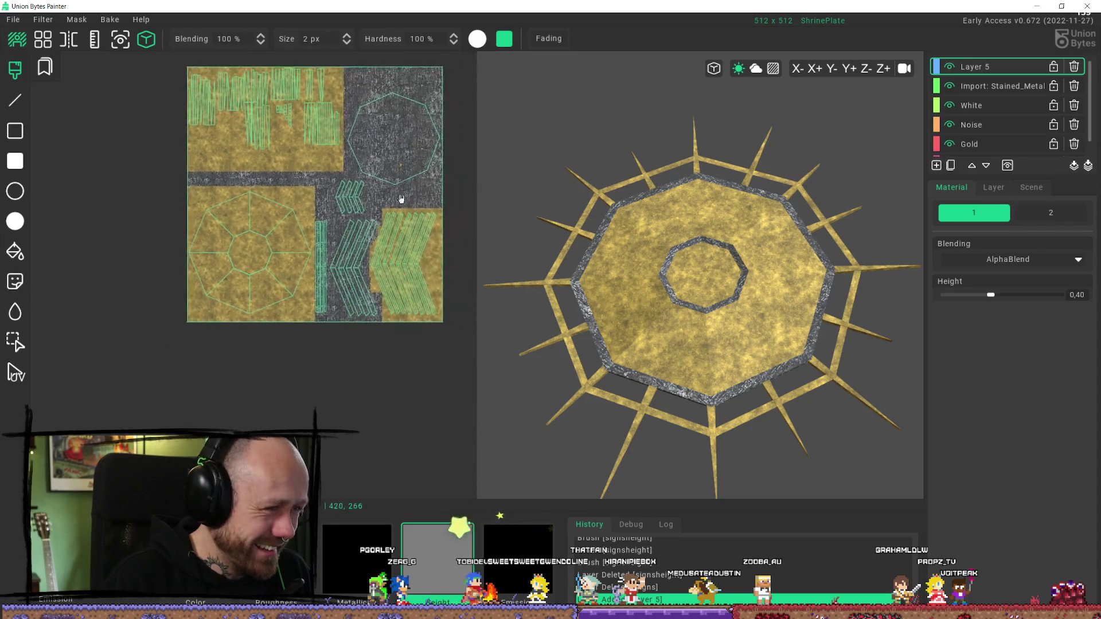
{"action": "scroll", "coordinate": [399, 203], "scroll_direction": "up", "scroll_amount": 5}
{"action": "scroll", "coordinate": [432, 232], "scroll_direction": "up", "scroll_amount": 2}
{"action": "scroll", "coordinate": [350, 207], "scroll_direction": "down", "scroll_amount": 3}
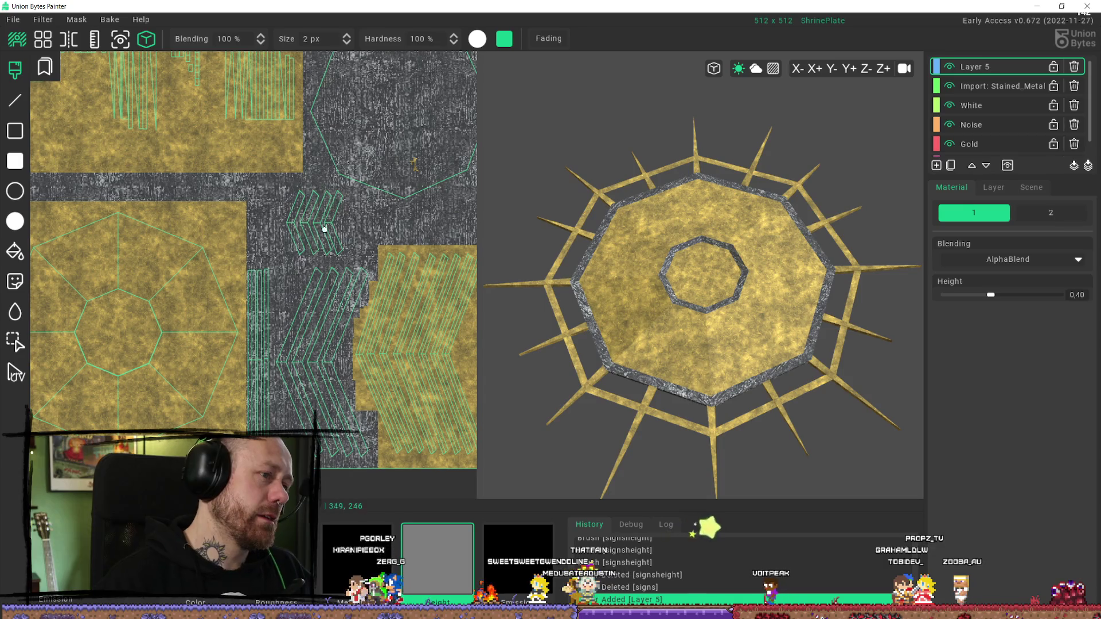
{"action": "scroll", "coordinate": [283, 266], "scroll_direction": "up", "scroll_amount": 2}
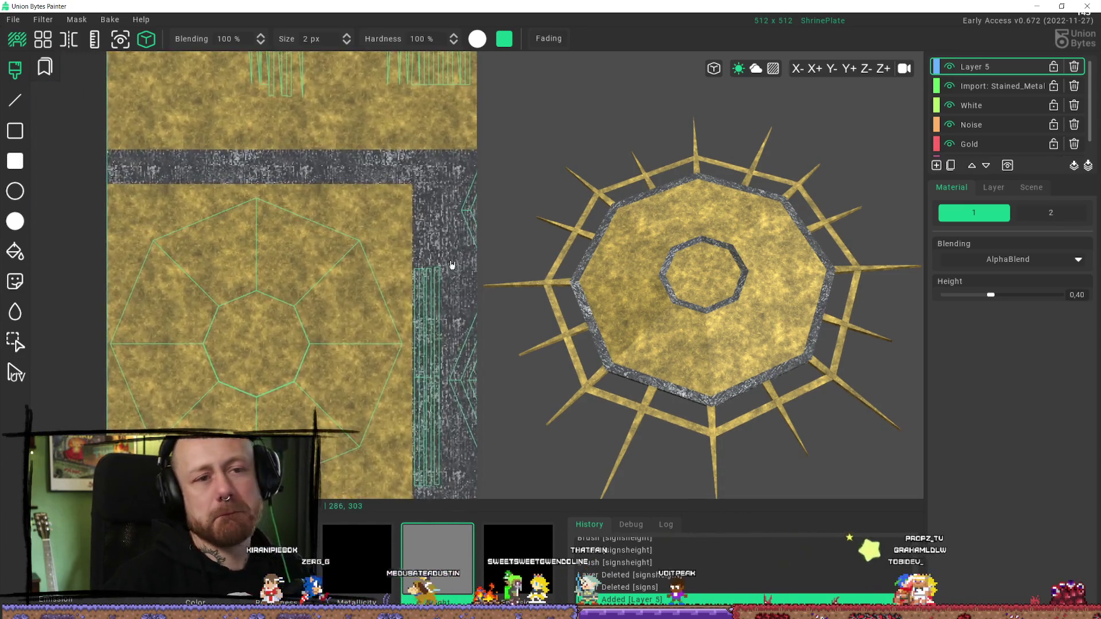
Step: Pan and zoom the texture view onto the octagon and select Layer 5's Color channel
{"action": "middle_click_drag", "start_coordinate": [319, 177], "coordinate": [204, 190]}
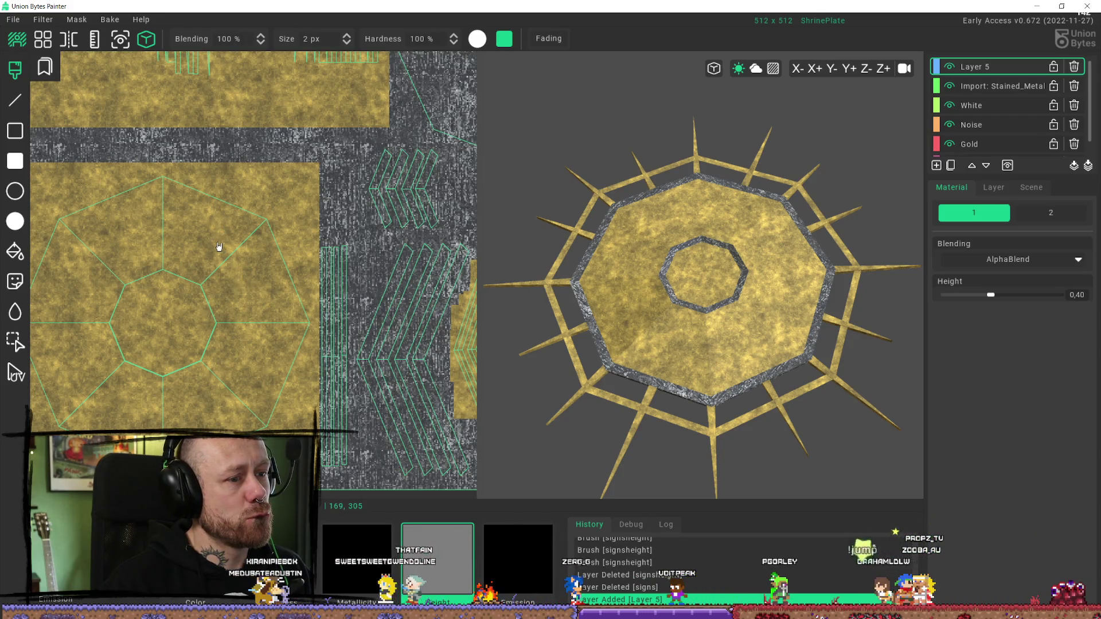
{"action": "scroll", "coordinate": [233, 307], "scroll_direction": "up", "scroll_amount": 2}
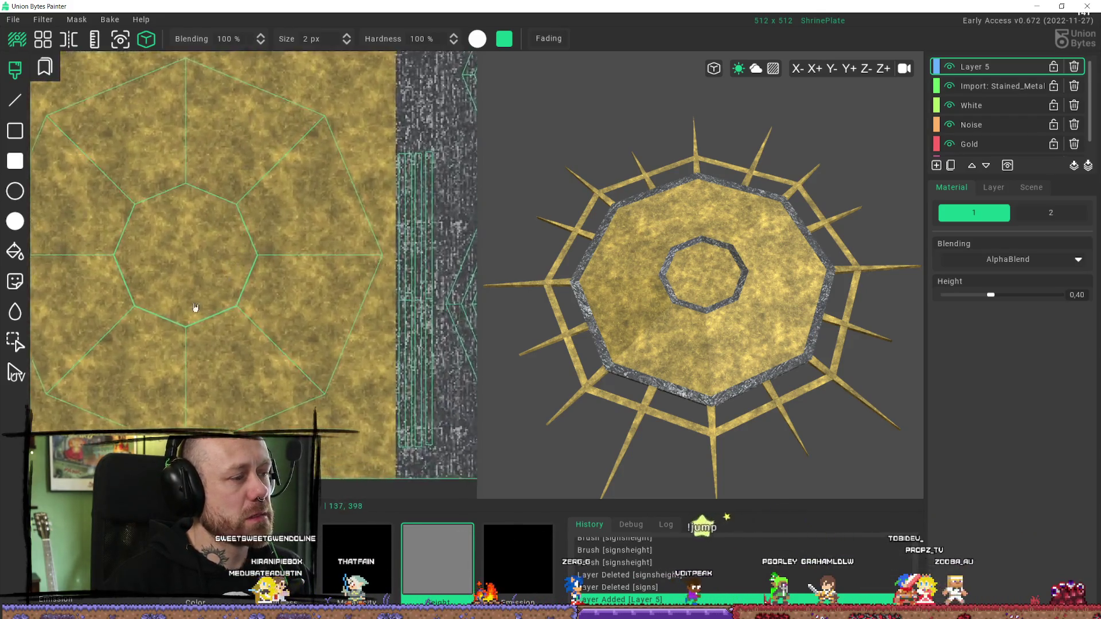
{"action": "scroll", "coordinate": [201, 304], "scroll_direction": "up", "scroll_amount": 1}
{"action": "scroll", "coordinate": [765, 289], "scroll_direction": "up", "scroll_amount": 1}
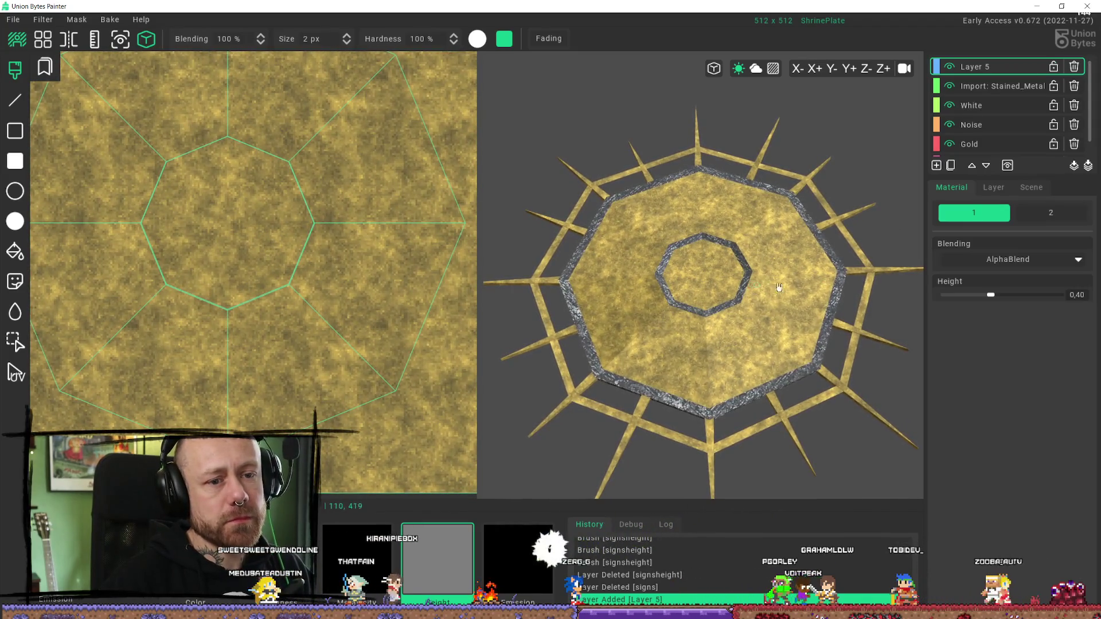
{"action": "left_click", "coordinate": [426, 566]}
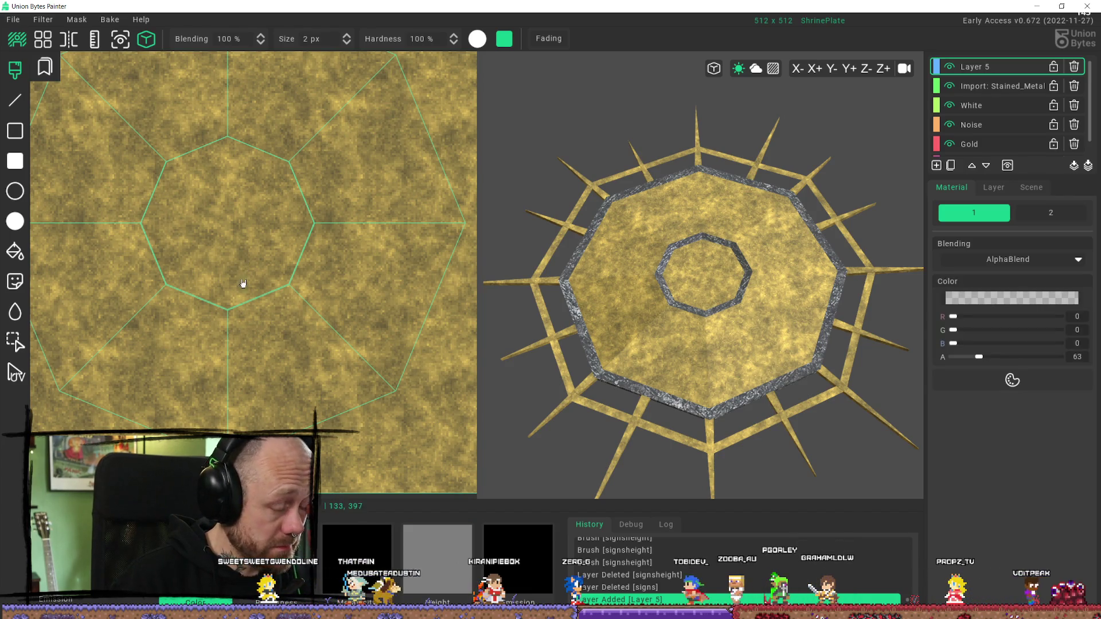
Step: Zoom into the UV view and paint a thin 1 px dark looping rune inside the inner octagon
{"action": "scroll", "coordinate": [269, 286], "scroll_direction": "down", "scroll_amount": 1}
{"action": "scroll", "coordinate": [260, 343], "scroll_direction": "up", "scroll_amount": 1}
{"action": "scroll", "coordinate": [272, 315], "scroll_direction": "down", "scroll_amount": 1}
{"action": "scroll", "coordinate": [283, 355], "scroll_direction": "up", "scroll_amount": 1}
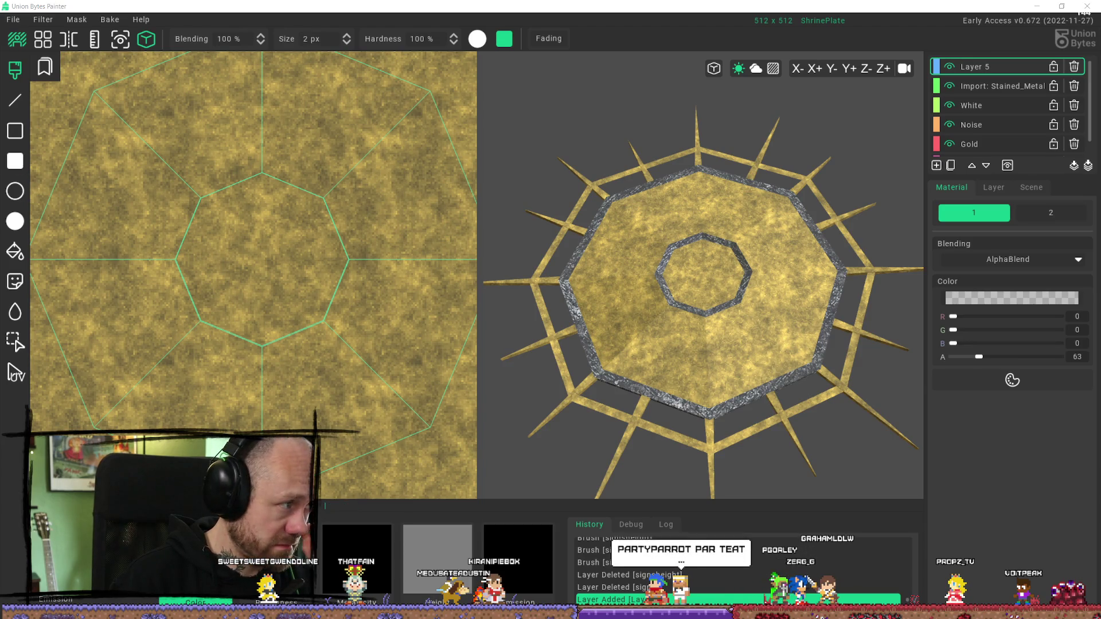
{"action": "scroll", "coordinate": [264, 247], "scroll_direction": "up", "scroll_amount": 3}
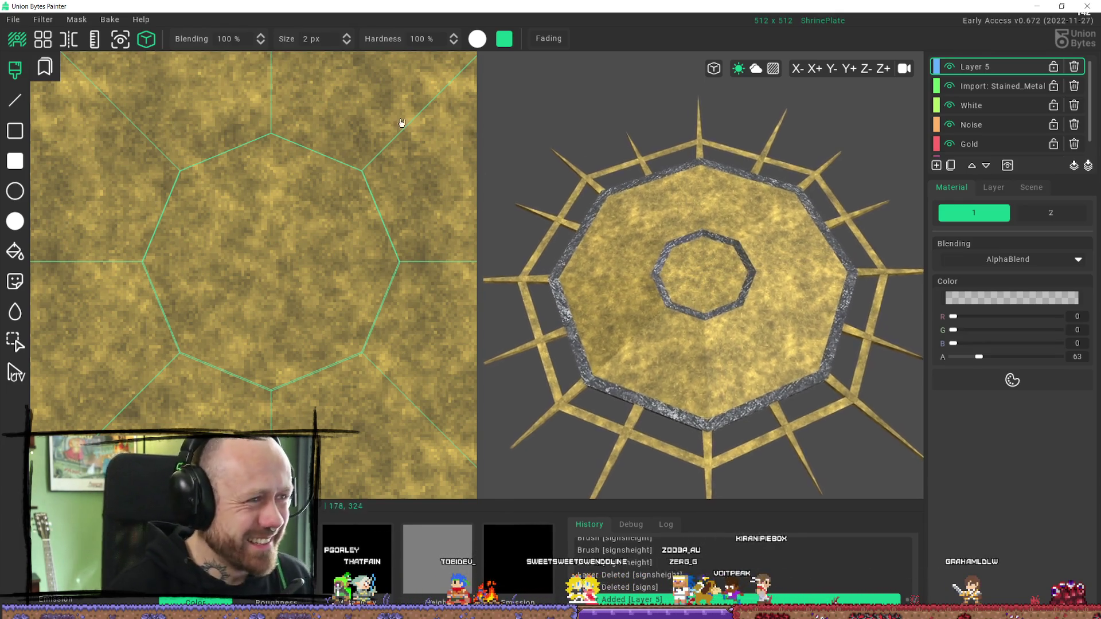
{"action": "left_click", "coordinate": [346, 38]}
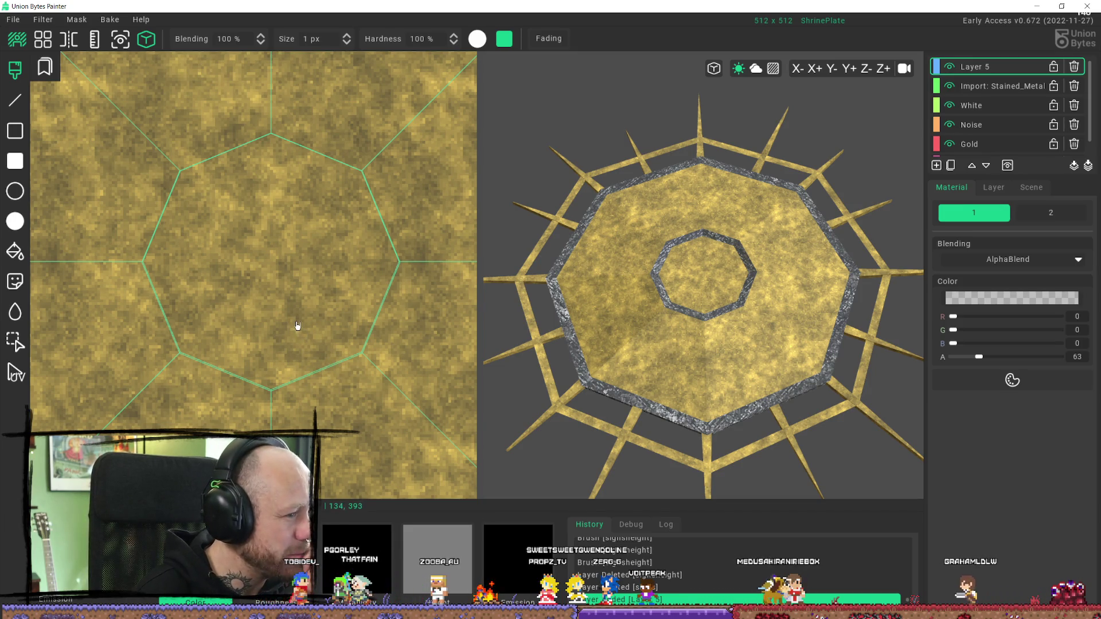
{"action": "left_click_drag", "start_coordinate": [310, 352], "coordinate": [292, 309]}
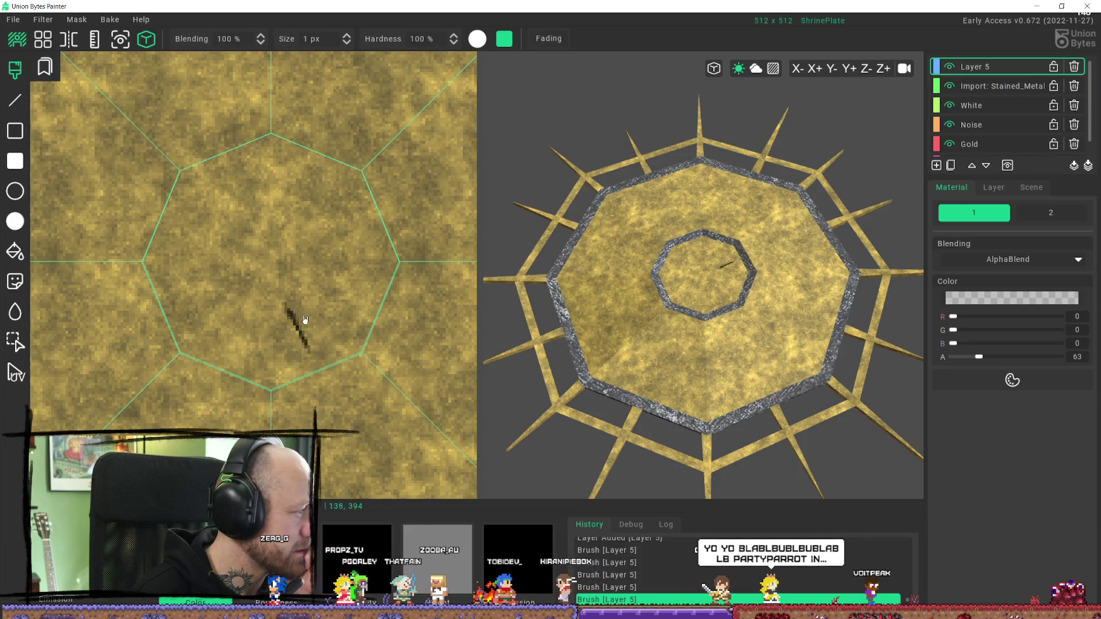
{"action": "left_click", "coordinate": [275, 282], "text": "shift"}
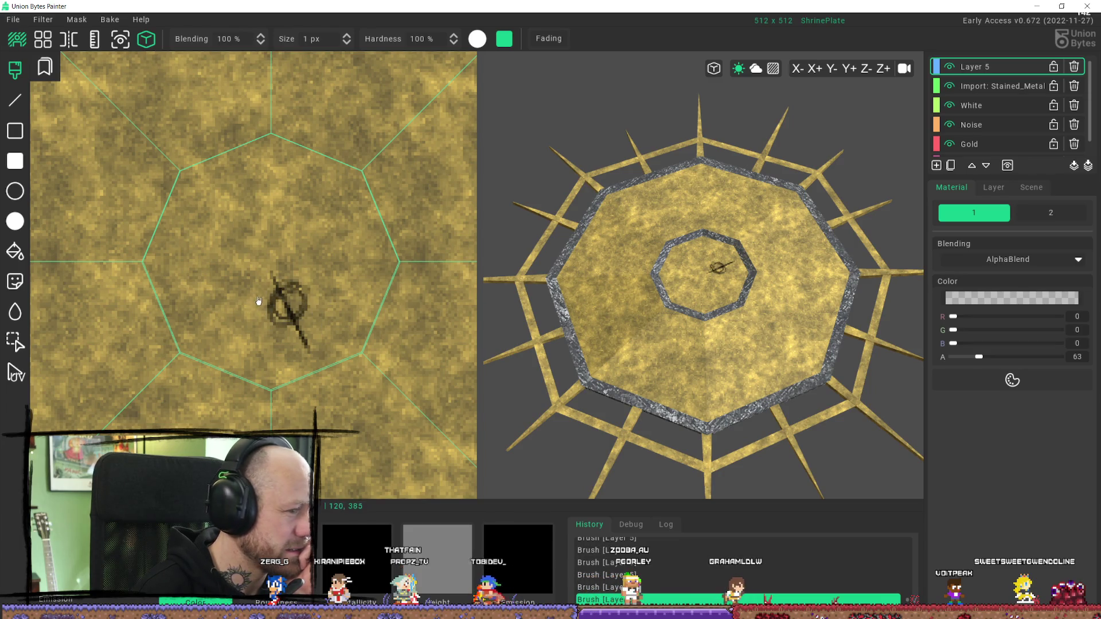
{"action": "left_click_drag", "start_coordinate": [297, 330], "coordinate": [282, 288]}
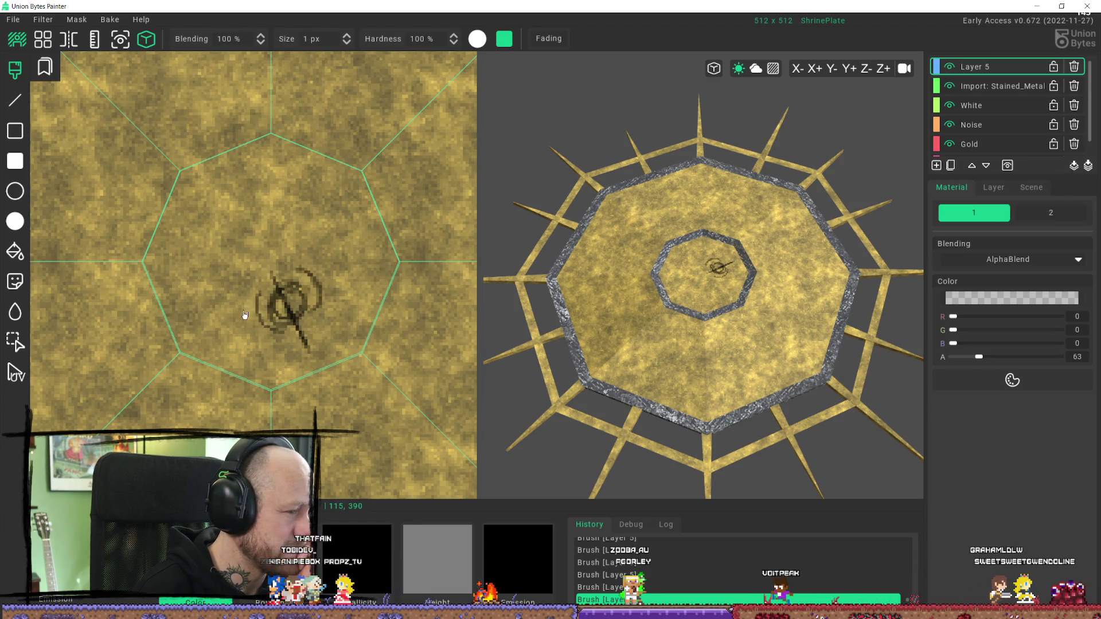
{"action": "left_click_drag", "start_coordinate": [329, 277], "coordinate": [322, 273]}
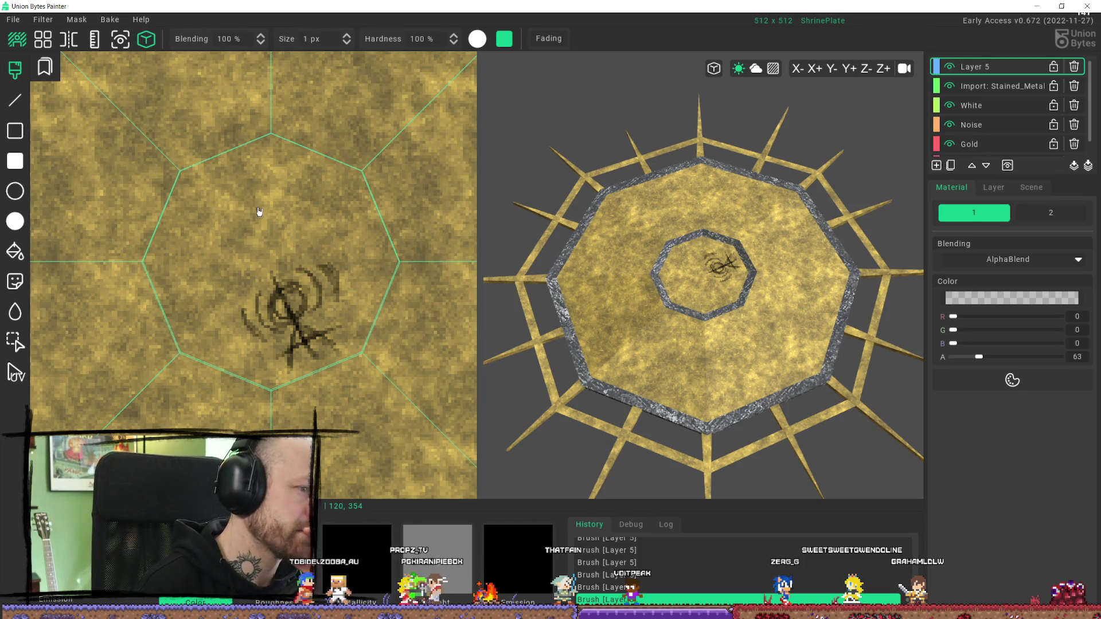
Step: Orbit the preview to see the rune upright, then fade the rune strokes back out
{"action": "scroll", "coordinate": [312, 263], "scroll_direction": "down", "scroll_amount": 2}
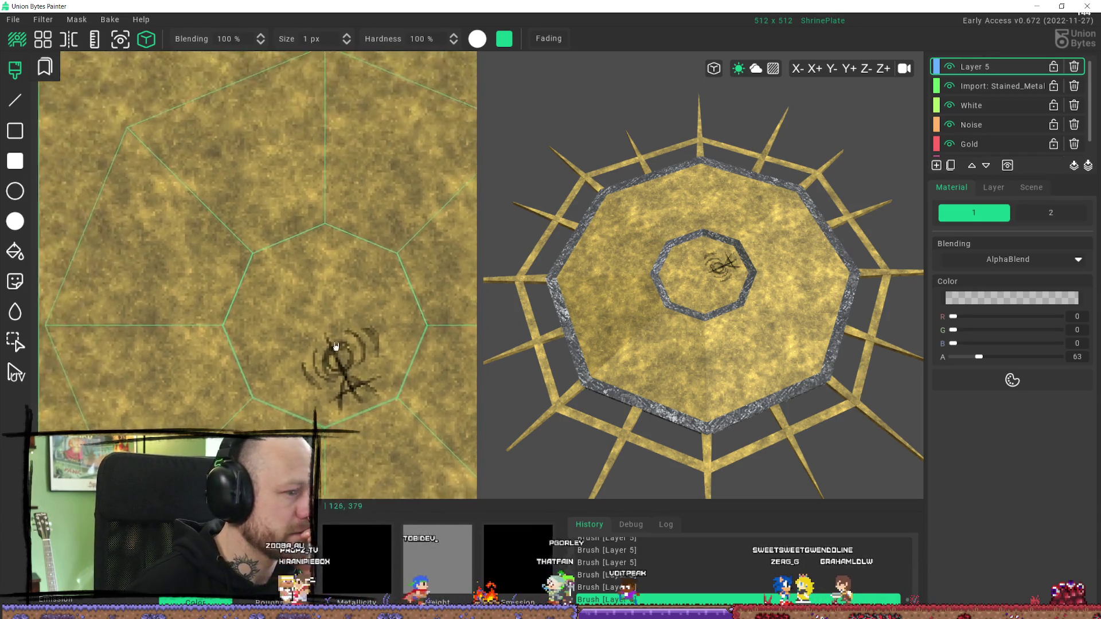
{"action": "scroll", "coordinate": [737, 328], "scroll_direction": "up", "scroll_amount": 5}
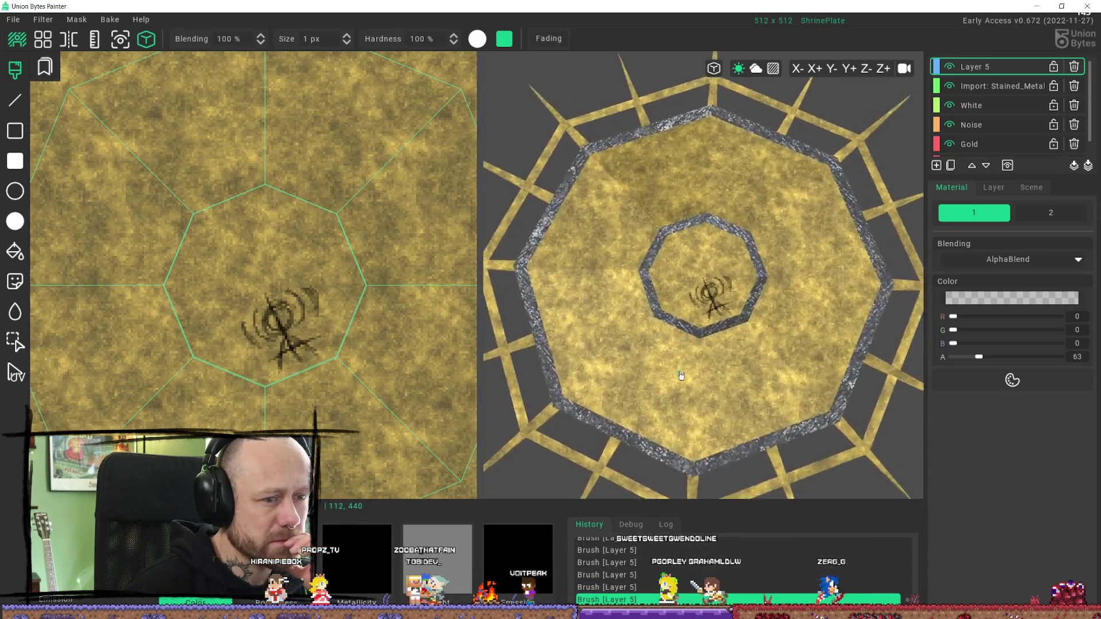
{"action": "mouse_move", "coordinate": [688, 355]}
{"action": "middle_mouse_down"}
{"action": "mouse_move", "coordinate": [705, 363]}
{"action": "mouse_move", "coordinate": [585, 344]}
{"action": "mouse_move", "coordinate": [715, 351]}
{"action": "mouse_move", "coordinate": [721, 331]}
{"action": "middle_mouse_up"}
{"action": "scroll", "coordinate": [722, 331], "scroll_direction": "down", "scroll_amount": 6}
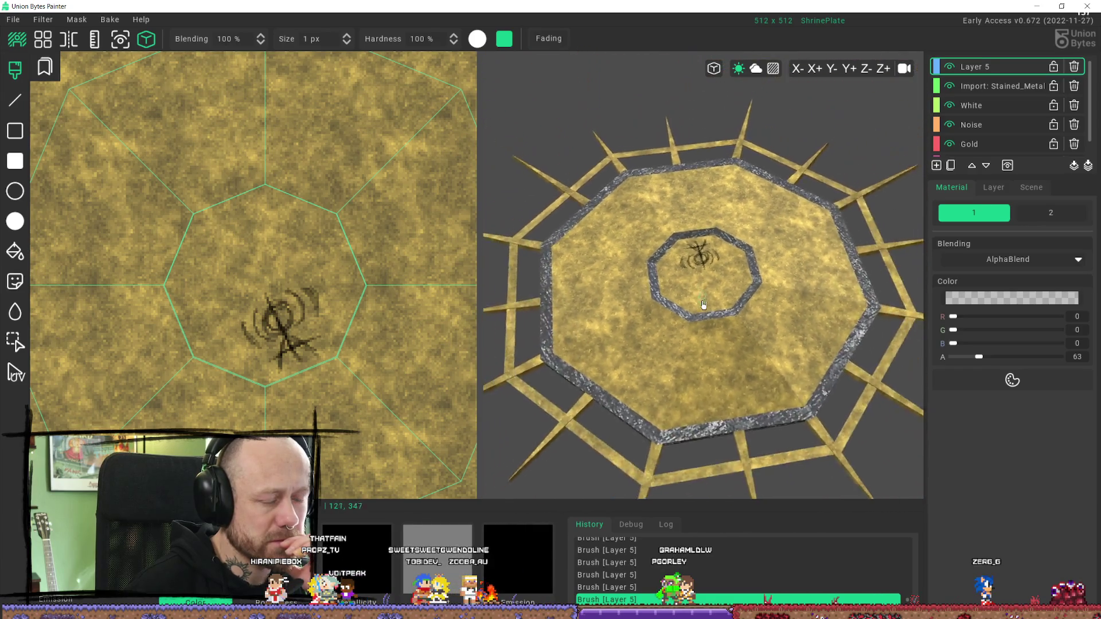
{"action": "scroll", "coordinate": [700, 363], "scroll_direction": "up", "scroll_amount": 5}
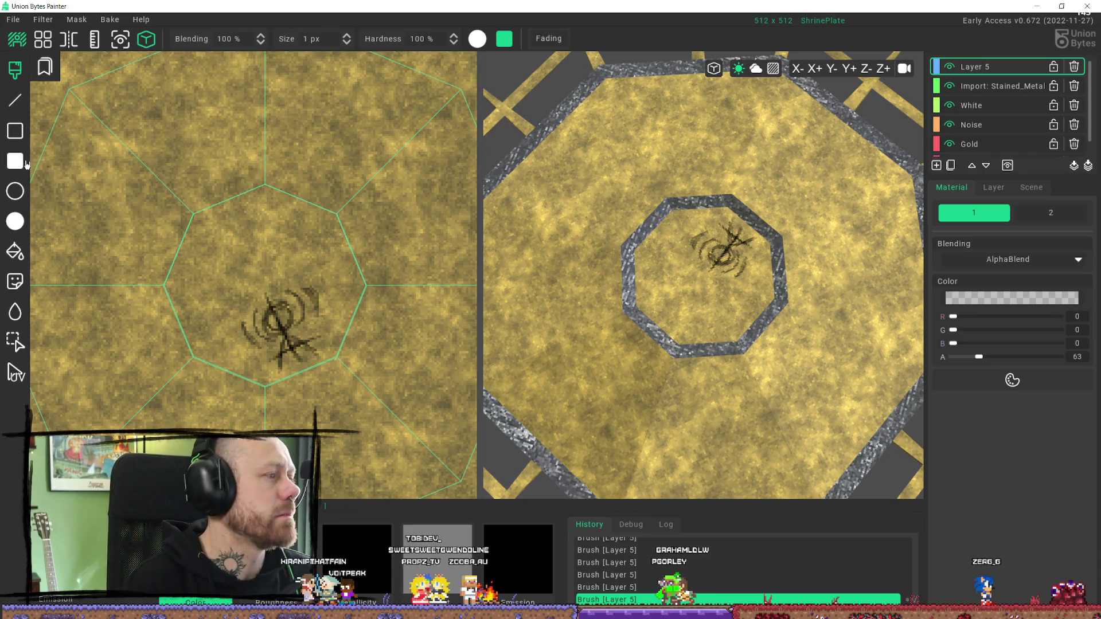
{"action": "left_click_drag", "start_coordinate": [321, 266], "coordinate": [218, 328]}
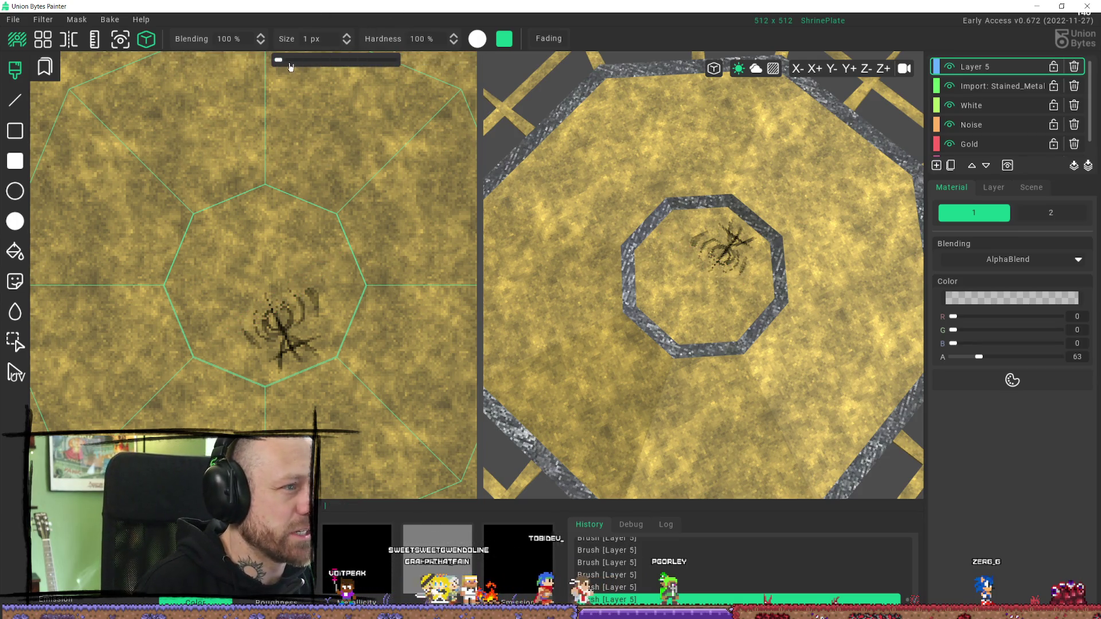
{"action": "mouse_move", "coordinate": [356, 252]}
{"action": "left_mouse_down"}
{"action": "mouse_move", "coordinate": [206, 321]}
{"action": "mouse_move", "coordinate": [189, 356]}
{"action": "mouse_move", "coordinate": [283, 363]}
{"action": "mouse_move", "coordinate": [356, 287]}
{"action": "mouse_move", "coordinate": [292, 379]}
{"action": "mouse_move", "coordinate": [286, 367]}
{"action": "left_mouse_up"}
Step: Fade leftover marks, then paint a stick-figure rune: vertical stem, two diagonal legs and a loop
{"action": "mouse_move", "coordinate": [321, 61]}
{"action": "left_mouse_down"}
{"action": "mouse_move", "coordinate": [292, 63]}
{"action": "mouse_move", "coordinate": [241, 179]}
{"action": "left_mouse_up"}
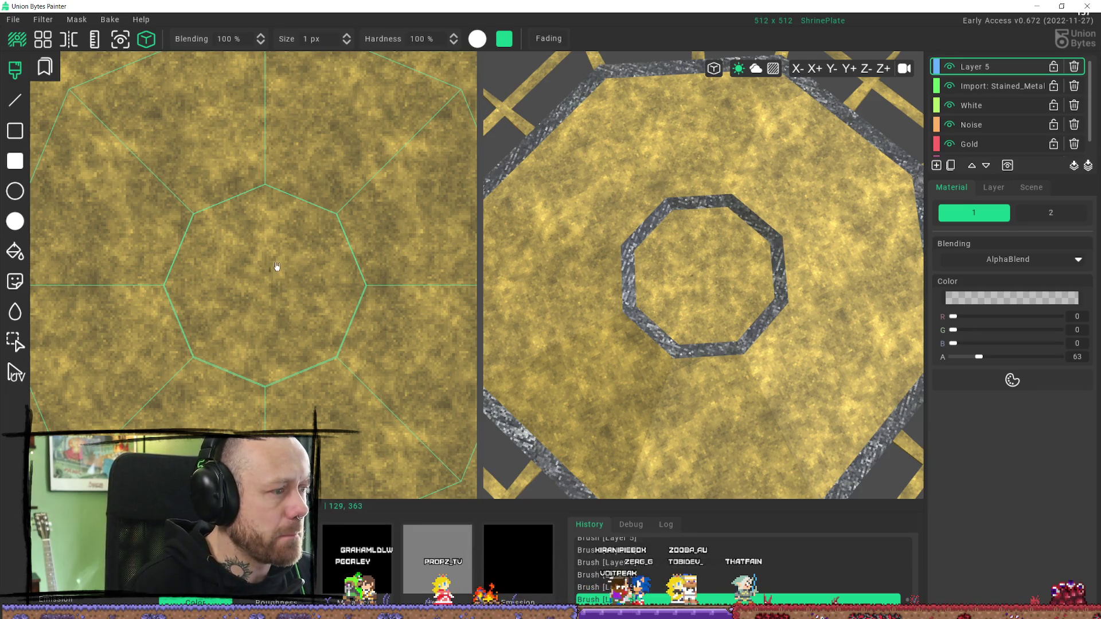
{"action": "key", "text": "ctrl+z"}
{"action": "key", "text": "ctrl+z"}
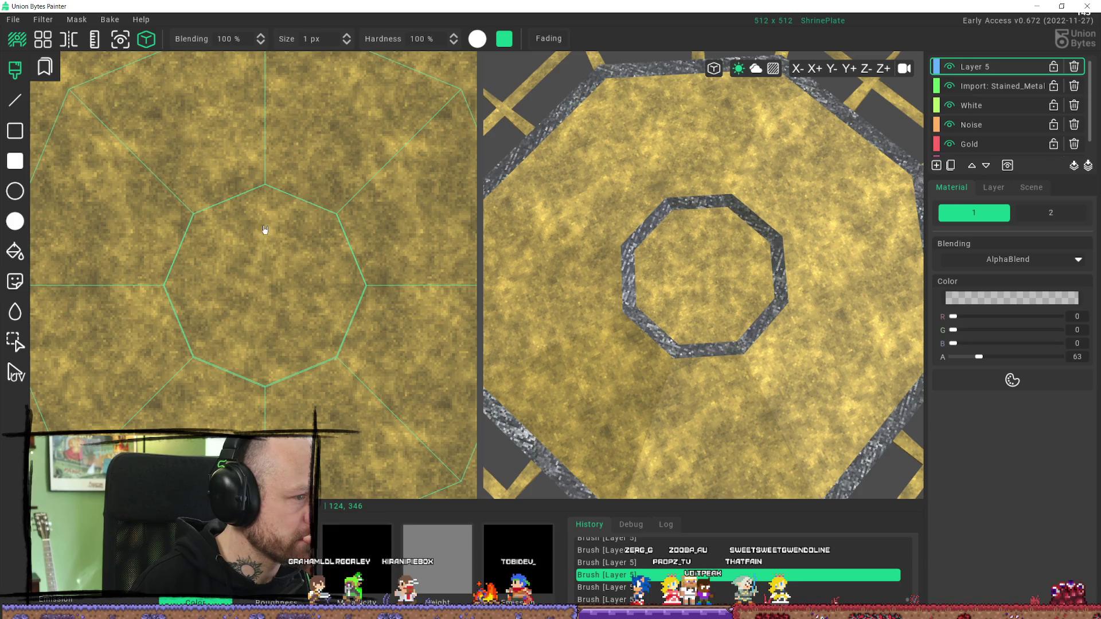
{"action": "left_click_drag", "start_coordinate": [264, 234], "coordinate": [263, 308]}
{"action": "left_click_drag", "start_coordinate": [265, 221], "coordinate": [268, 310]}
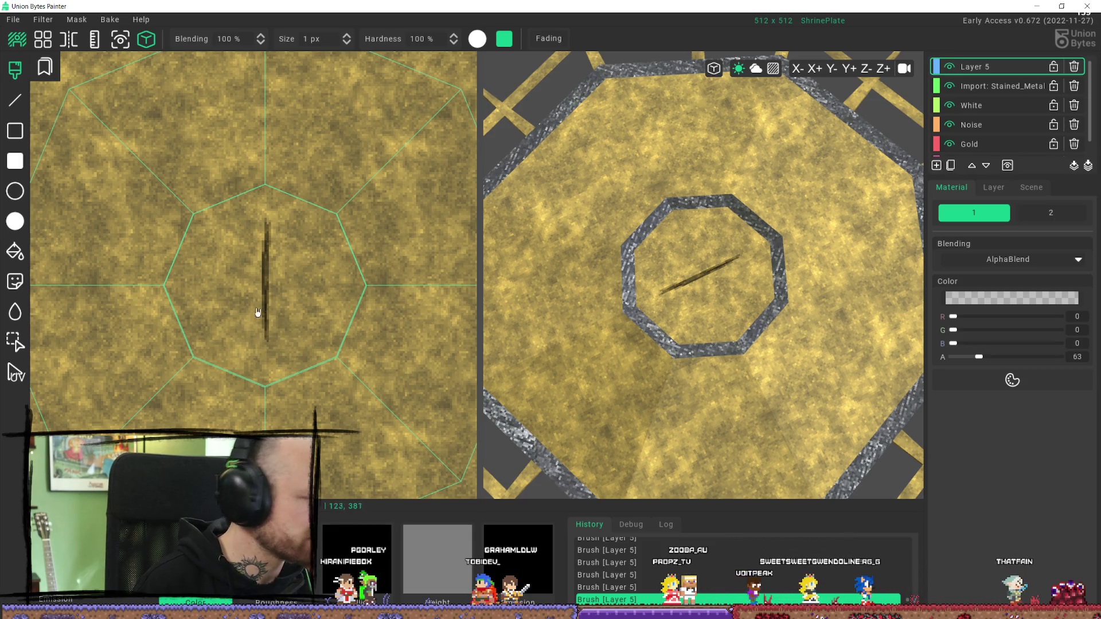
{"action": "left_click_drag", "start_coordinate": [261, 300], "coordinate": [226, 348]}
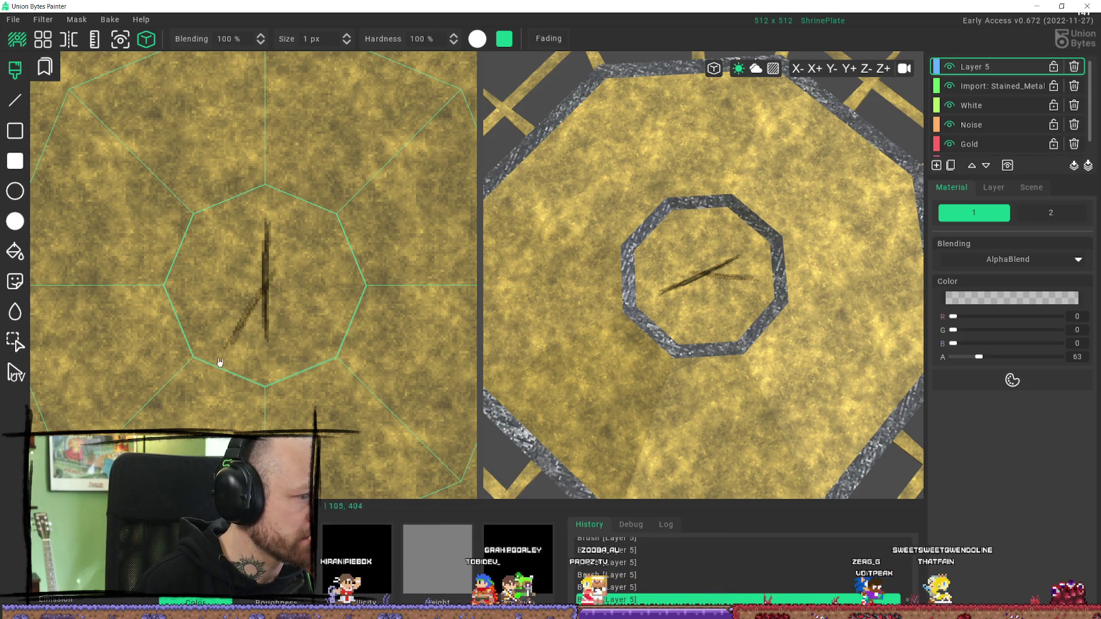
{"action": "left_click_drag", "start_coordinate": [295, 344], "coordinate": [266, 290]}
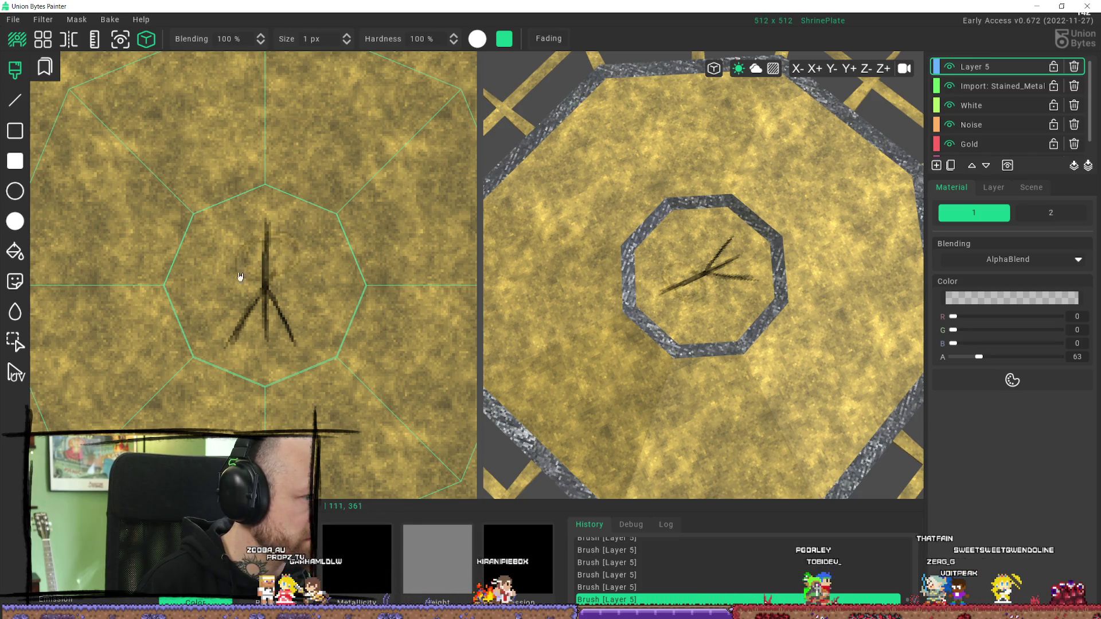
{"action": "mouse_move", "coordinate": [274, 280]}
{"action": "left_mouse_down"}
{"action": "mouse_move", "coordinate": [263, 235]}
{"action": "mouse_move", "coordinate": [299, 222]}
{"action": "left_mouse_up"}
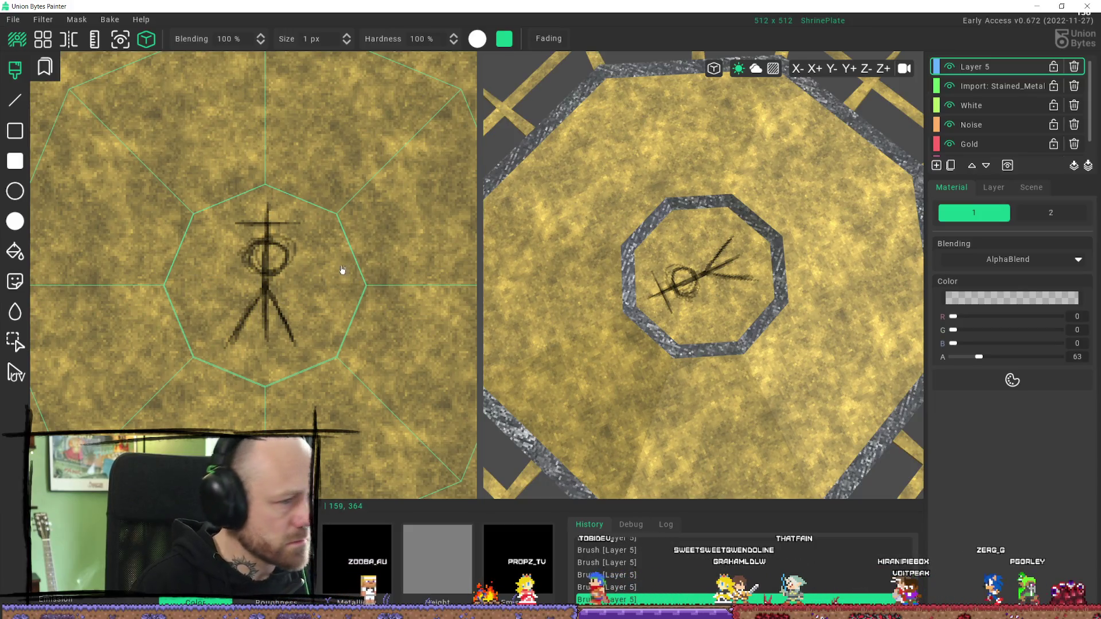
Step: Undo the three rune strokes so the inner octagon is blank gold
{"action": "key", "text": "ctrl+z"}
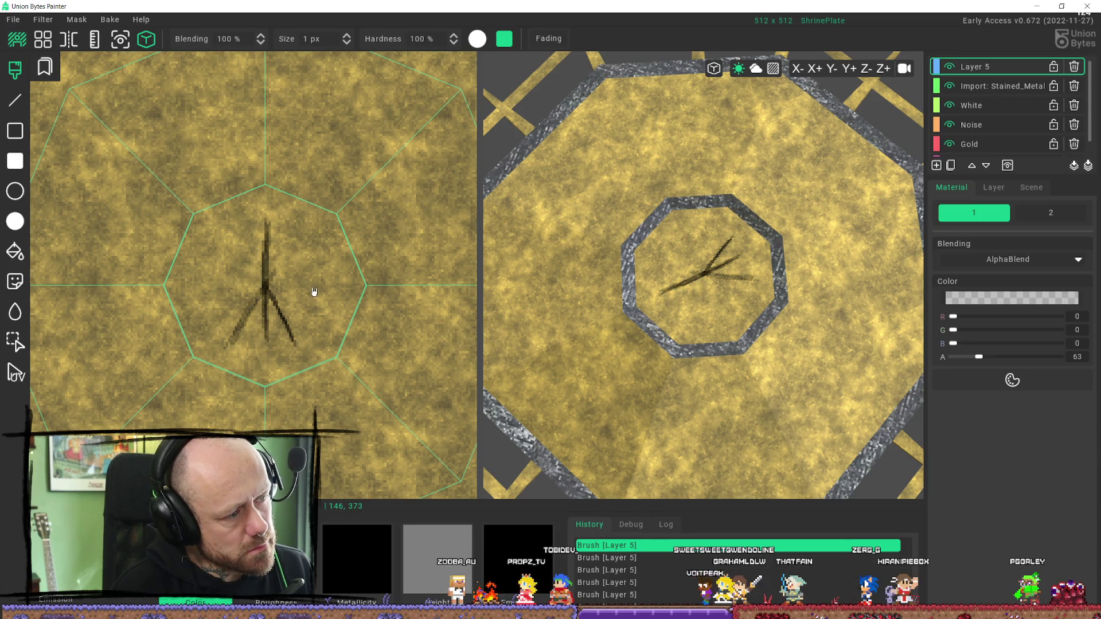
{"action": "key", "text": "ctrl+z"}
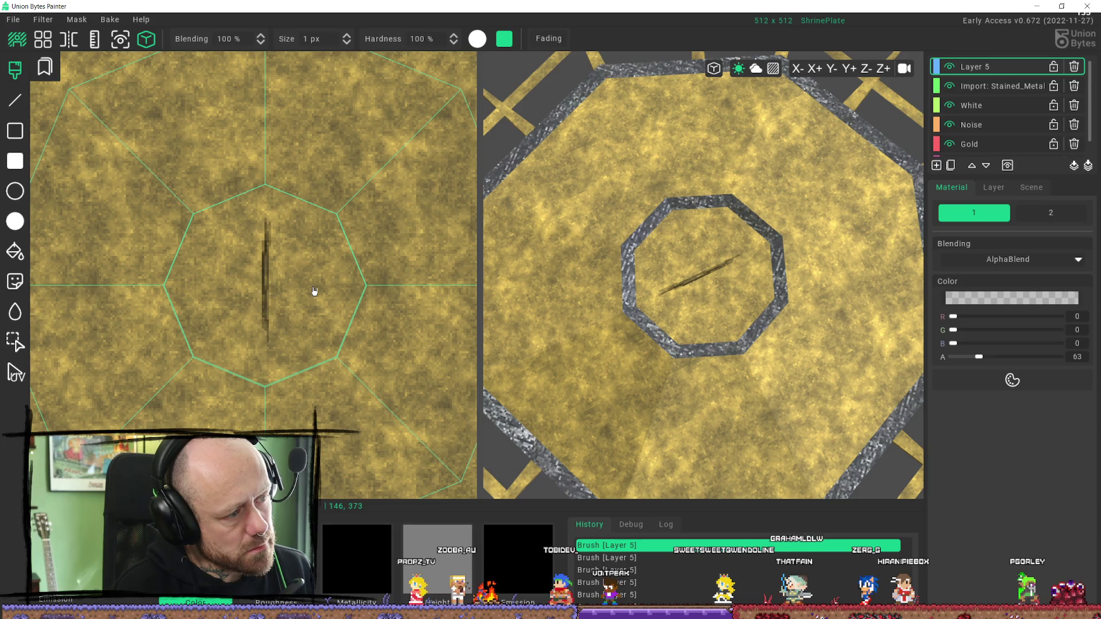
{"action": "key", "text": "ctrl+z"}
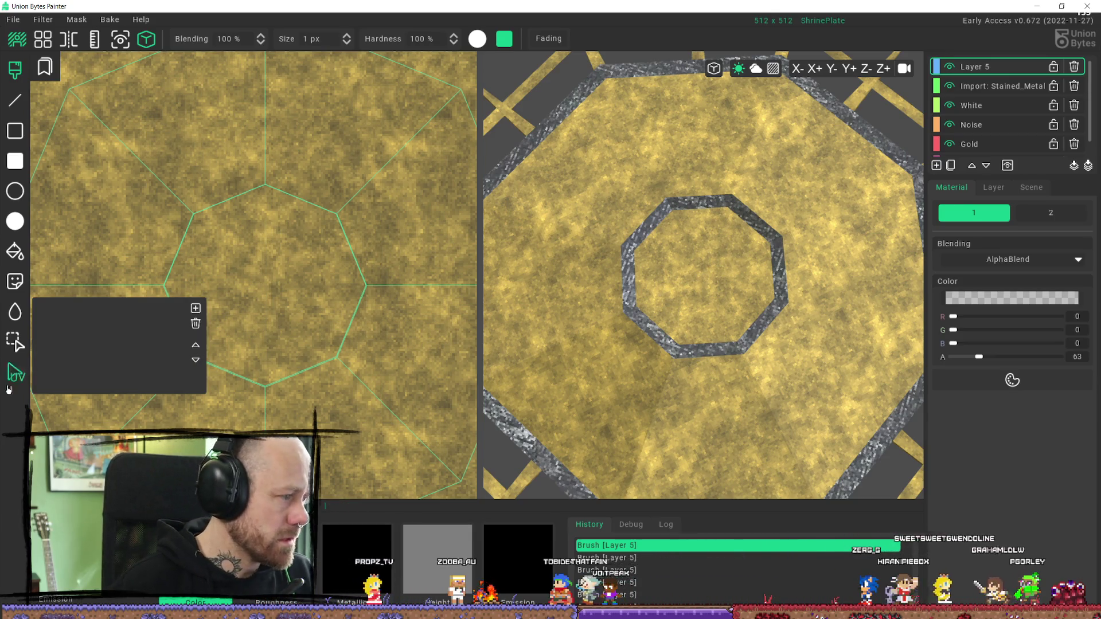
Step: Compare with the shrine plate in Unreal Engine, then minimise the editor
{"action": "key", "text": "alt+Tab"}
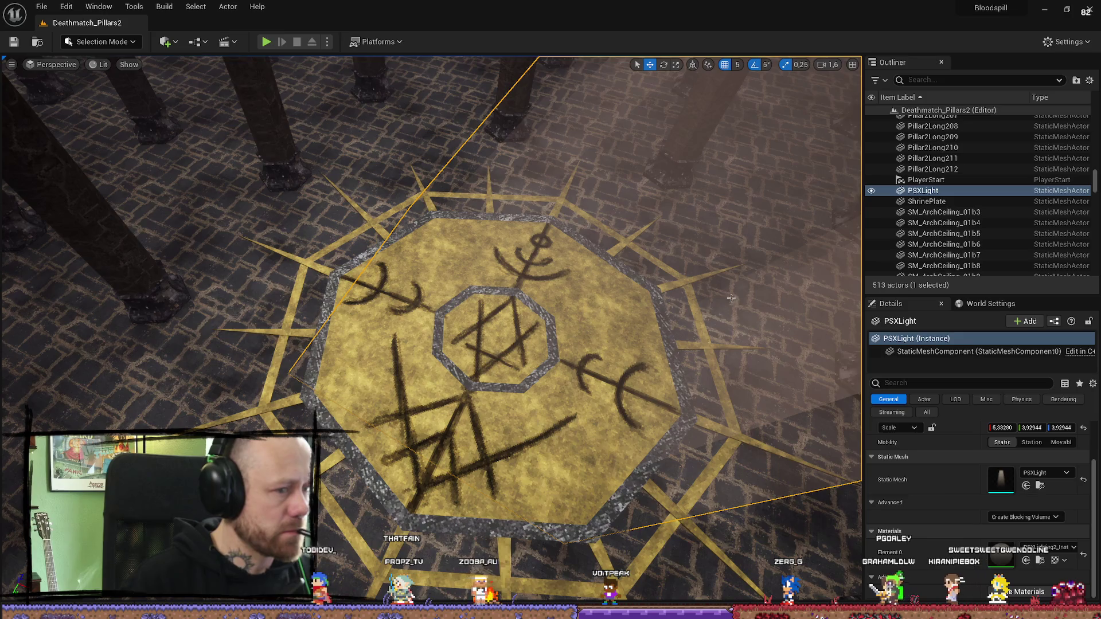
{"action": "left_click", "coordinate": [1044, 8]}
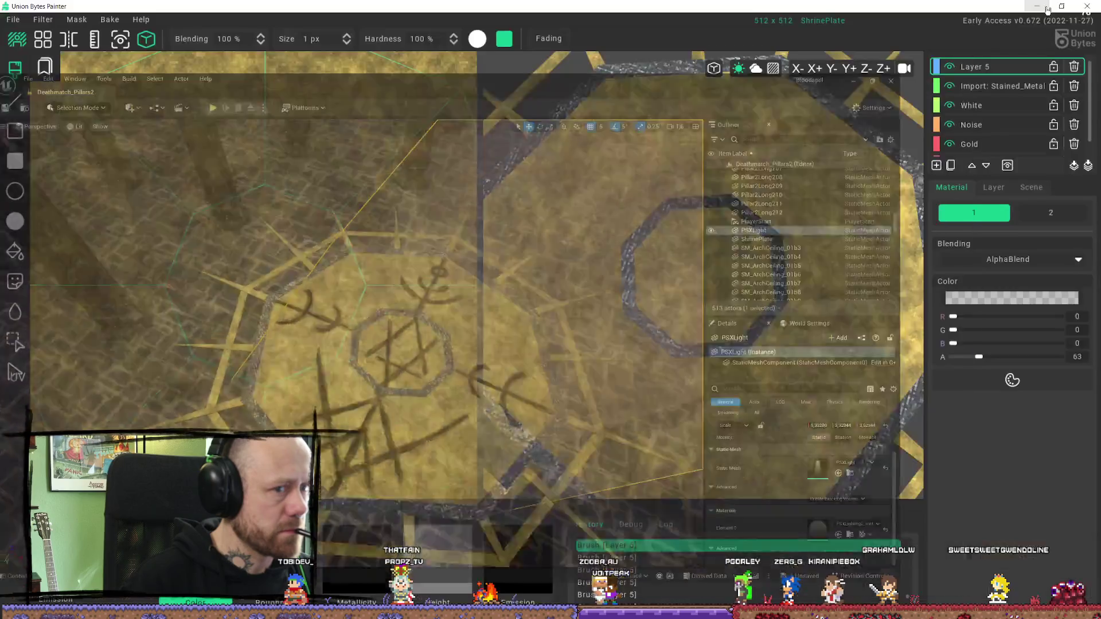
{"action": "scroll", "coordinate": [278, 270], "scroll_direction": "down", "scroll_amount": 3}
Step: Undo the last two brush strokes on Layer 5 and select the Circle outline tool
{"action": "scroll", "coordinate": [279, 270], "scroll_direction": "up", "scroll_amount": 4}
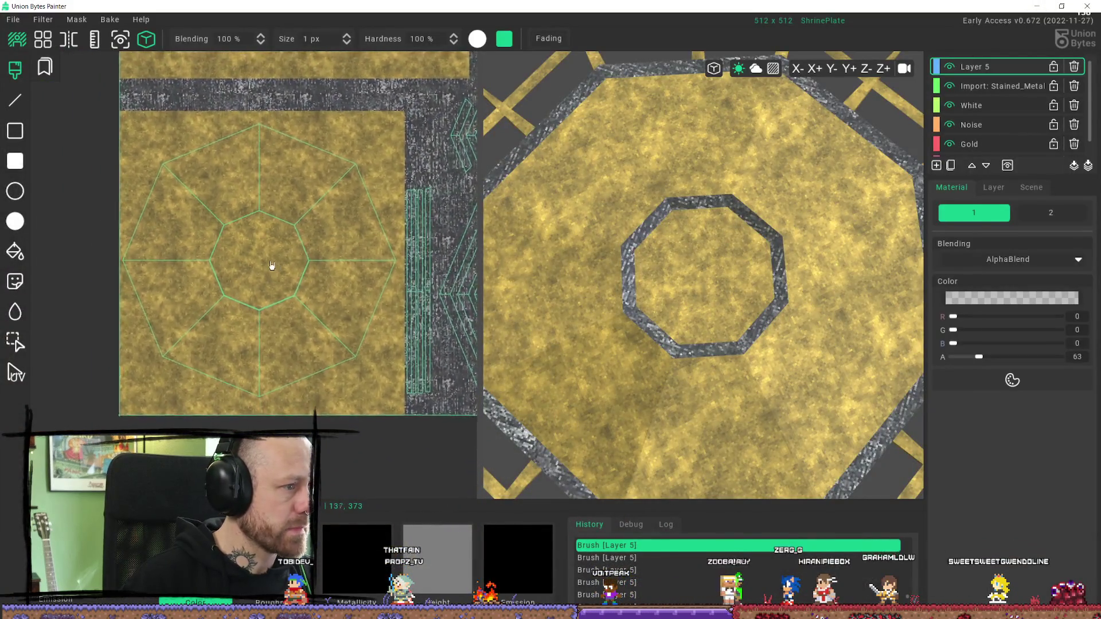
{"action": "scroll", "coordinate": [270, 254], "scroll_direction": "down", "scroll_amount": 1}
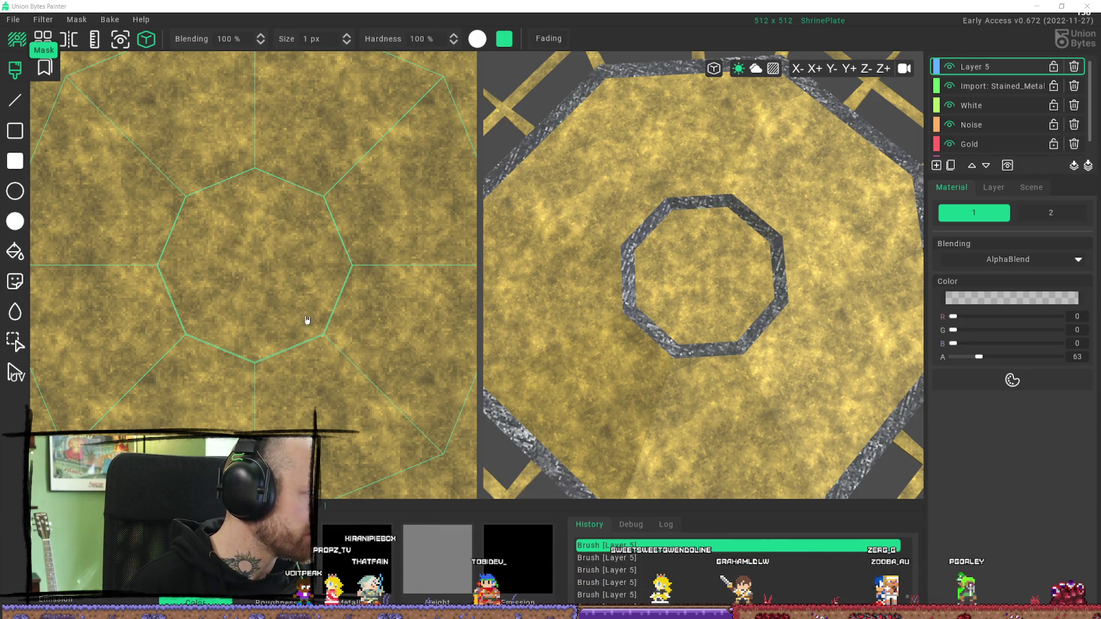
{"action": "scroll", "coordinate": [667, 248], "scroll_direction": "down", "scroll_amount": 8}
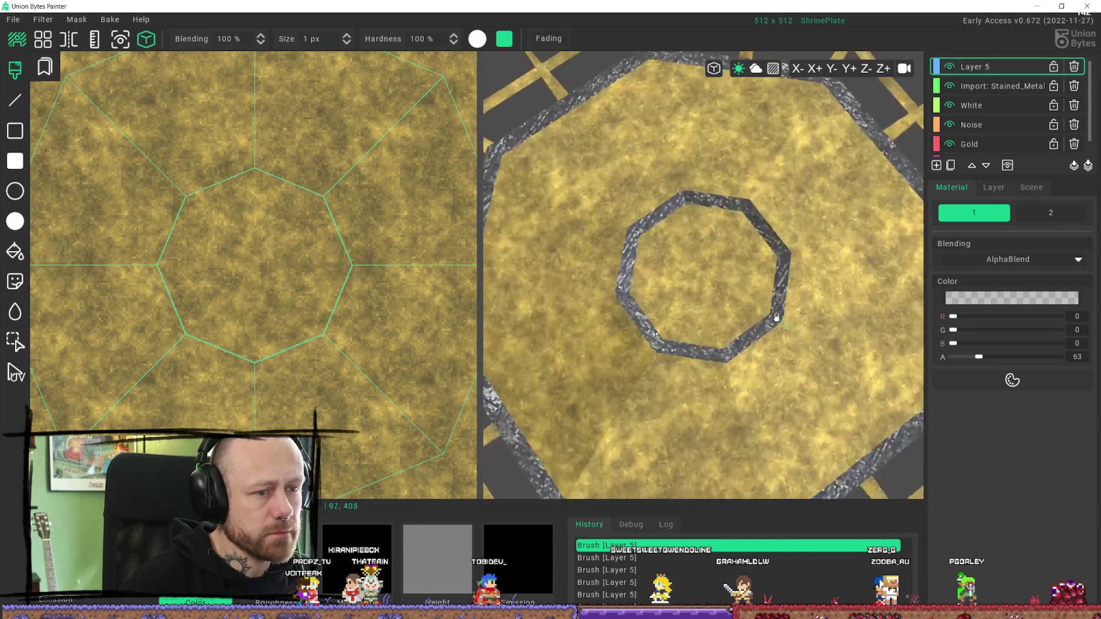
{"action": "scroll", "coordinate": [273, 277], "scroll_direction": "down", "scroll_amount": 5}
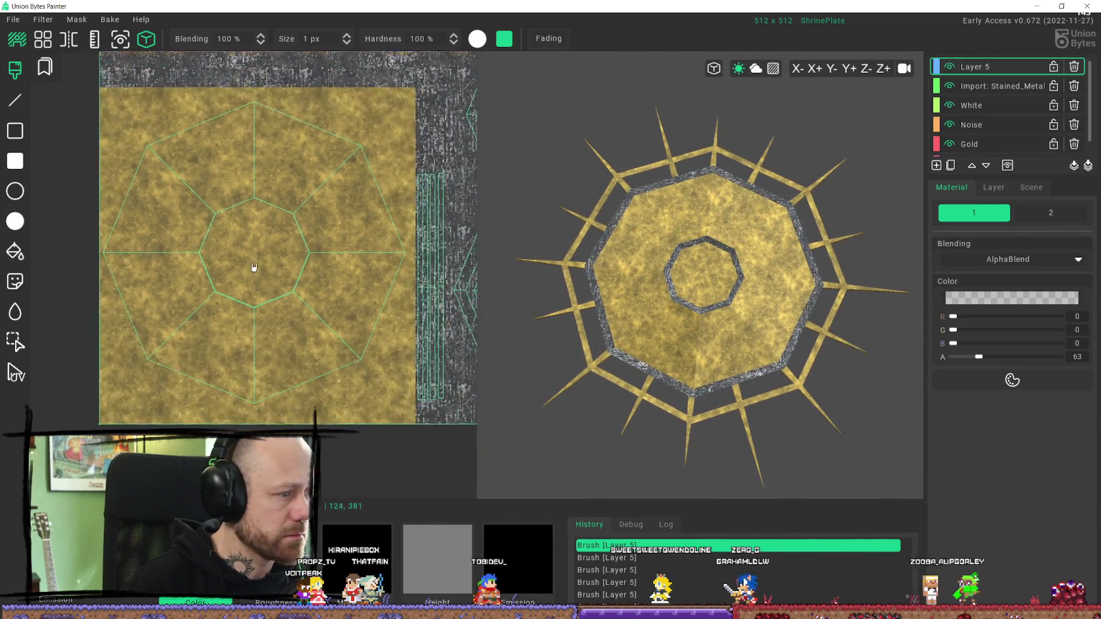
{"action": "scroll", "coordinate": [311, 290], "scroll_direction": "up", "scroll_amount": 1}
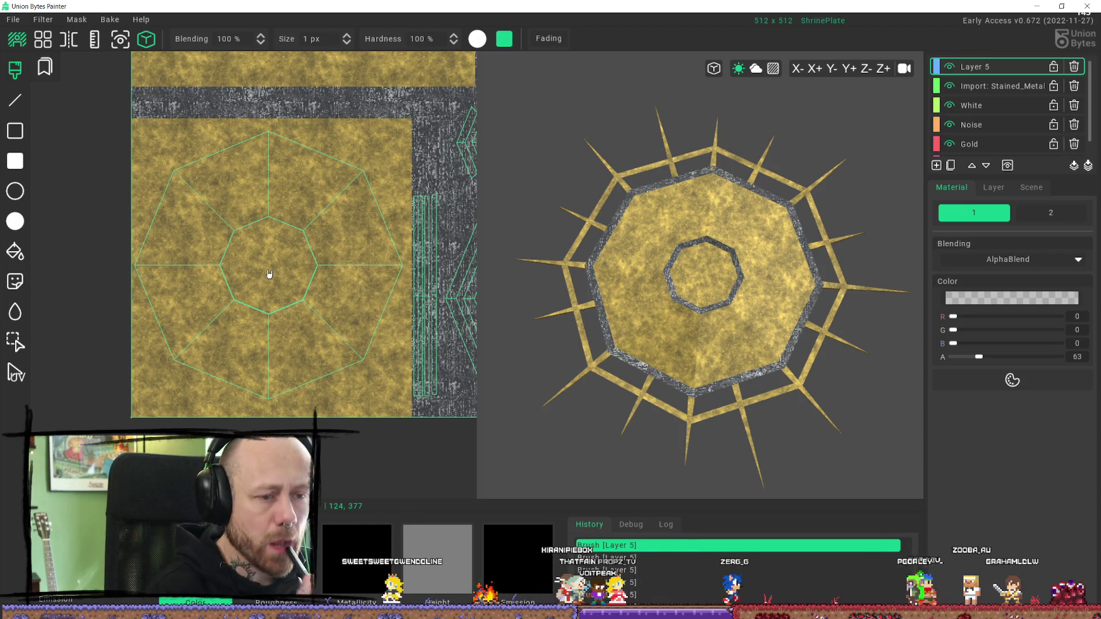
{"action": "scroll", "coordinate": [220, 272], "scroll_direction": "up", "scroll_amount": 5}
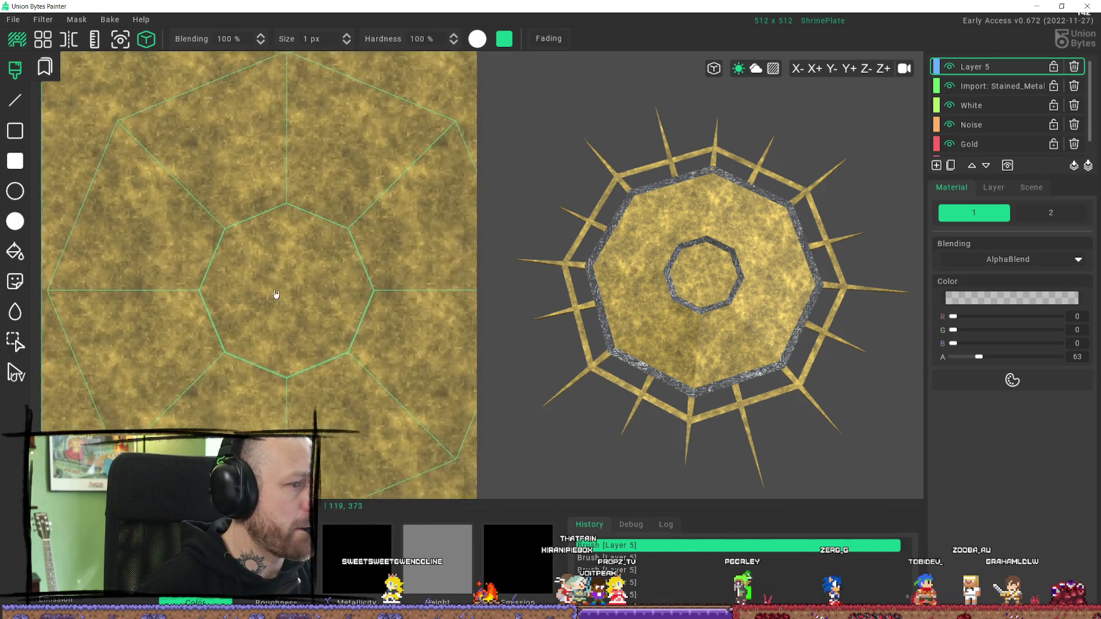
{"action": "scroll", "coordinate": [253, 276], "scroll_direction": "down", "scroll_amount": 2}
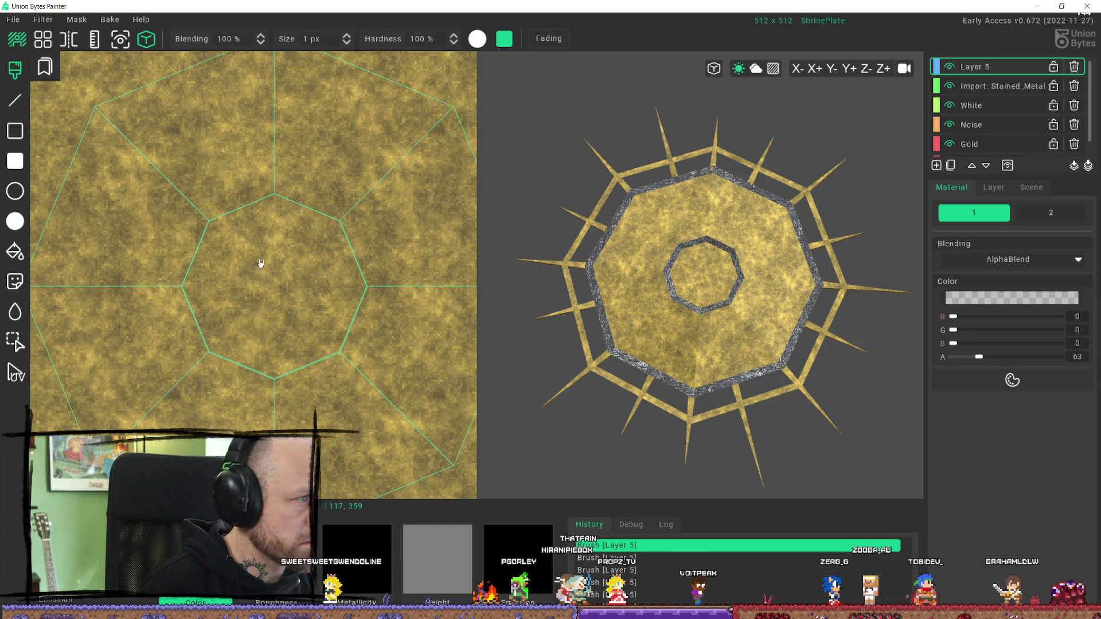
{"action": "key", "text": "ctrl+z"}
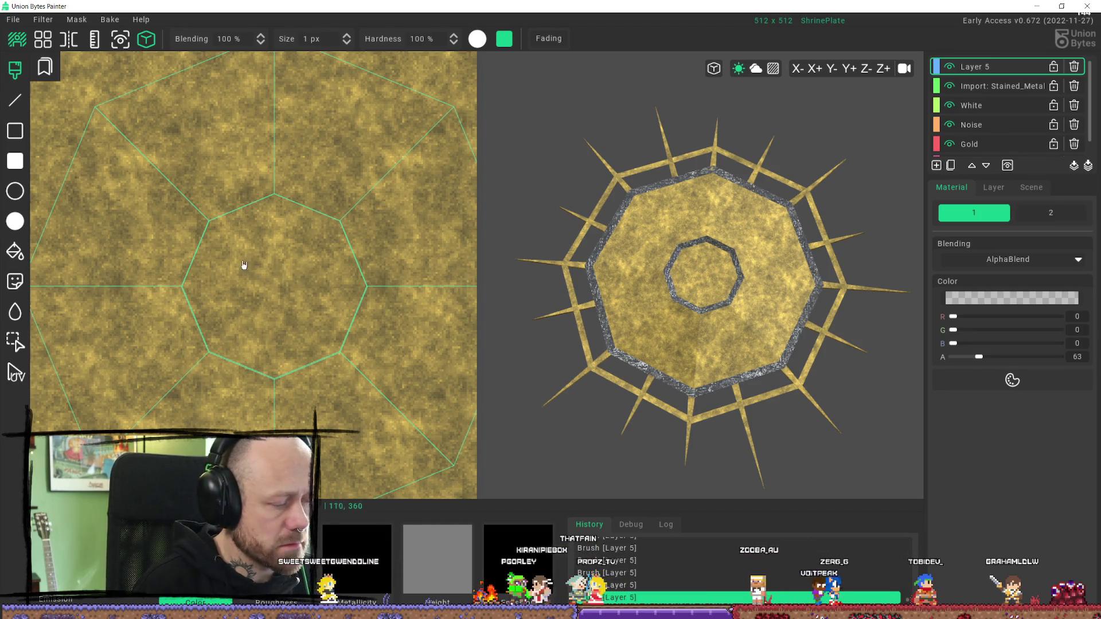
{"action": "key", "text": "ctrl+z"}
{"action": "left_click", "coordinate": [15, 190]}
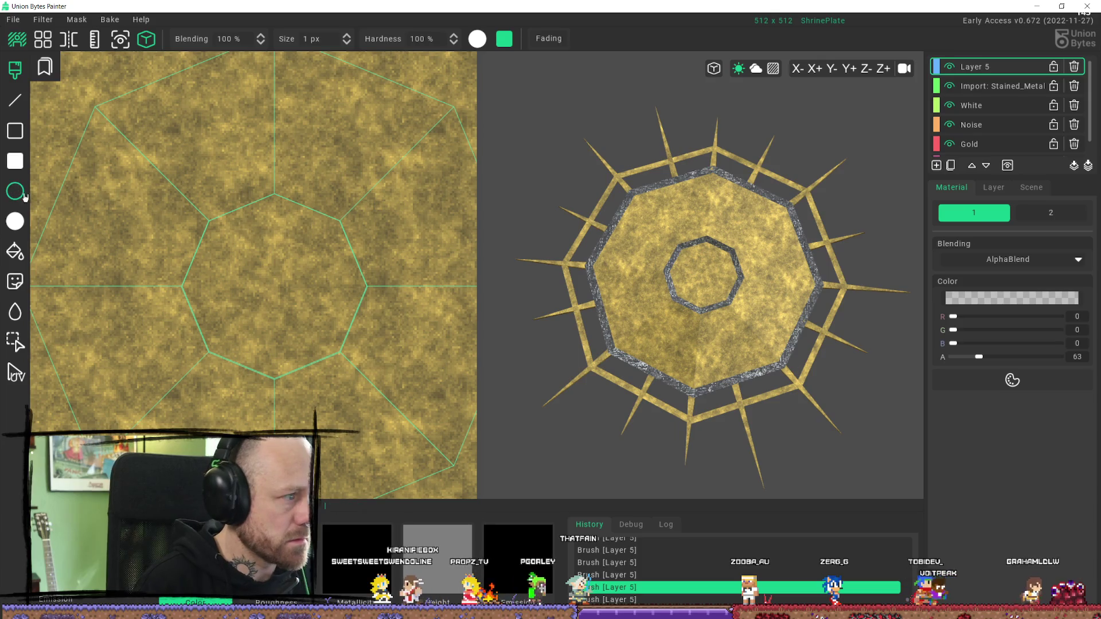
{"action": "left_click_drag", "start_coordinate": [241, 263], "coordinate": [339, 344]}
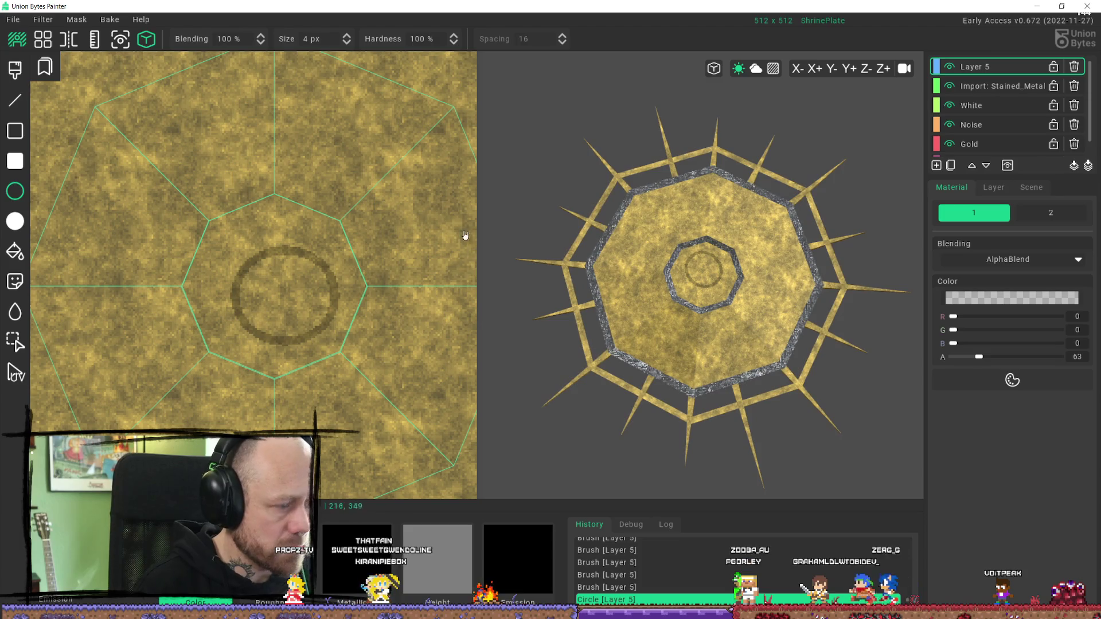
{"action": "key", "text": "ctrl+z"}
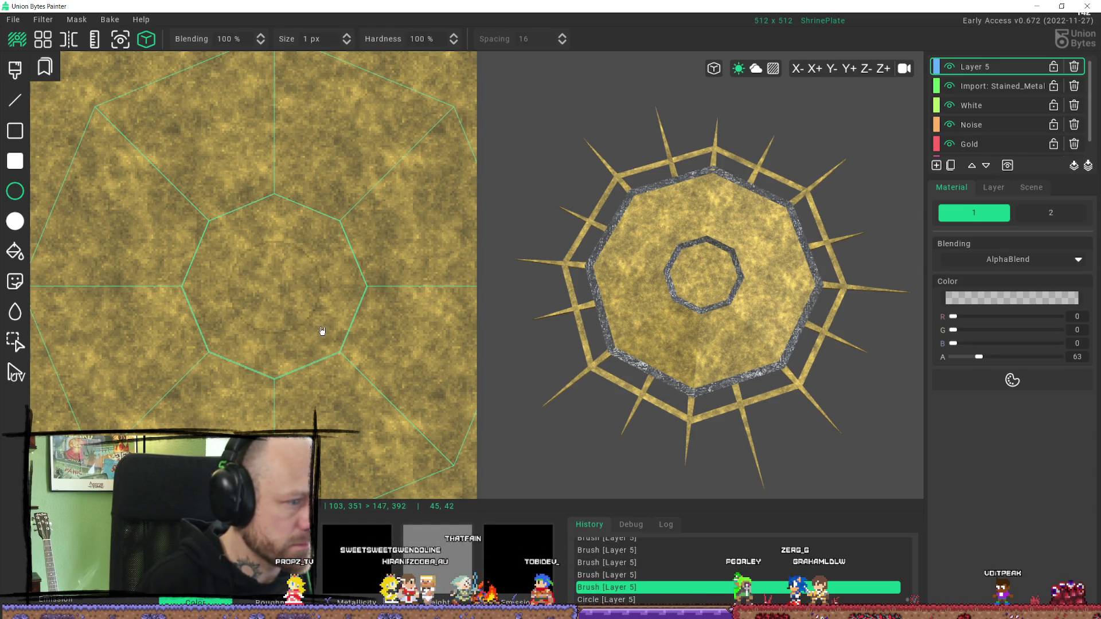
{"action": "left_click_drag", "start_coordinate": [246, 258], "coordinate": [281, 298]}
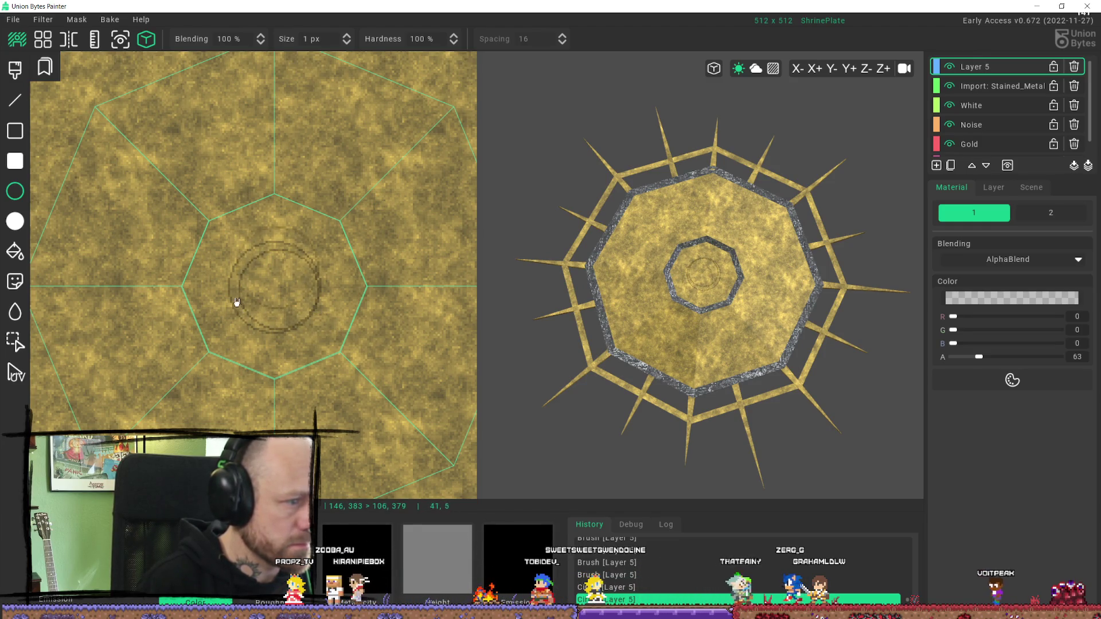
{"action": "mouse_move", "coordinate": [284, 315]}
{"action": "left_mouse_down"}
{"action": "mouse_move", "coordinate": [241, 268]}
{"action": "mouse_move", "coordinate": [302, 312]}
{"action": "left_mouse_up"}
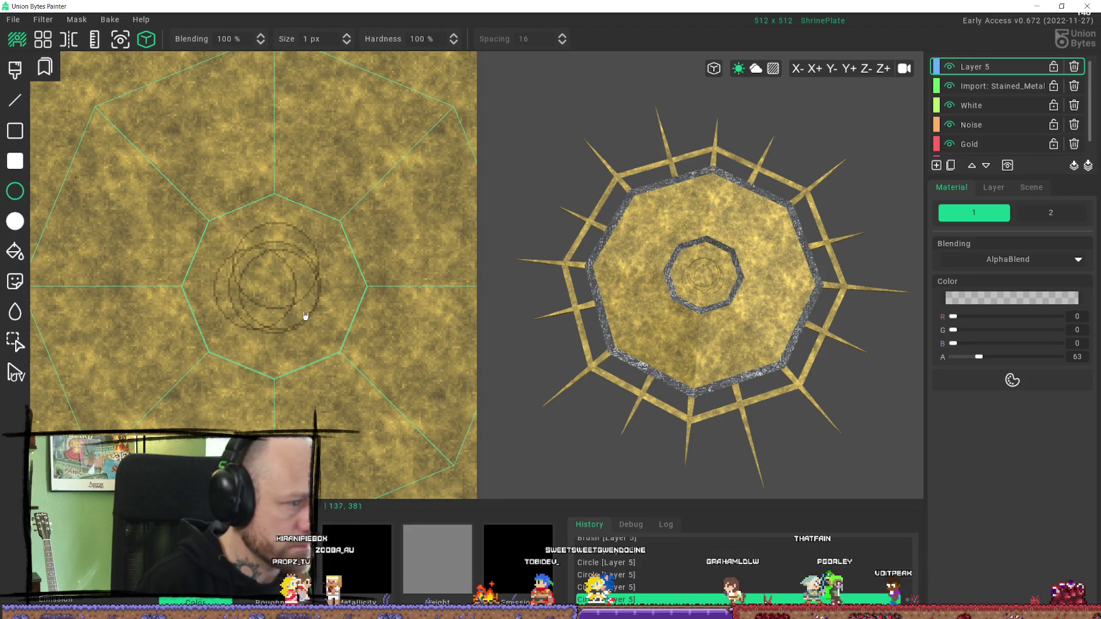
{"action": "mouse_move", "coordinate": [246, 277]}
{"action": "left_mouse_down"}
{"action": "mouse_move", "coordinate": [315, 315]}
{"action": "mouse_move", "coordinate": [312, 277]}
{"action": "left_mouse_up"}
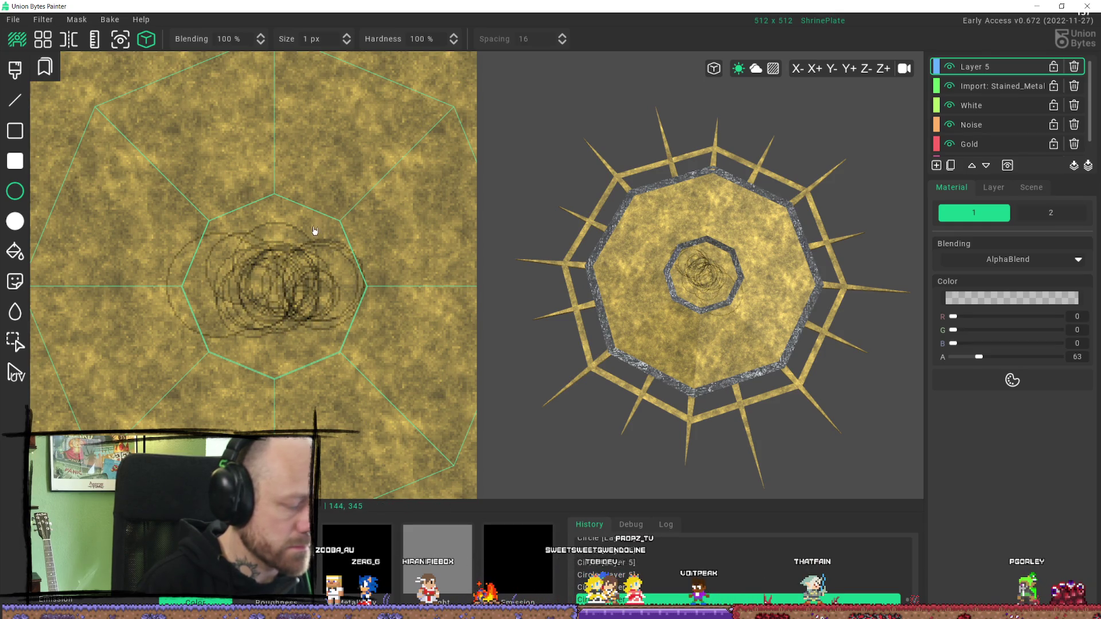
{"action": "key", "text": "ctrl+z"}
{"action": "key", "text": "ctrl+z"}
{"action": "key", "text": "ctrl+z"}
{"action": "key", "text": "ctrl+z"}
{"action": "key", "text": "ctrl+z"}
{"action": "key", "text": "ctrl+z"}
{"action": "key", "text": "ctrl+z"}
{"action": "mouse_move", "coordinate": [245, 232]}
{"action": "left_mouse_down"}
{"action": "mouse_move", "coordinate": [300, 331]}
{"action": "mouse_move", "coordinate": [312, 319]}
{"action": "mouse_move", "coordinate": [305, 312]}
{"action": "mouse_move", "coordinate": [324, 308]}
{"action": "mouse_move", "coordinate": [270, 258]}
{"action": "mouse_move", "coordinate": [321, 250]}
{"action": "left_mouse_up"}
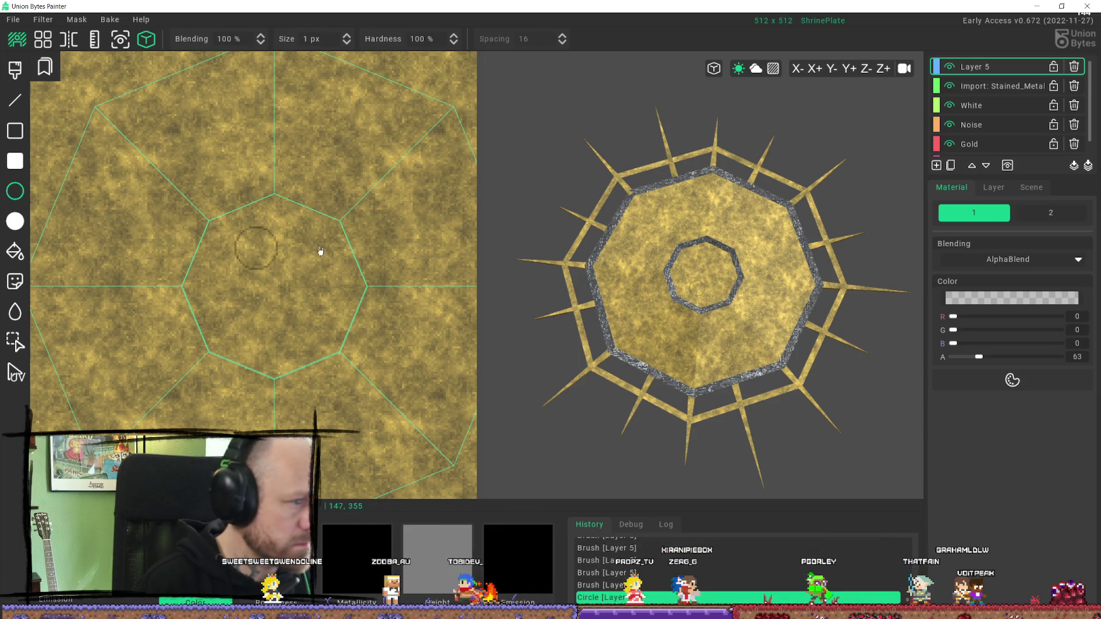
{"action": "key", "text": "b"}
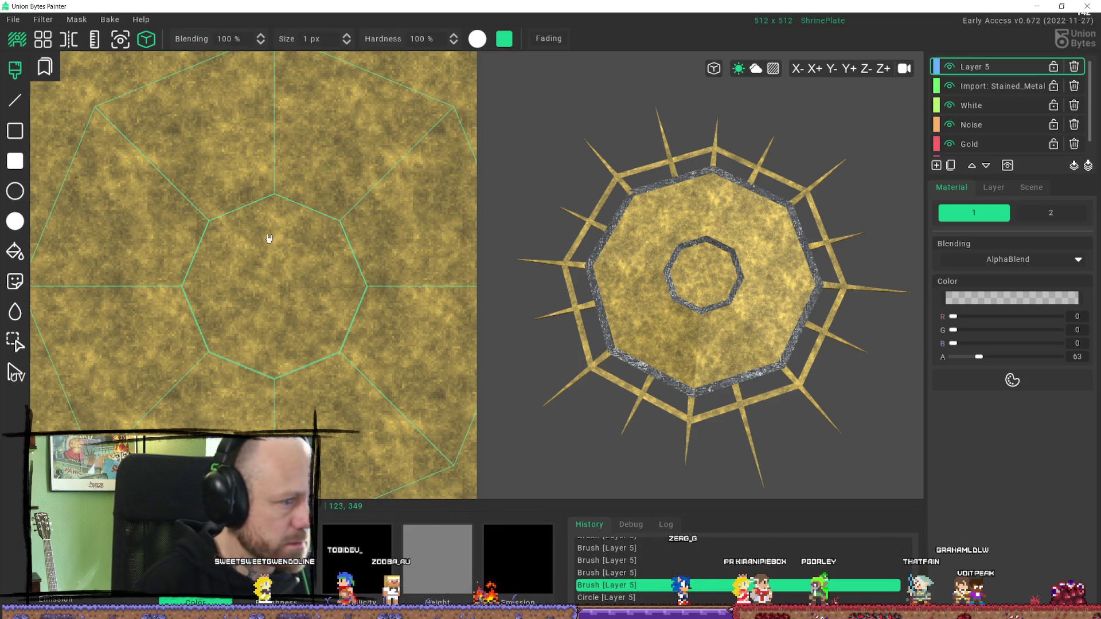
Step: Paint a dark rune at the plate centre: a small top ring, curved arms and a diagonal left arm
{"action": "mouse_move", "coordinate": [273, 224]}
{"action": "left_mouse_down"}
{"action": "mouse_move", "coordinate": [289, 246]}
{"action": "mouse_move", "coordinate": [265, 233]}
{"action": "mouse_move", "coordinate": [273, 223]}
{"action": "mouse_move", "coordinate": [257, 230]}
{"action": "mouse_move", "coordinate": [274, 224]}
{"action": "left_mouse_up"}
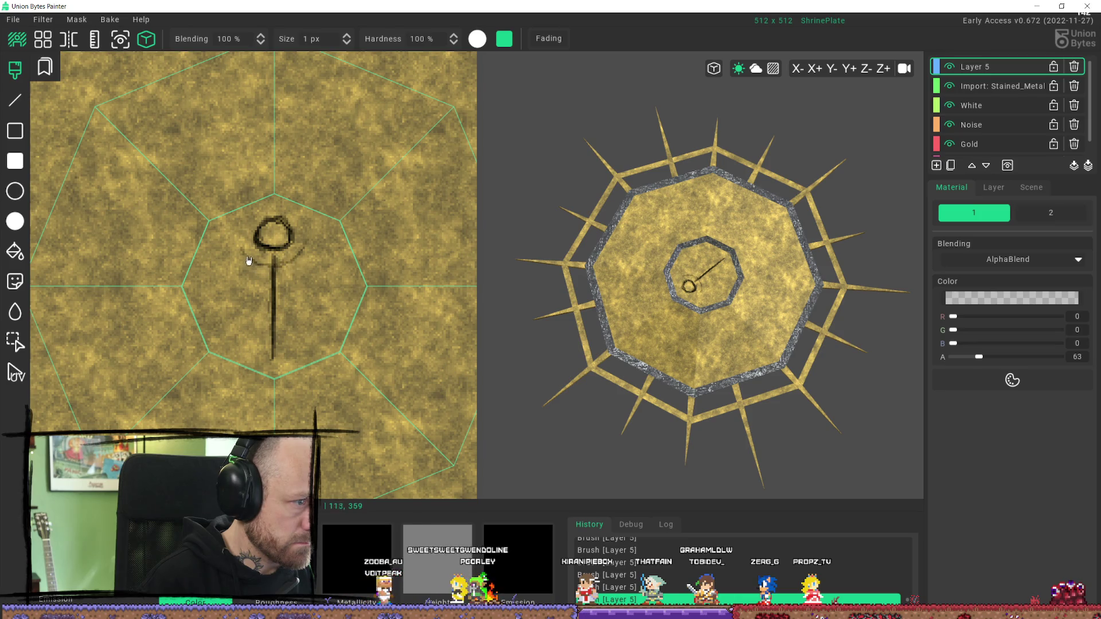
{"action": "left_click_drag", "start_coordinate": [246, 250], "coordinate": [306, 242]}
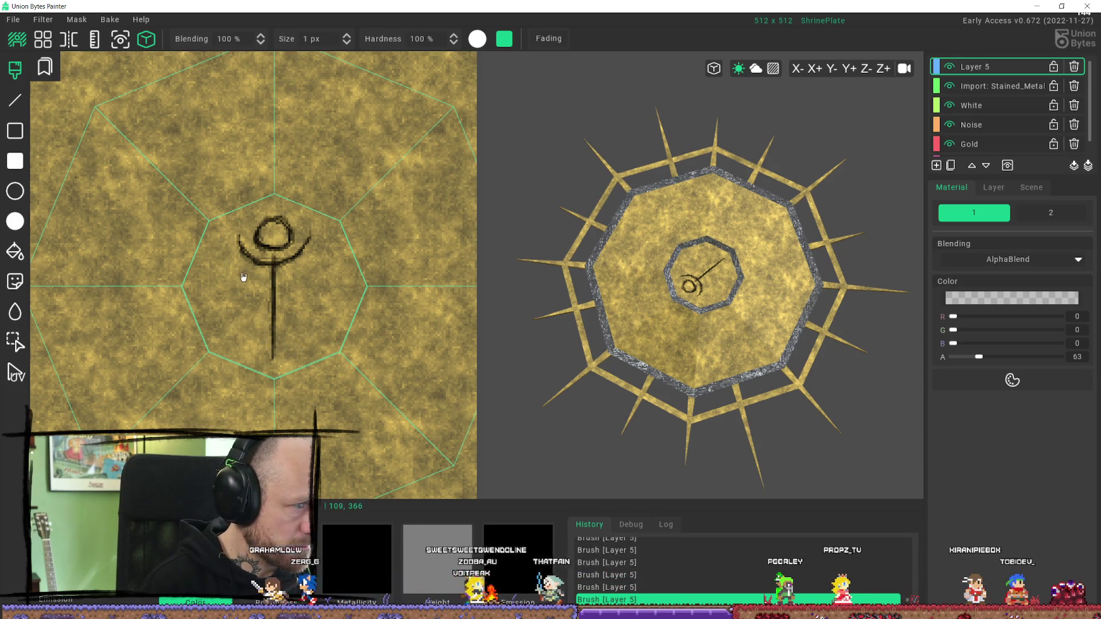
{"action": "left_click_drag", "start_coordinate": [208, 253], "coordinate": [267, 348]}
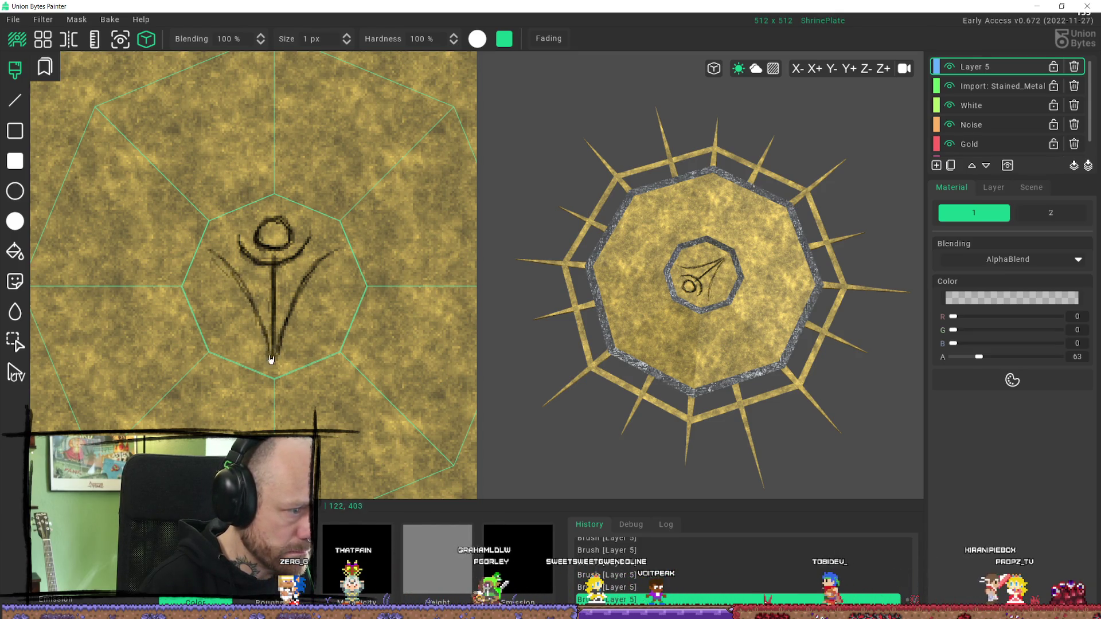
{"action": "left_click_drag", "start_coordinate": [214, 254], "coordinate": [271, 357]}
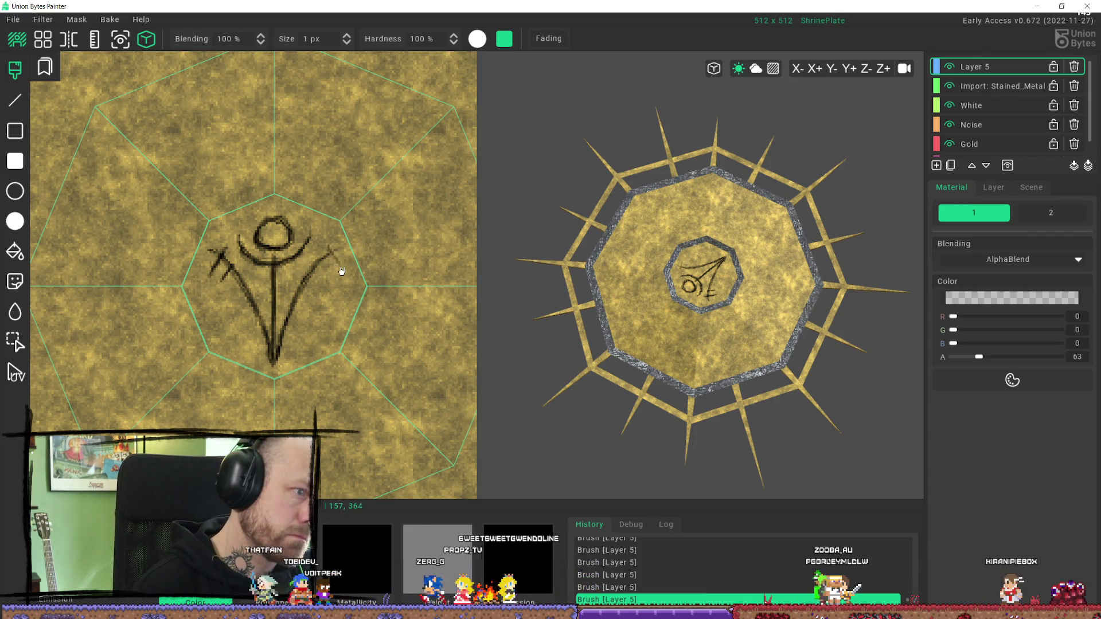
Step: Add a tick at the right arm tip and a horizontal crossbar, then zoom out
{"action": "left_click_drag", "start_coordinate": [327, 248], "coordinate": [334, 258]}
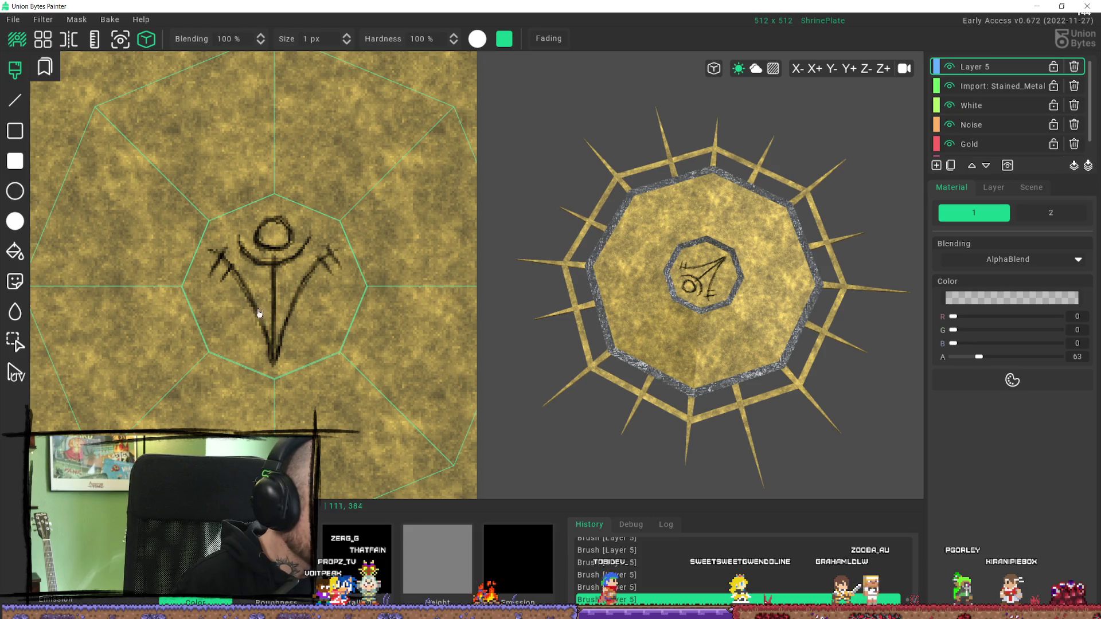
{"action": "left_click_drag", "start_coordinate": [237, 304], "coordinate": [314, 304]}
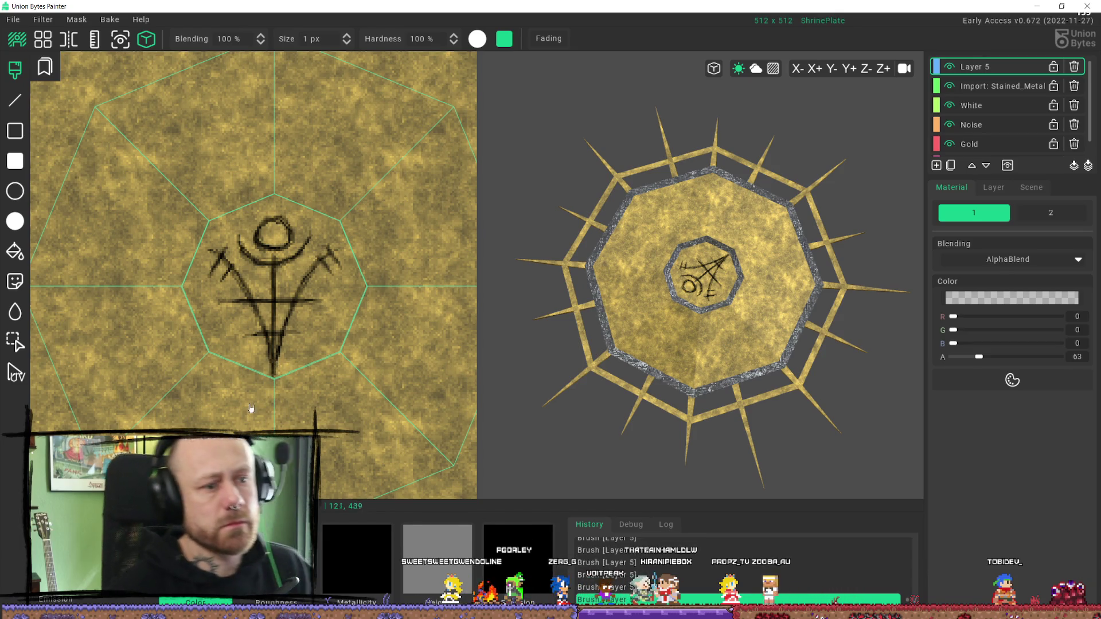
{"action": "scroll", "coordinate": [286, 338], "scroll_direction": "down", "scroll_amount": 4}
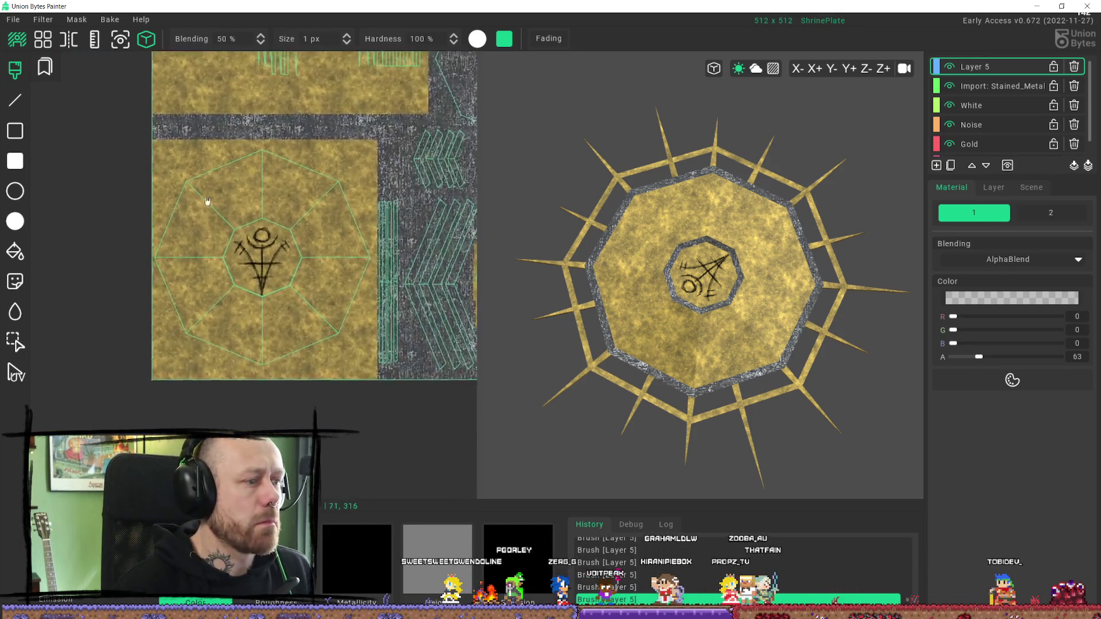
Step: Export the ShrinePlate colour and DirectX normal maps to the selected folder
{"action": "scroll", "coordinate": [217, 211], "scroll_direction": "up", "scroll_amount": 3}
{"action": "left_click", "coordinate": [13, 19]}
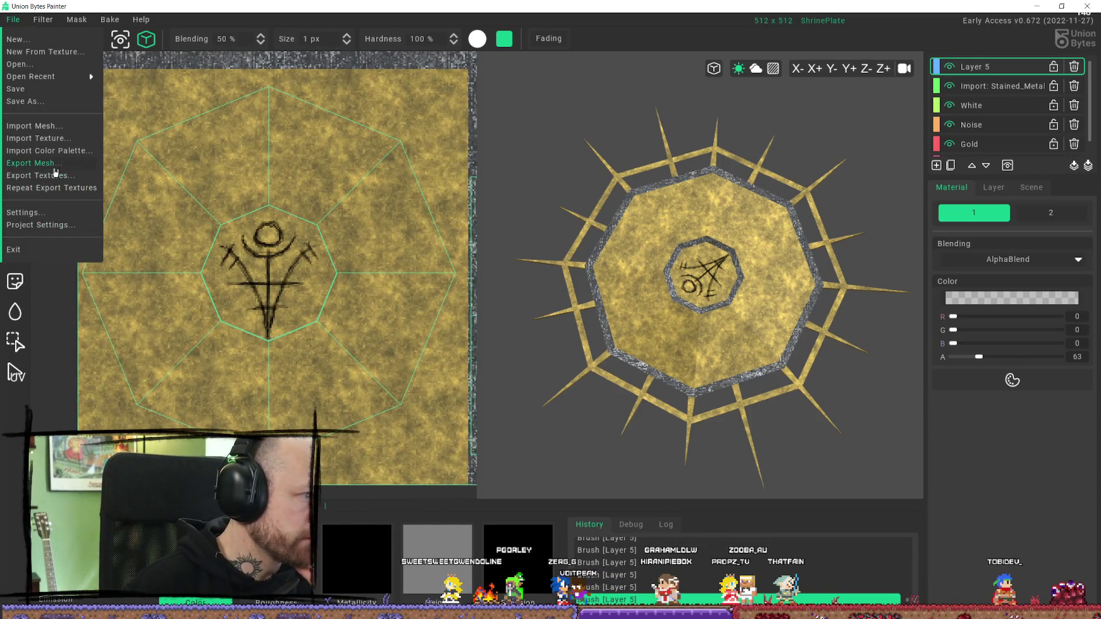
{"action": "left_click", "coordinate": [58, 175]}
{"action": "left_click", "coordinate": [427, 521]}
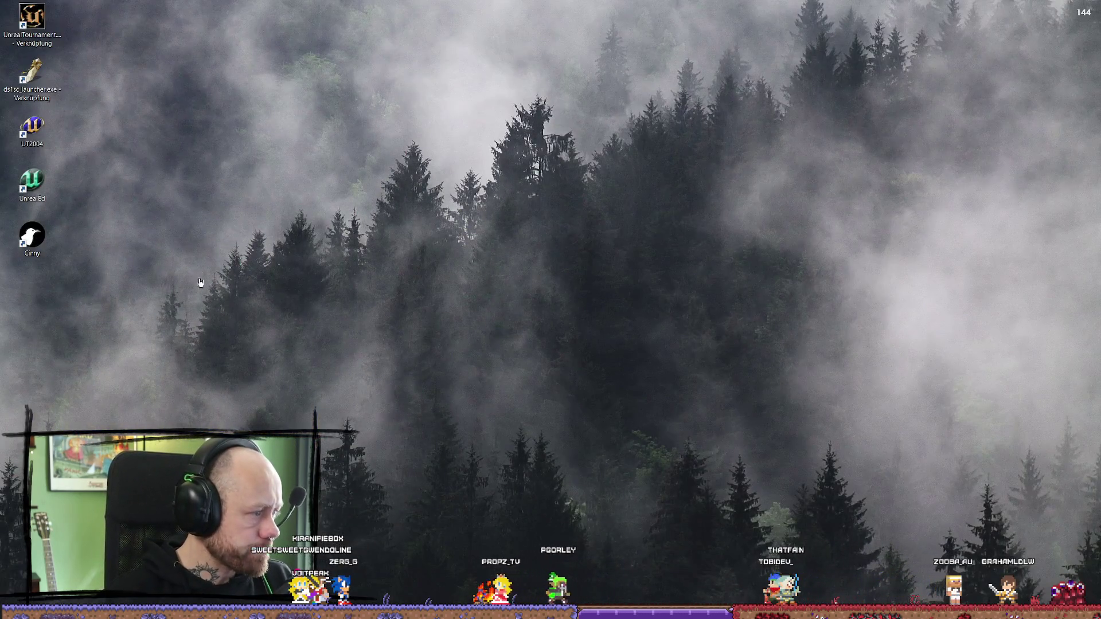
Step: In Unreal, reimport the exported ShrinePlate textures into SpecificAssets and start playing the level
{"action": "key", "text": "alt+Tab"}
{"action": "key", "text": "ctrl+space"}
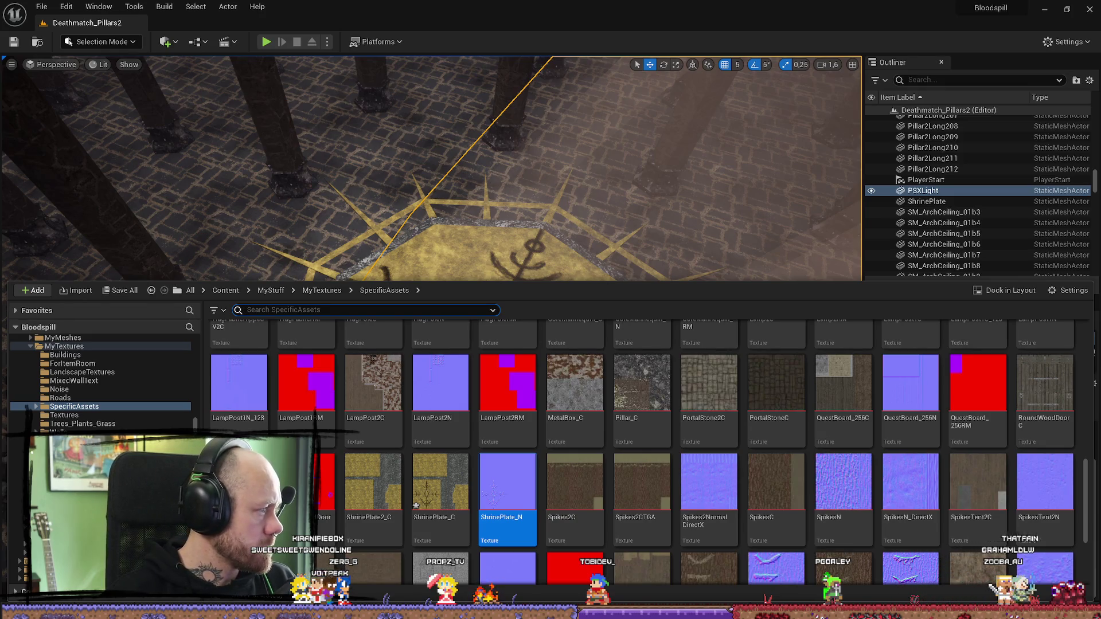
{"action": "left_click_drag", "start_coordinate": [404, 449], "coordinate": [404, 448]}
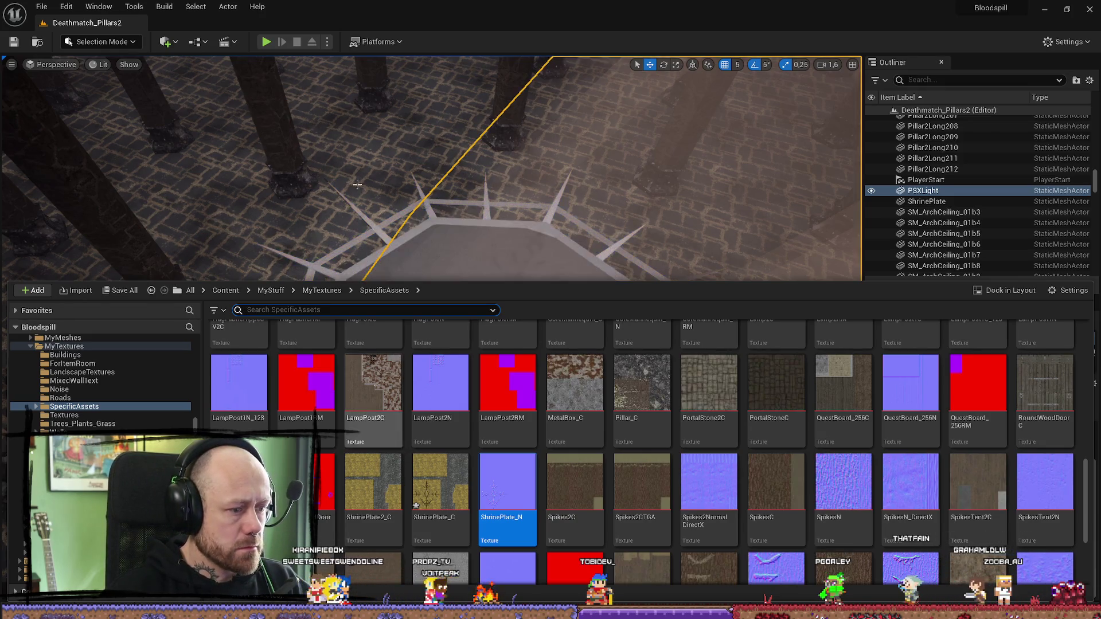
{"action": "scroll", "coordinate": [381, 153], "scroll_direction": "up", "scroll_amount": 3}
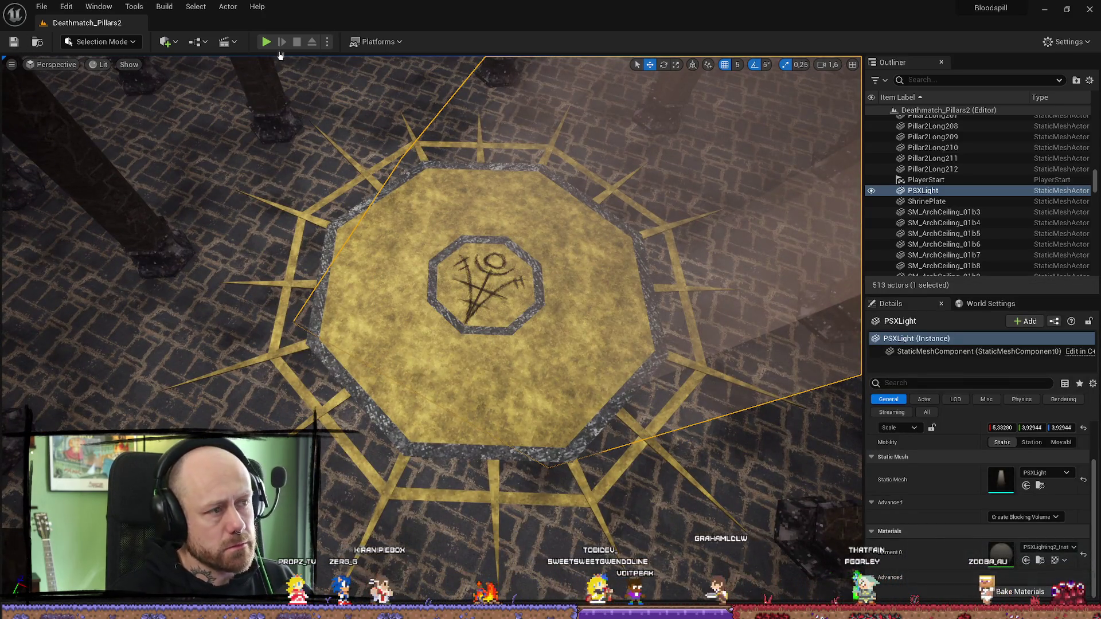
{"action": "left_click", "coordinate": [265, 41]}
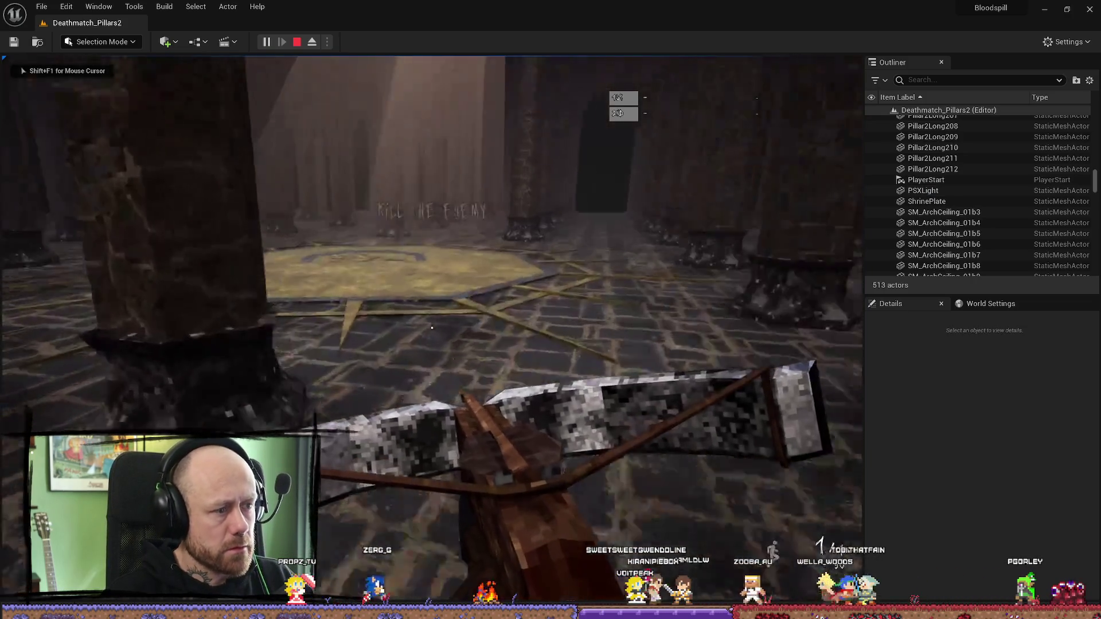
{"action": "key", "text": "w"}
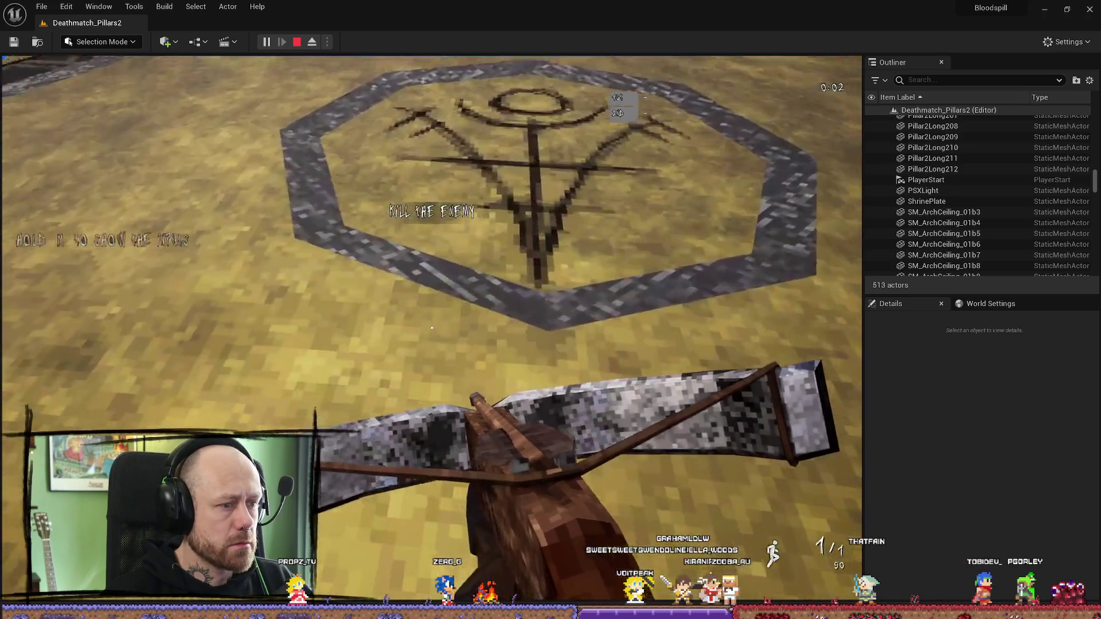
{"action": "key", "text": "Escape"}
{"action": "left_click", "coordinate": [101, 413]}
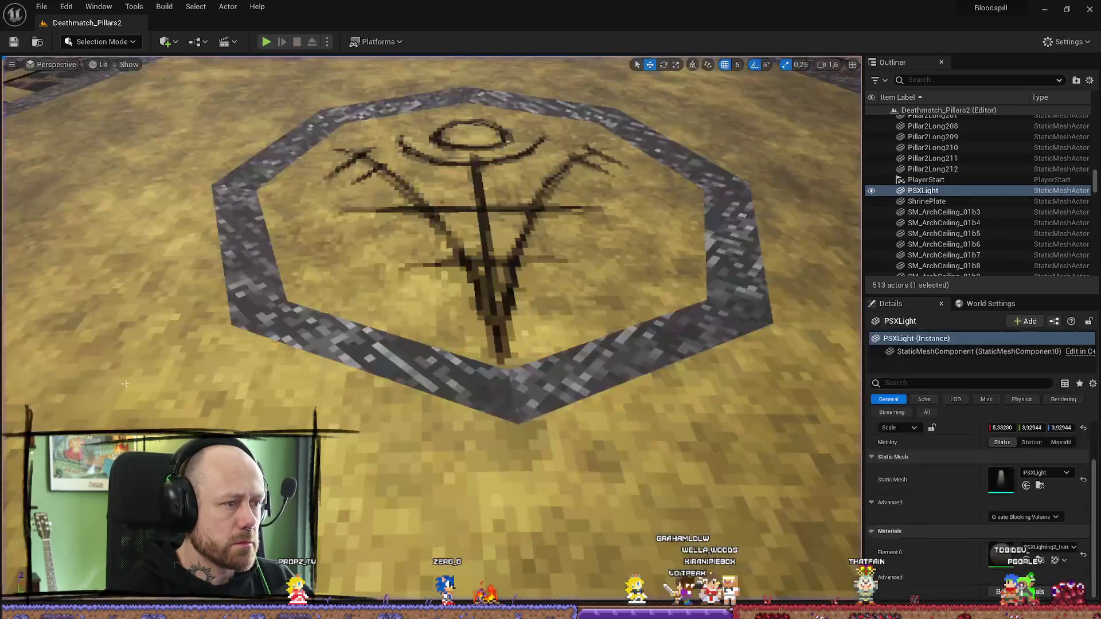
{"action": "key", "text": "f"}
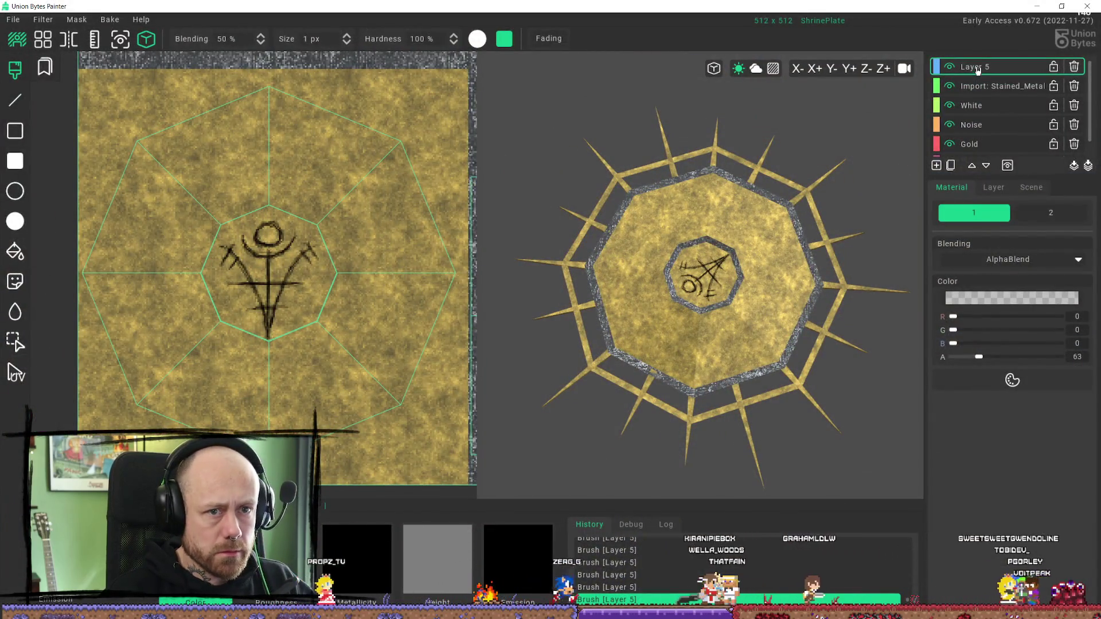
Step: Lower Layer 5's colour opacity to about 0.56
{"action": "left_click", "coordinate": [993, 187]}
{"action": "left_click", "coordinate": [1034, 258]}
{"action": "mouse_move", "coordinate": [1034, 258]}
{"action": "left_mouse_down"}
{"action": "mouse_move", "coordinate": [987, 259]}
{"action": "mouse_move", "coordinate": [1001, 259]}
{"action": "left_mouse_up"}
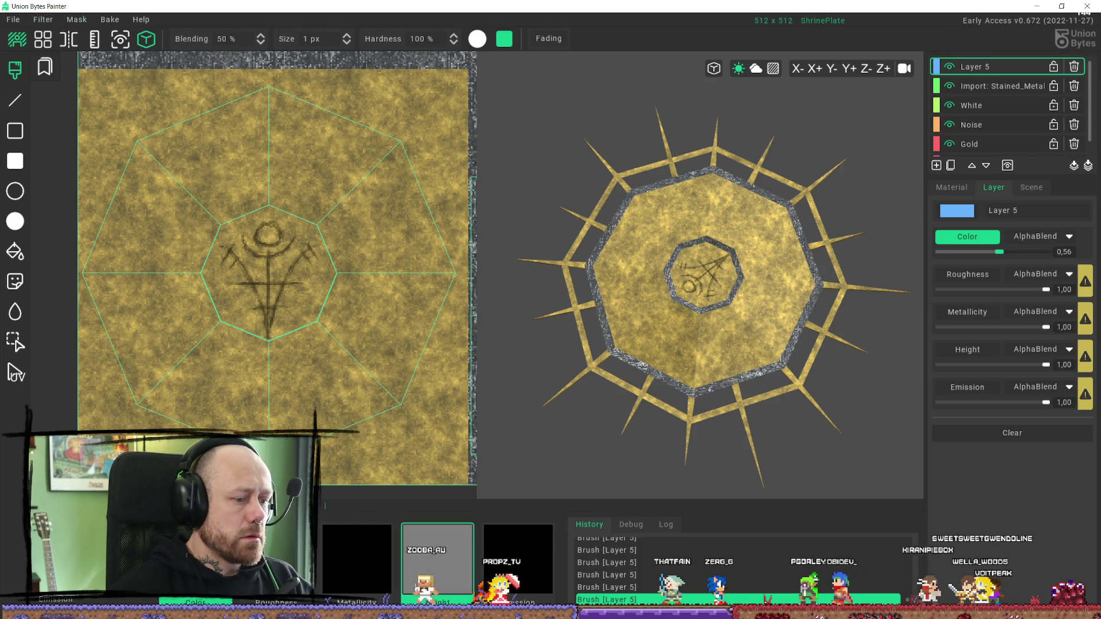
{"action": "left_click", "coordinate": [1001, 252]}
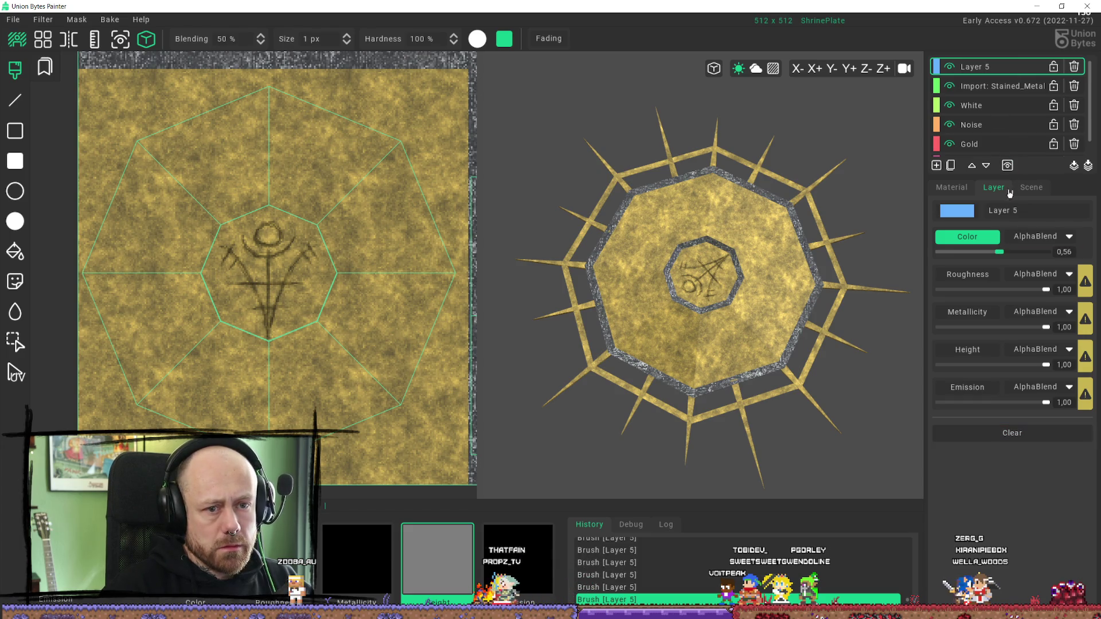
Step: Rename the layer to 'Signs' and add a new empty layer above it
{"action": "left_click", "coordinate": [1039, 215]}
{"action": "key", "text": "BackSpace"}
{"action": "key", "text": "BackSpace"}
{"action": "key", "text": "BackSpace"}
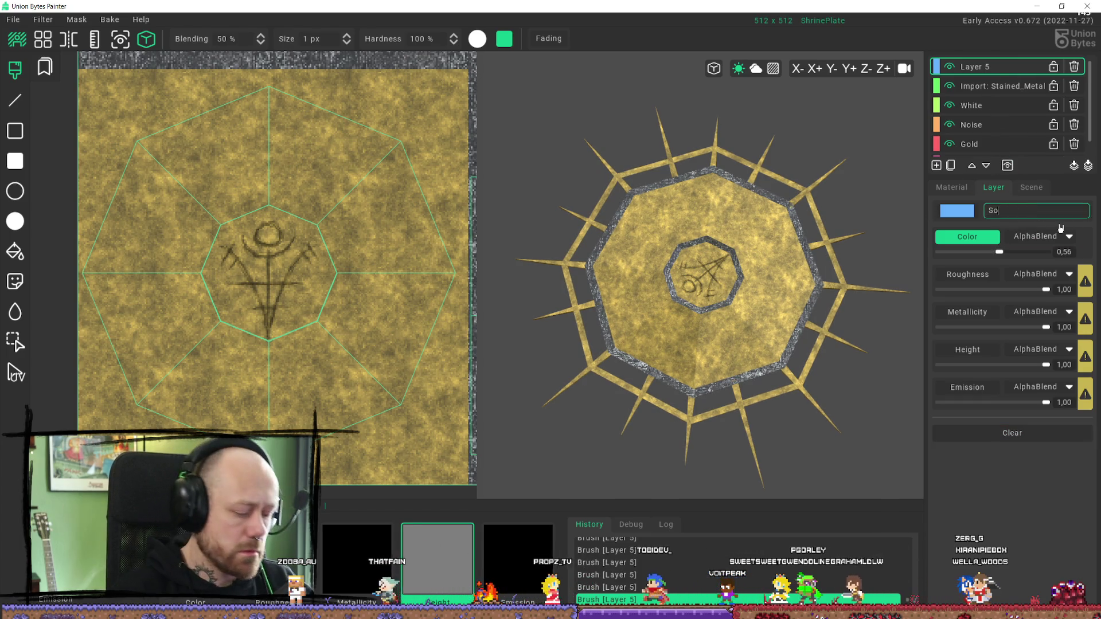
{"action": "type", "text": "Signs"}
{"action": "key", "text": "Return"}
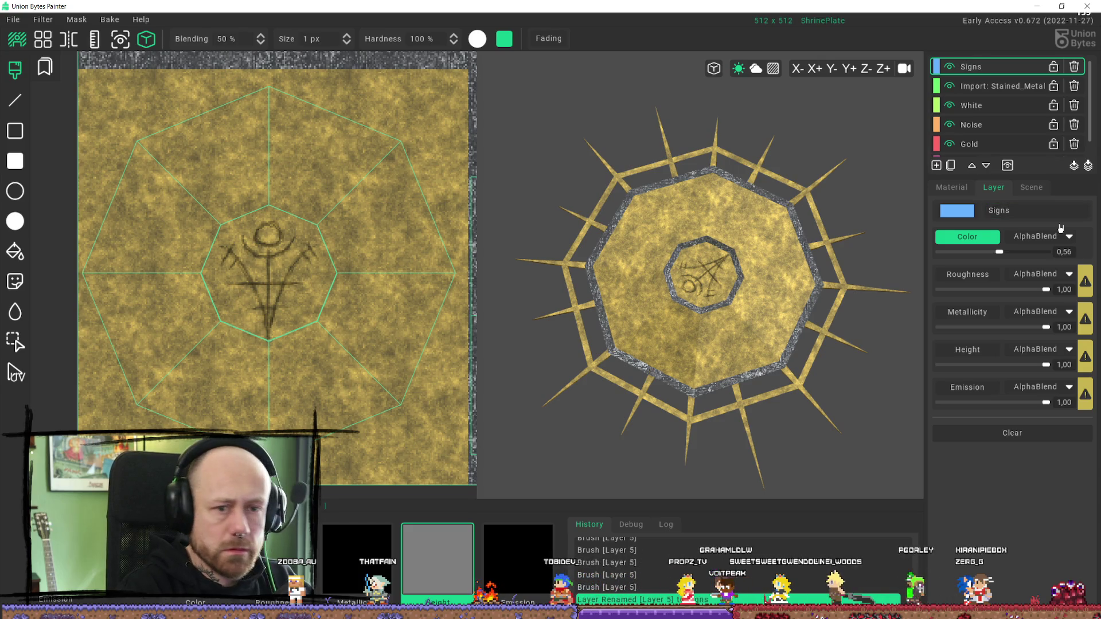
{"action": "left_click", "coordinate": [966, 275]}
{"action": "left_click", "coordinate": [936, 165]}
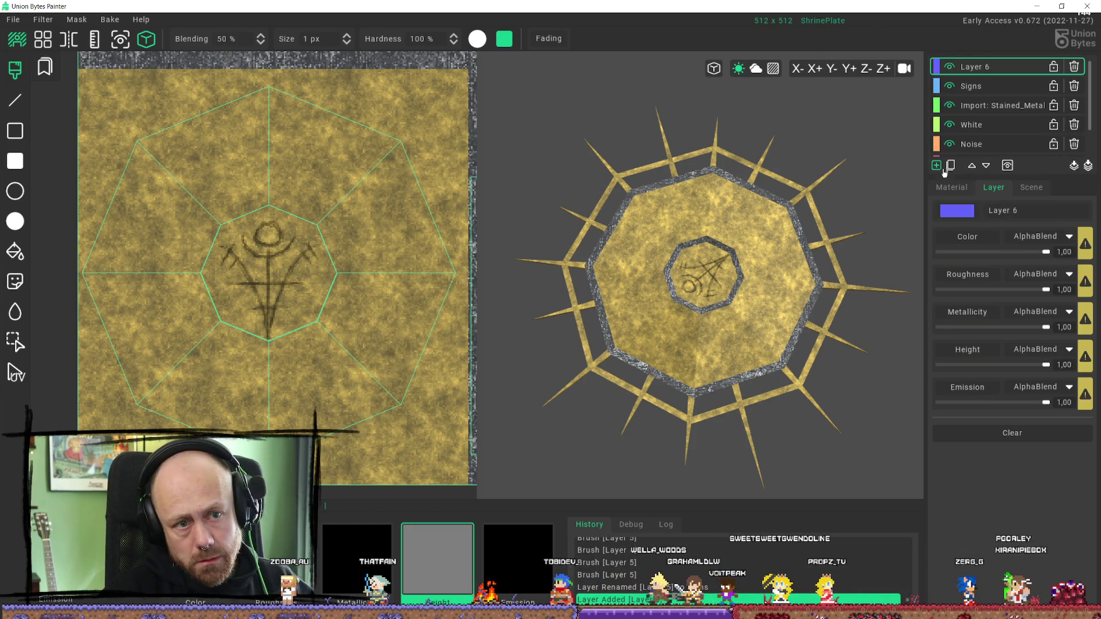
Step: On Layer 6, retrace the rune's vertical stem as a straight line down to its bottom
{"action": "left_click", "coordinate": [951, 187]}
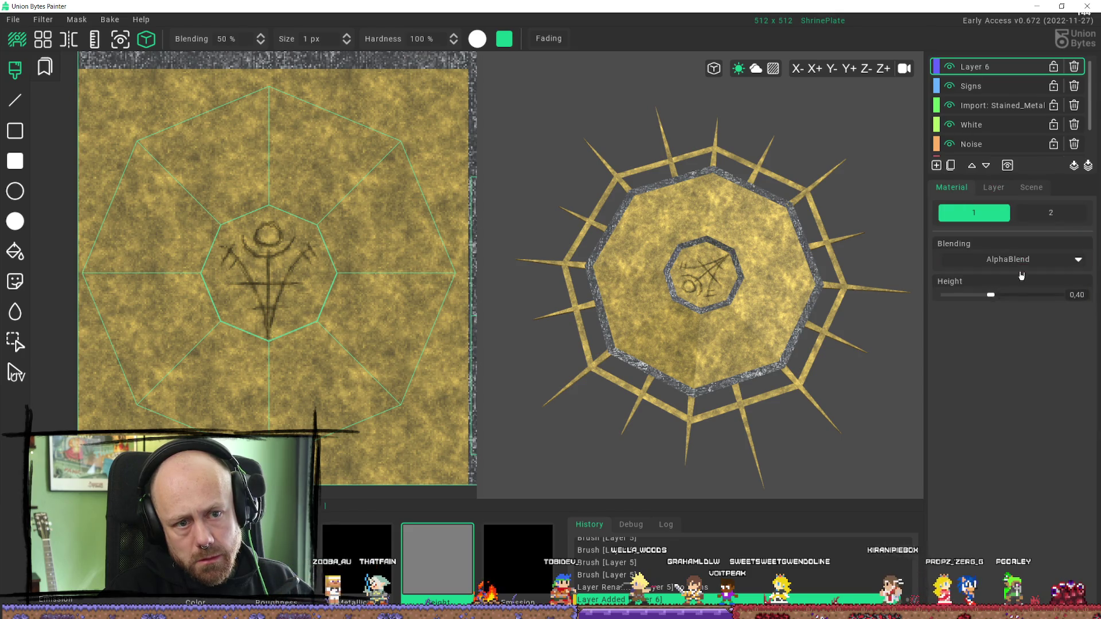
{"action": "scroll", "coordinate": [271, 306], "scroll_direction": "up", "scroll_amount": 3}
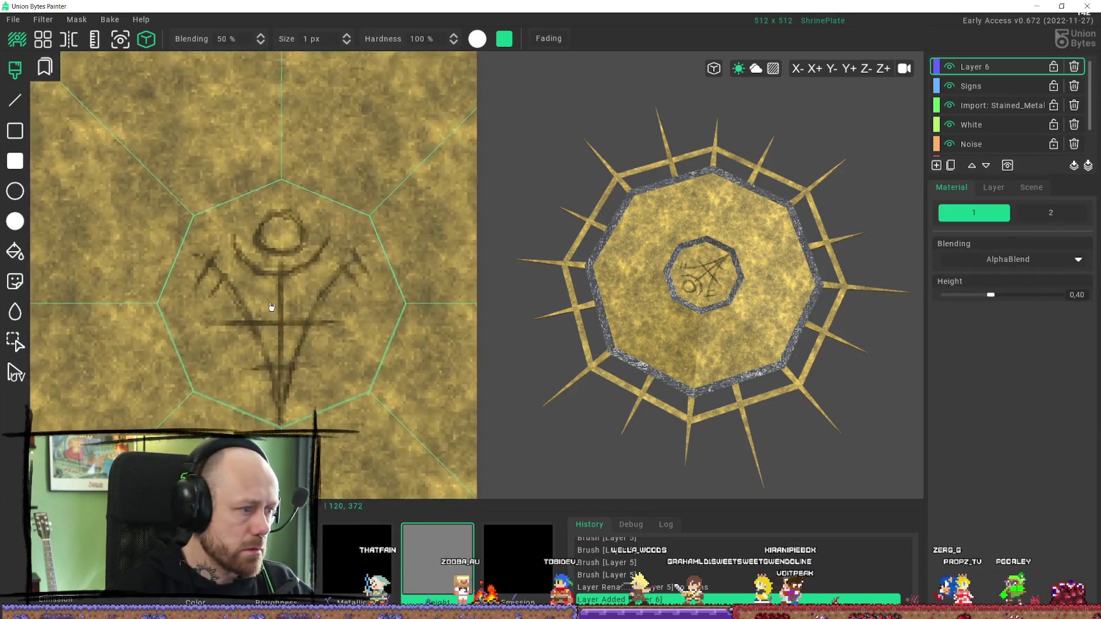
{"action": "scroll", "coordinate": [271, 307], "scroll_direction": "up", "scroll_amount": 2}
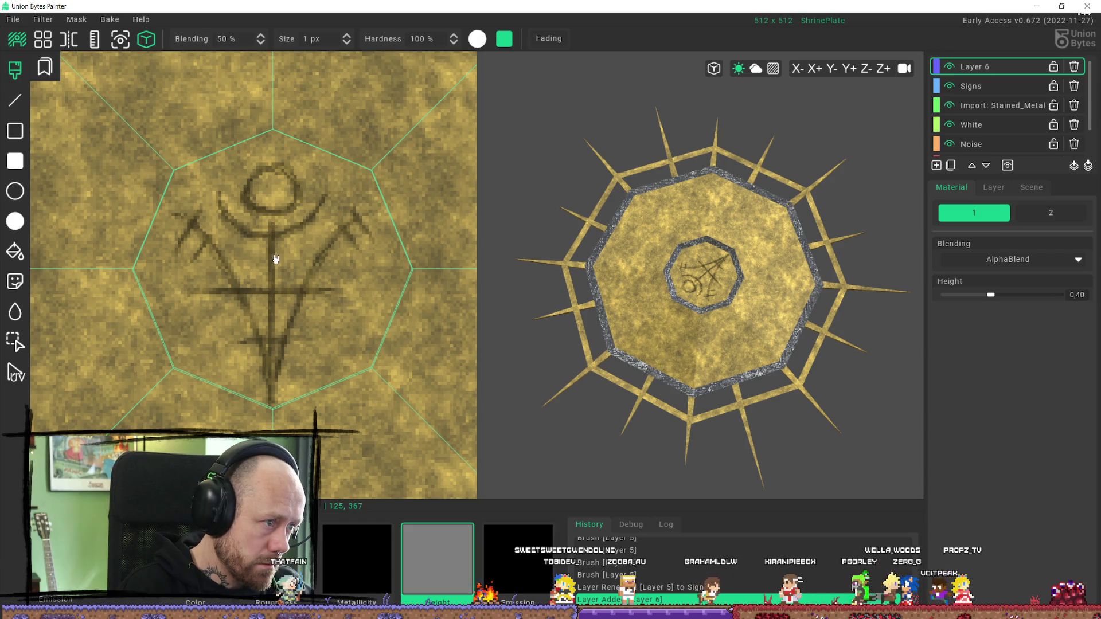
{"action": "left_click_drag", "start_coordinate": [273, 399], "coordinate": [271, 405]}
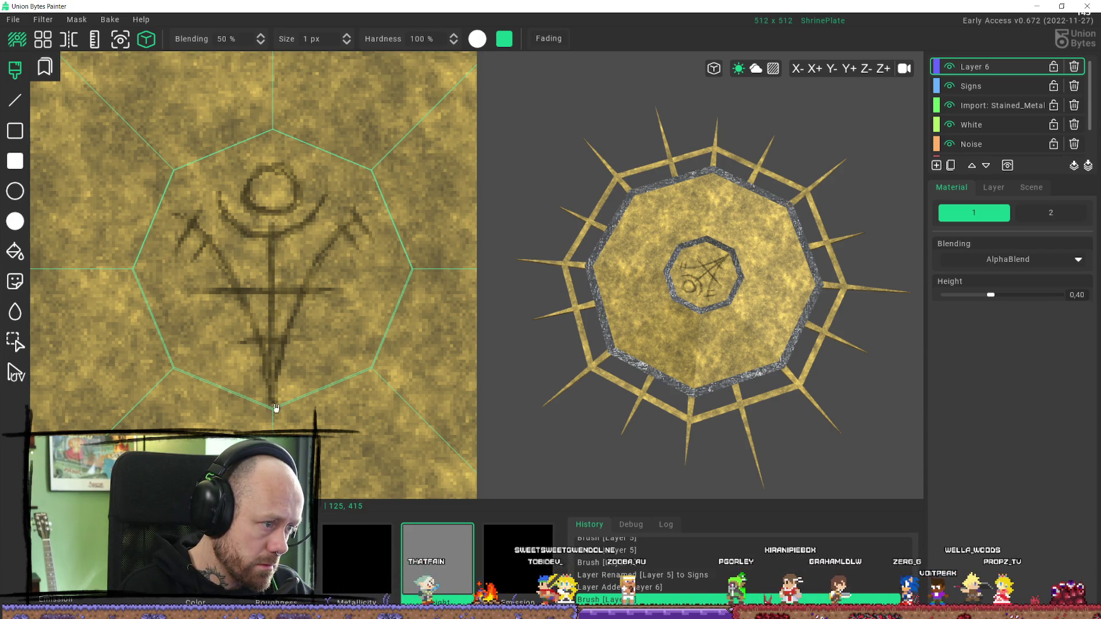
{"action": "key", "text": "ctrl+z"}
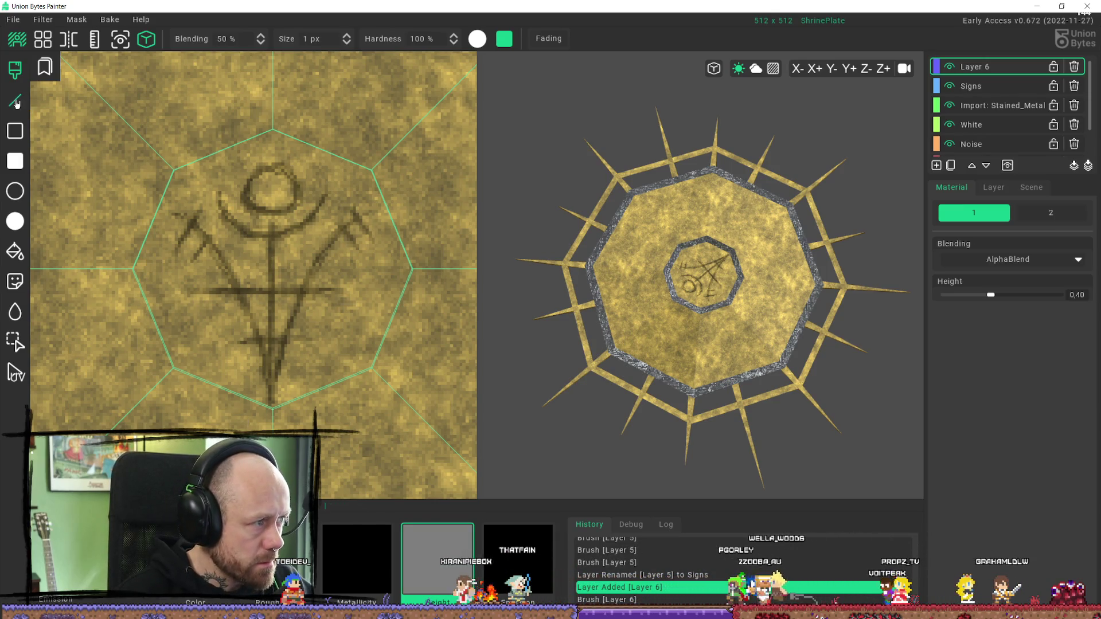
{"action": "key", "text": "l"}
{"action": "mouse_move", "coordinate": [272, 229]}
{"action": "left_mouse_down"}
{"action": "mouse_move", "coordinate": [265, 386]}
{"action": "mouse_move", "coordinate": [275, 405]}
{"action": "left_mouse_up"}
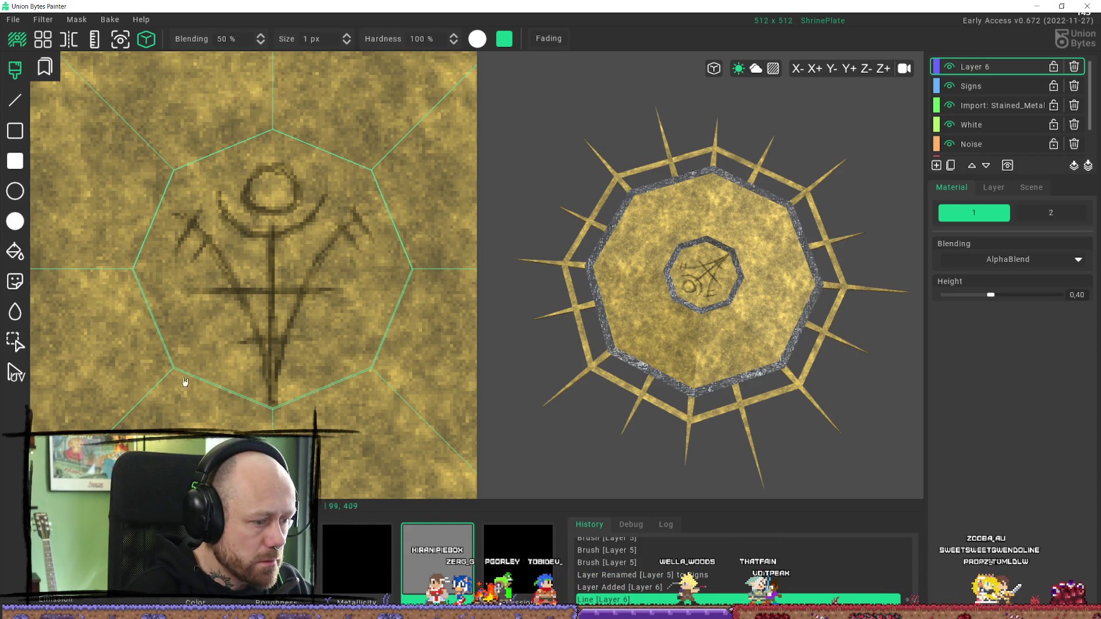
Step: Darken the rune's left arm, top circle, right arm and stem bottom, and extend the crossbar
{"action": "mouse_move", "coordinate": [220, 202]}
{"action": "left_mouse_down"}
{"action": "mouse_move", "coordinate": [233, 227]}
{"action": "mouse_move", "coordinate": [275, 236]}
{"action": "mouse_move", "coordinate": [325, 201]}
{"action": "left_mouse_up"}
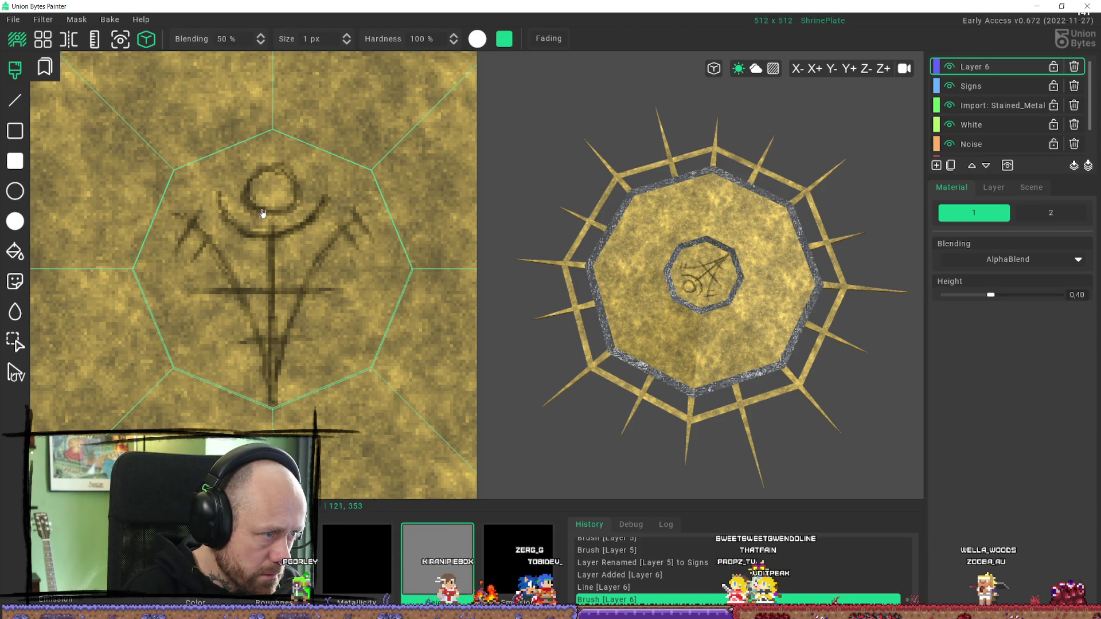
{"action": "left_click_drag", "start_coordinate": [267, 171], "coordinate": [256, 197]}
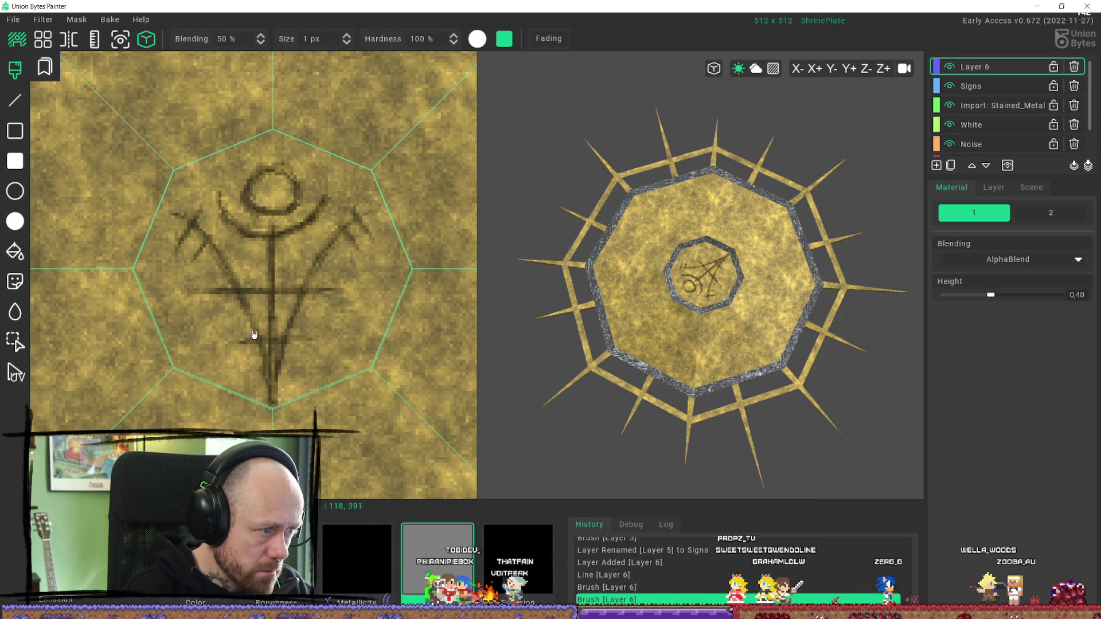
{"action": "left_click_drag", "start_coordinate": [356, 226], "coordinate": [349, 231]}
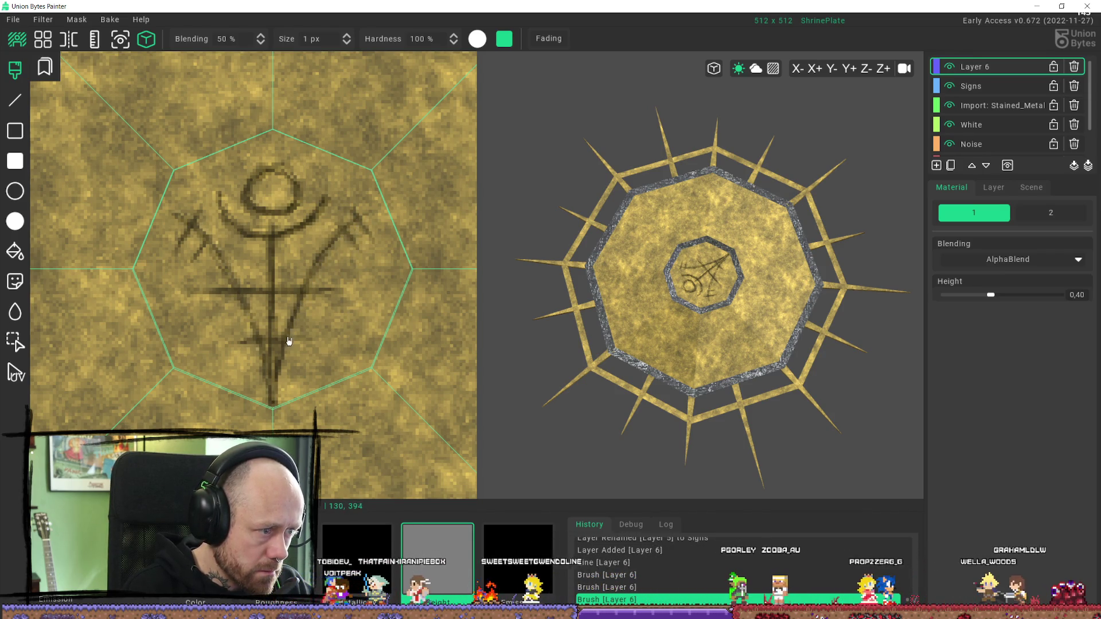
{"action": "left_click_drag", "start_coordinate": [277, 389], "coordinate": [273, 403]}
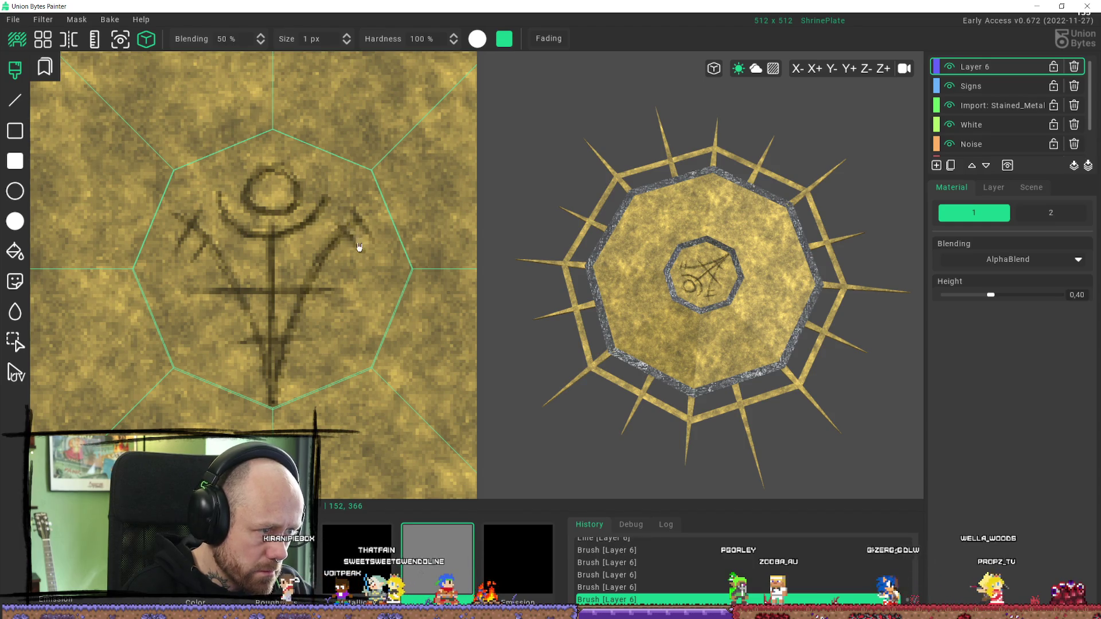
{"action": "left_click_drag", "start_coordinate": [355, 218], "coordinate": [374, 239]}
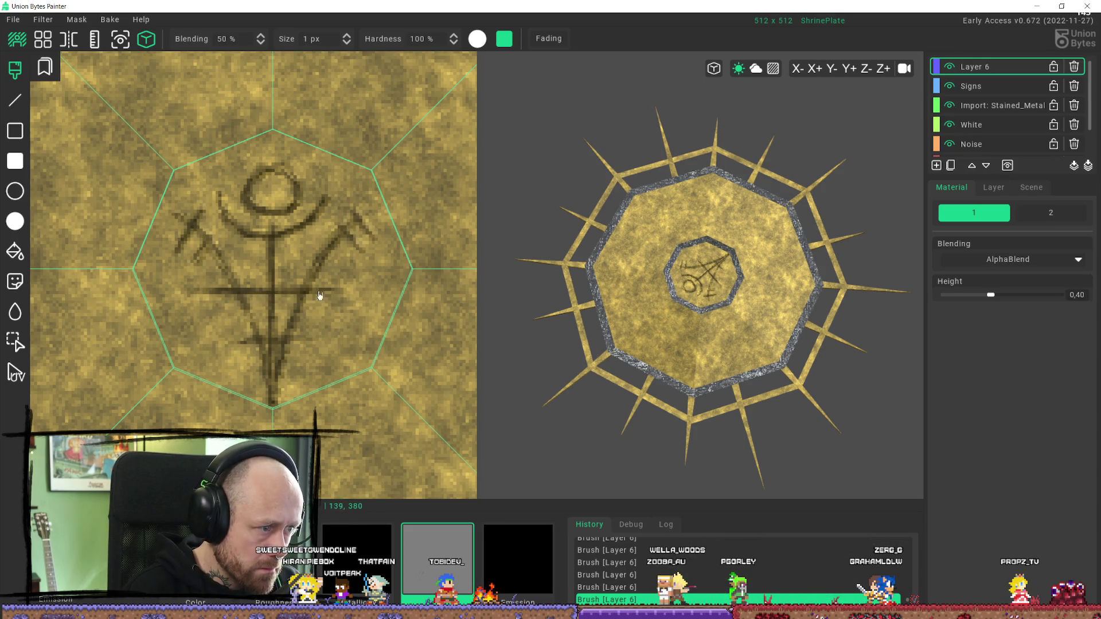
{"action": "left_click_drag", "start_coordinate": [283, 339], "coordinate": [318, 338]}
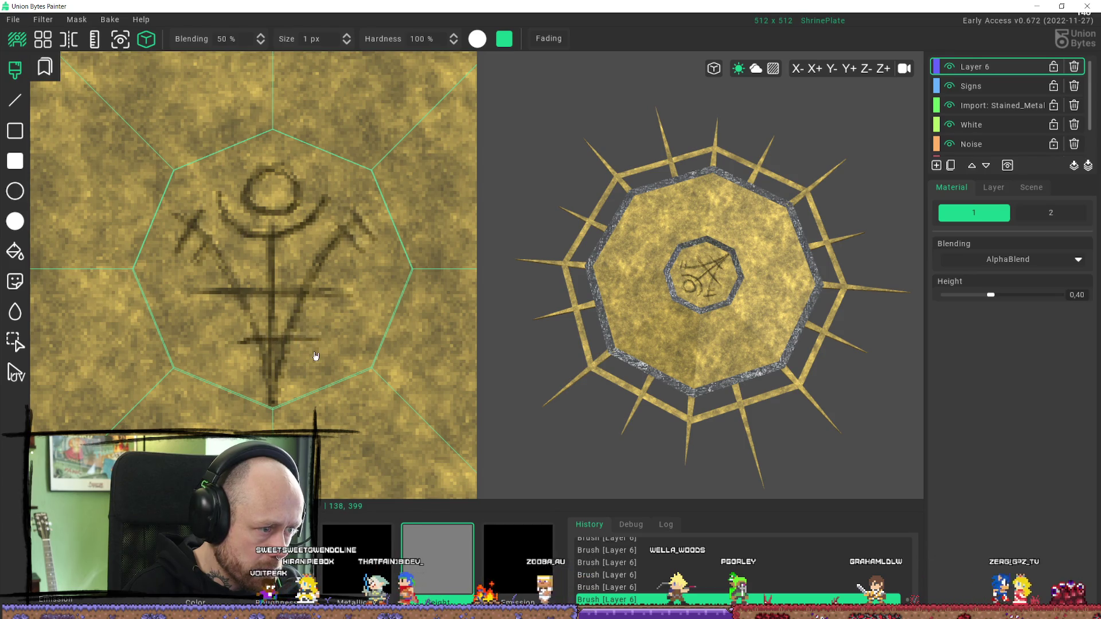
Step: Export the ShrinePlate Color and Normal DirectX textures to the chosen folder
{"action": "left_click", "coordinate": [14, 21]}
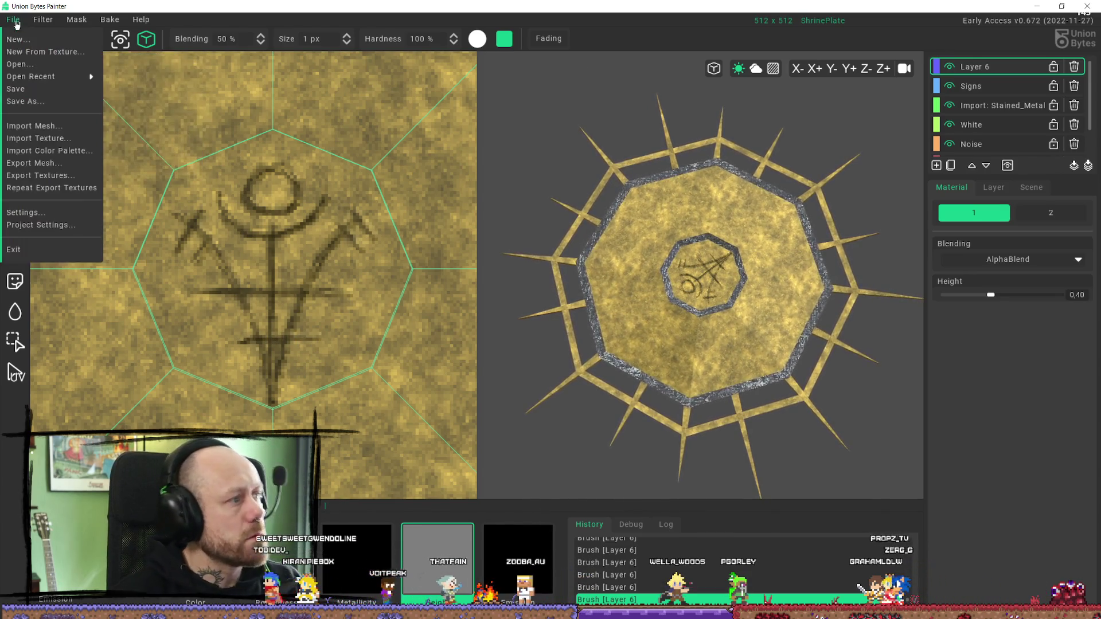
{"action": "left_click", "coordinate": [61, 176]}
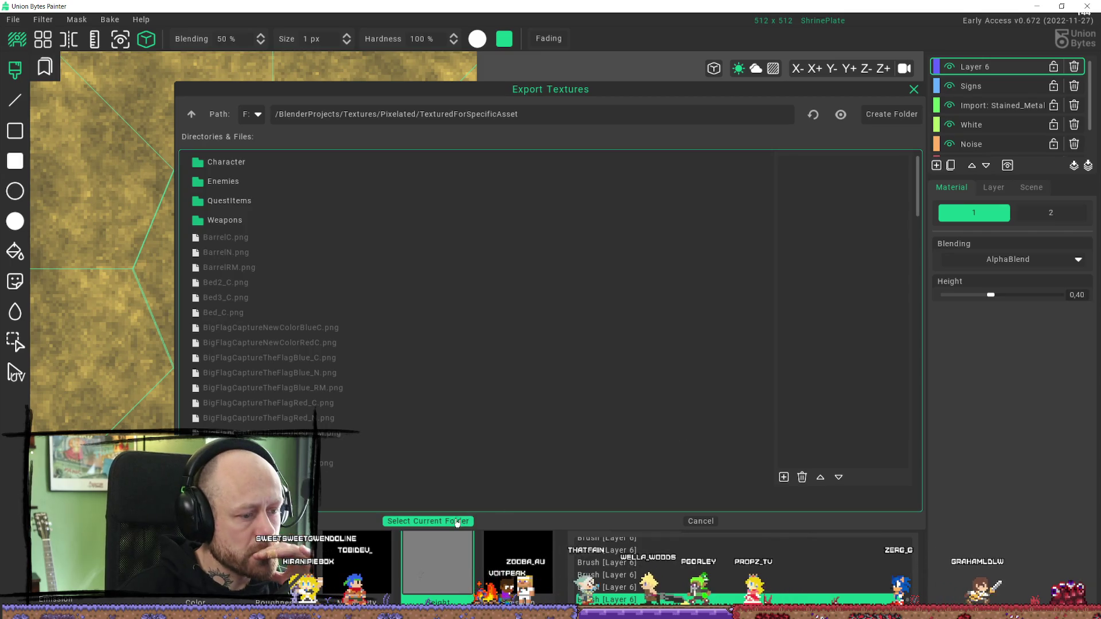
{"action": "left_click", "coordinate": [803, 474]}
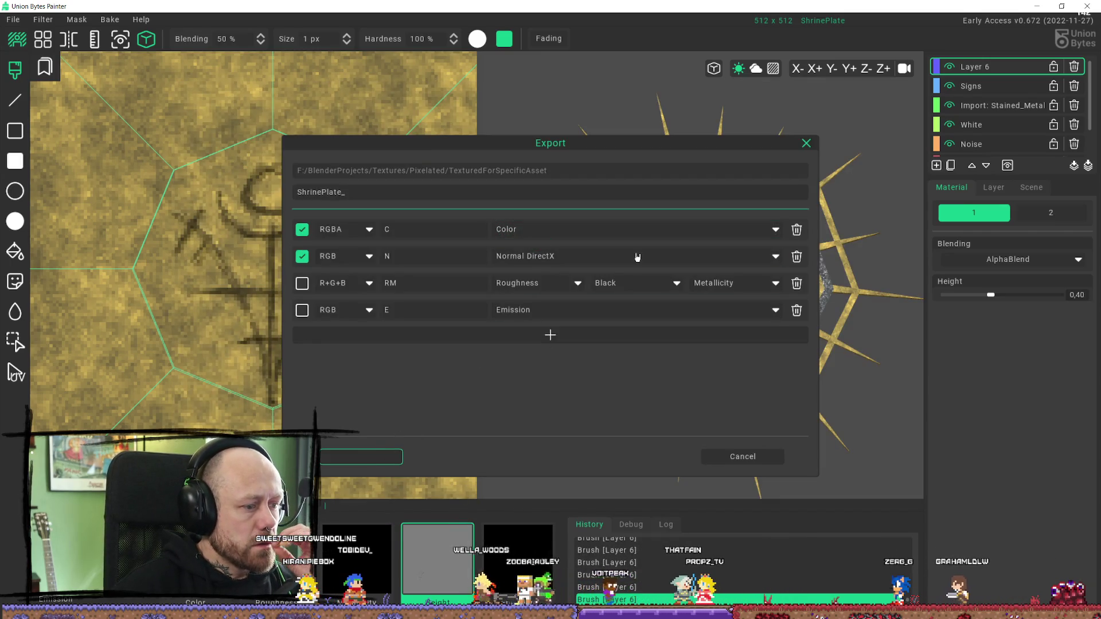
{"action": "left_click", "coordinate": [1043, 5]}
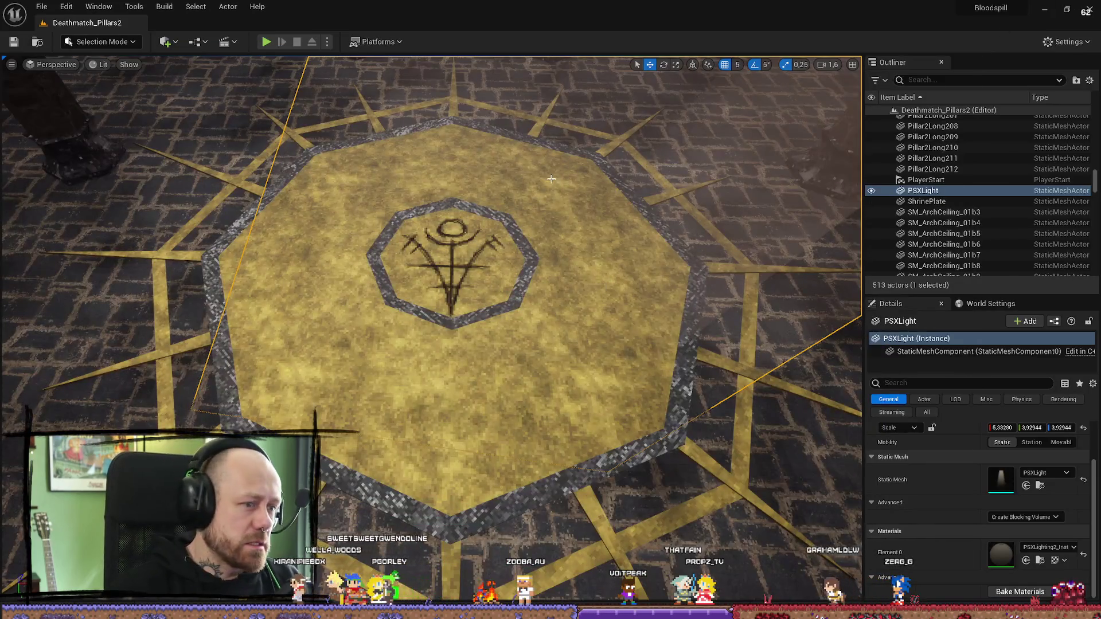
Step: Reimport ShrinePlate_C and ShrinePlate_N via the Content Drawer and fly the camera to the plate
{"action": "scroll", "coordinate": [551, 178], "scroll_direction": "down", "scroll_amount": 3}
{"action": "key", "text": "ctrl+space"}
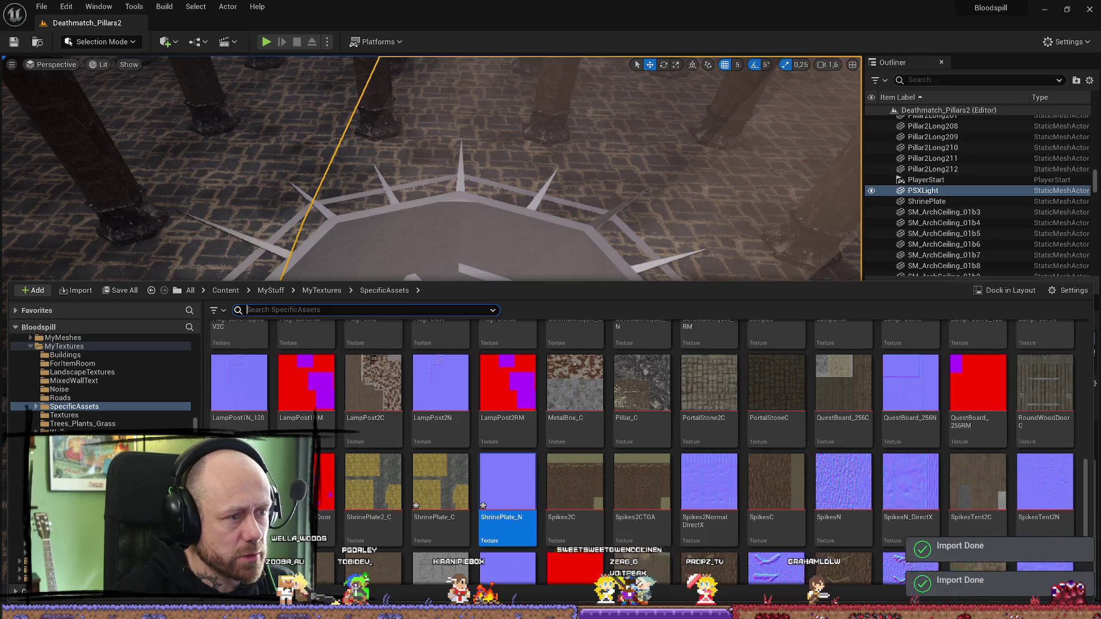
{"action": "scroll", "coordinate": [423, 248], "scroll_direction": "up", "scroll_amount": 5}
{"action": "right_click_drag", "start_coordinate": [330, 306], "coordinate": [331, 305]}
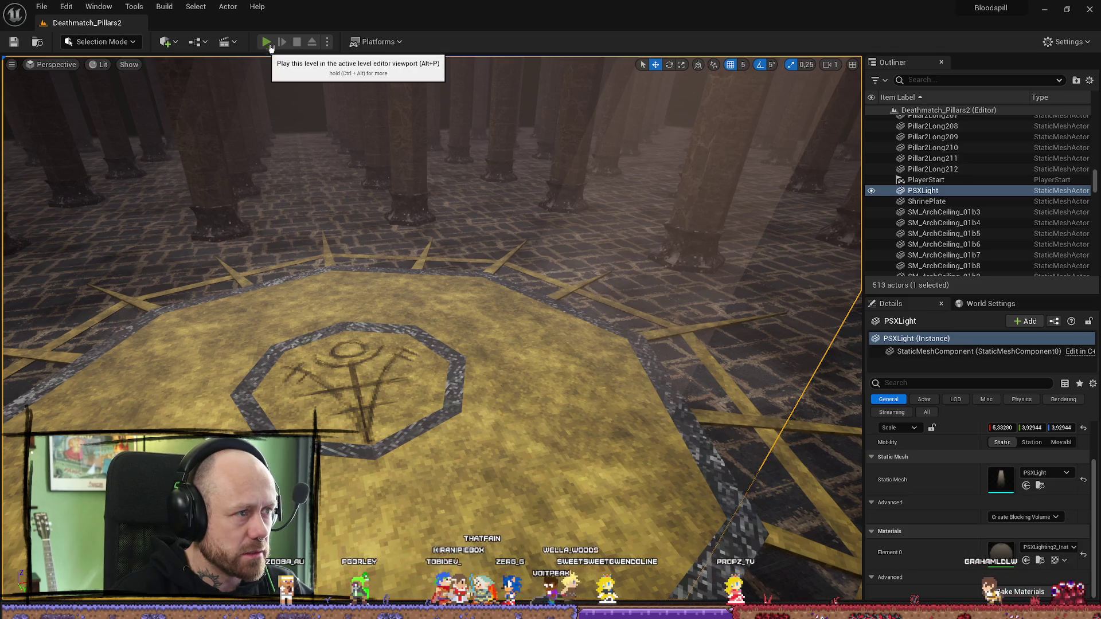
Step: Playtest by walking onto the shrine plate, then stop and return to Union Bytes Painter
{"action": "left_click", "coordinate": [266, 41]}
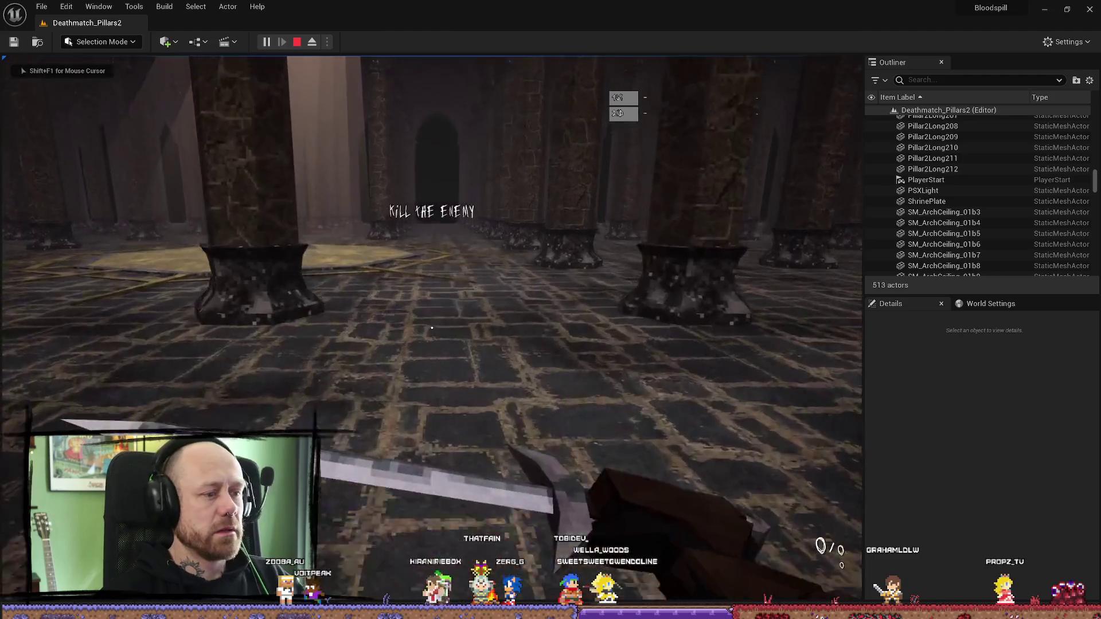
{"action": "key", "text": "w"}
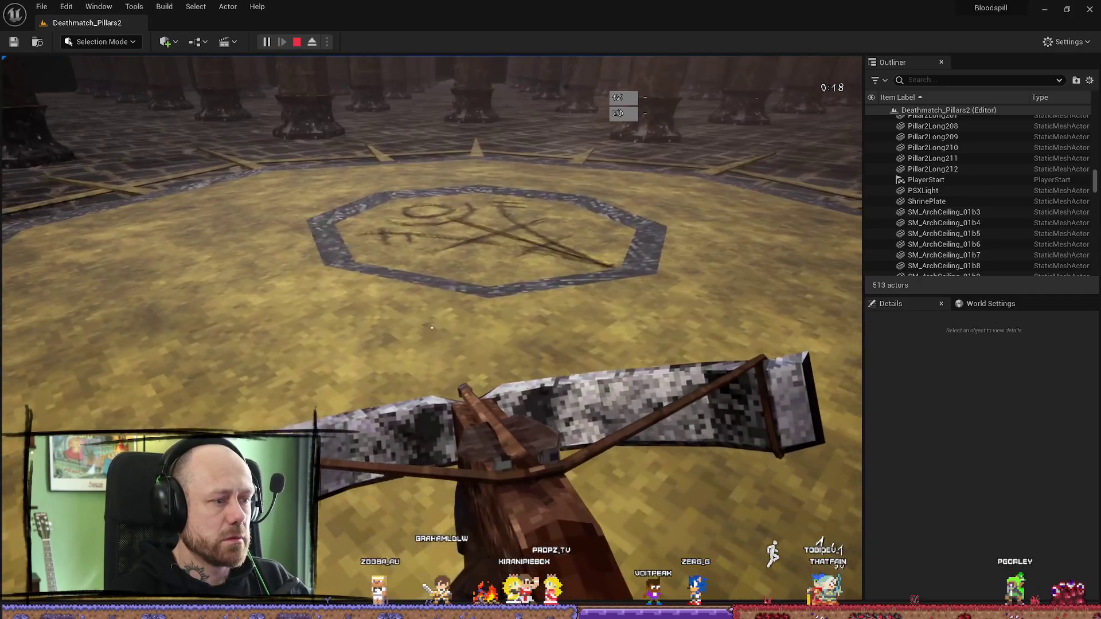
{"action": "key", "text": "Escape"}
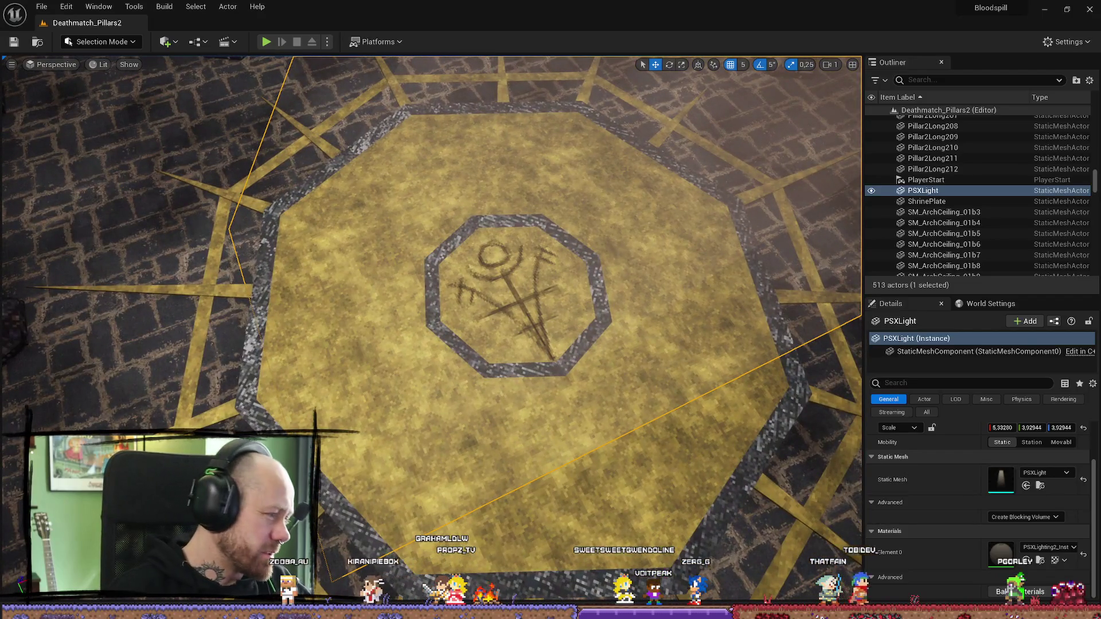
{"action": "key", "text": "alt+Tab"}
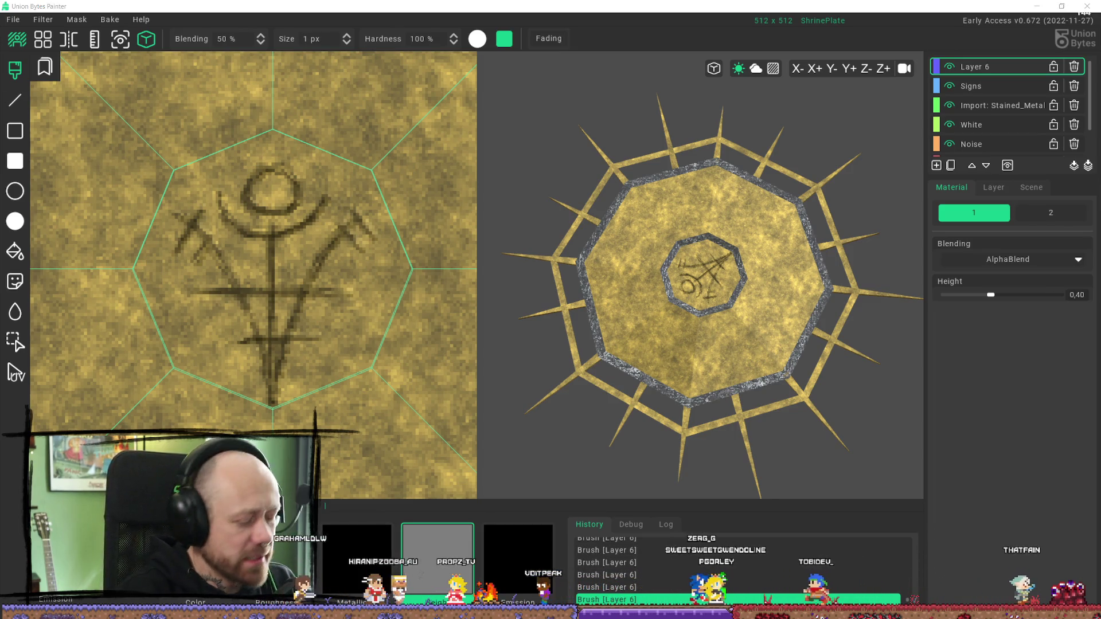
Step: Maximize the Firefox window with Miro and open the Calamity Oath of Despair board
{"action": "key", "text": "alt+Tab"}
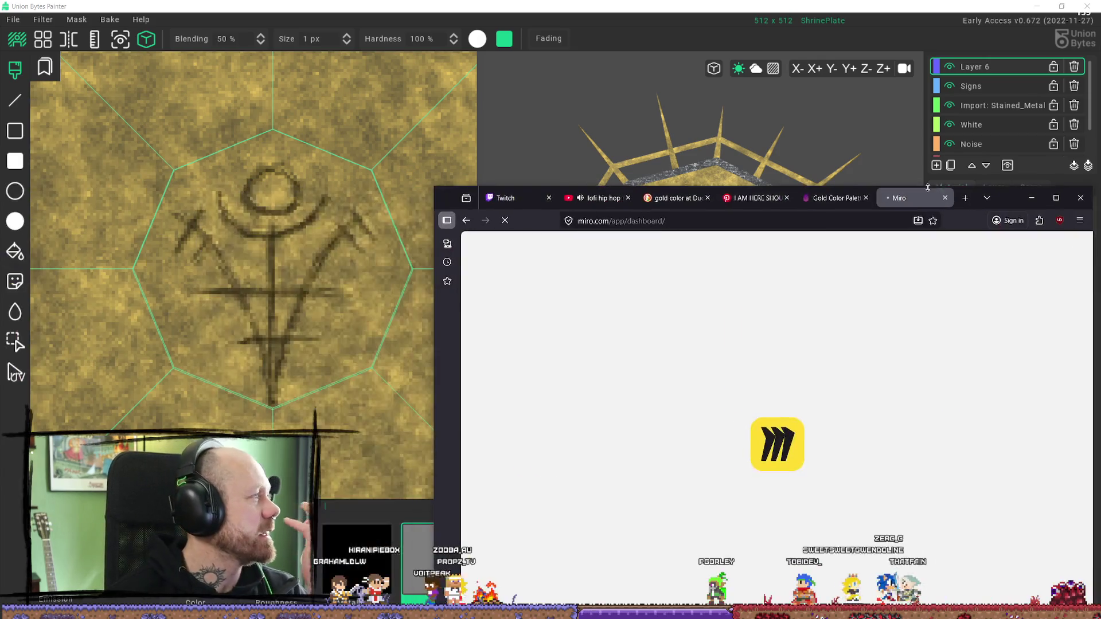
{"action": "left_click_drag", "start_coordinate": [936, 197], "coordinate": [655, 126]}
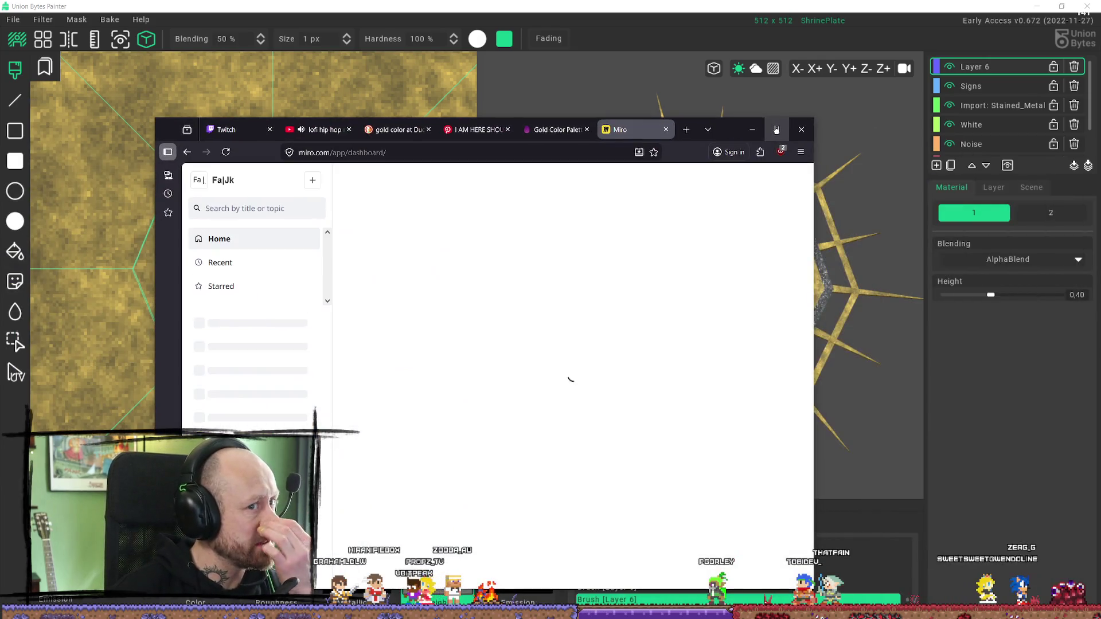
{"action": "double_click", "coordinate": [655, 126]}
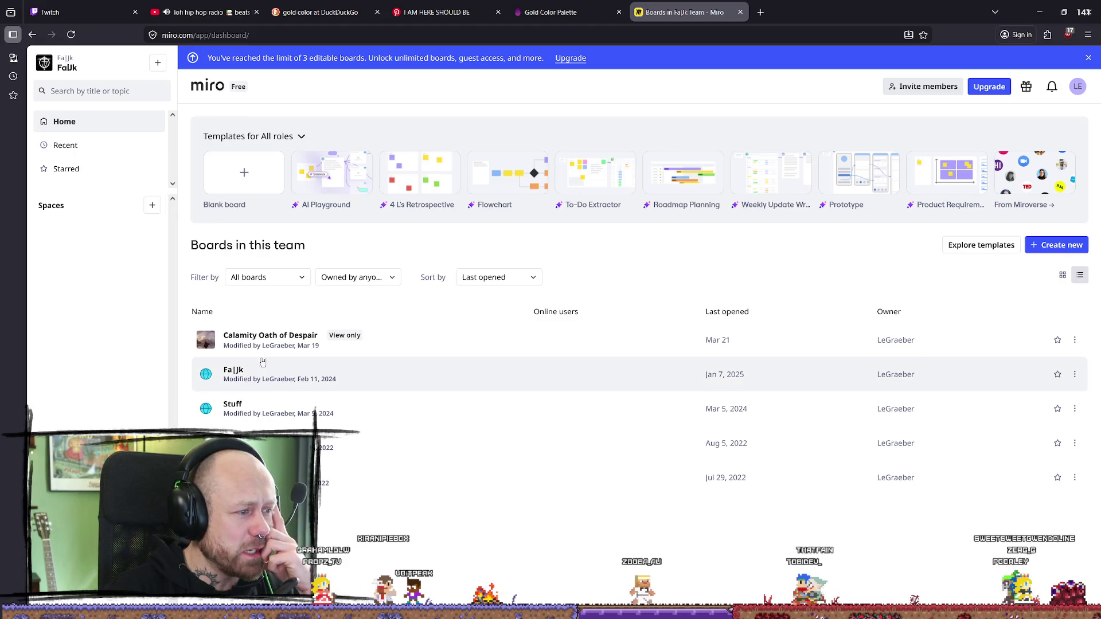
{"action": "left_click", "coordinate": [728, 339]}
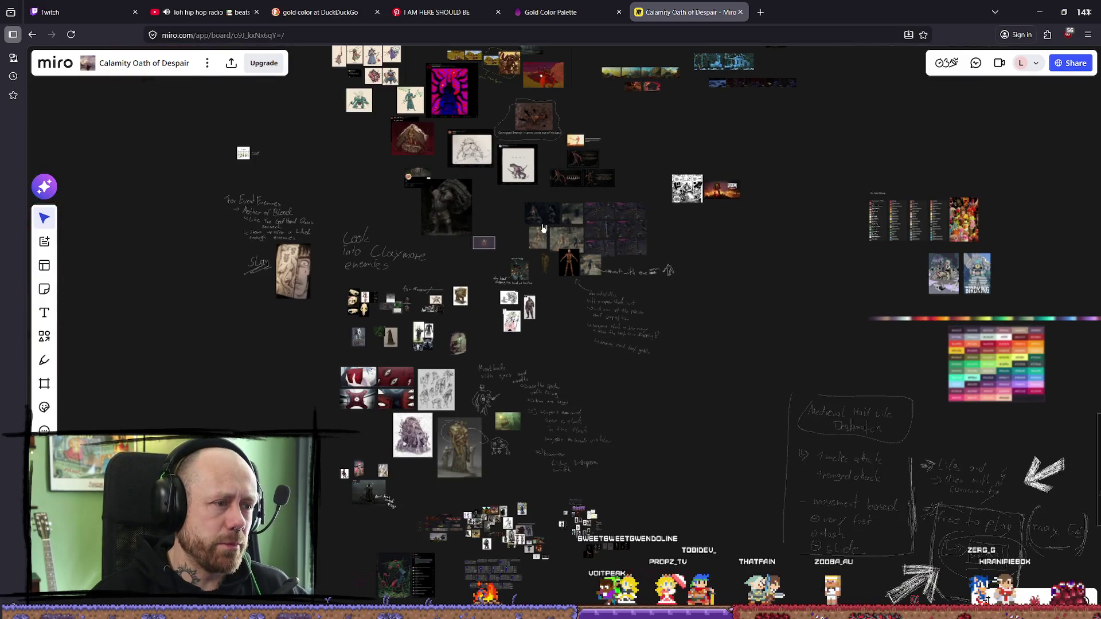
Step: Zoom and pan across the board to look over the concept-art sketches
{"action": "scroll", "coordinate": [767, 363], "scroll_direction": "right", "scroll_amount": 5}
{"action": "scroll", "coordinate": [767, 363], "scroll_direction": "down", "scroll_amount": 3}
{"action": "scroll", "coordinate": [591, 399], "scroll_direction": "up", "scroll_amount": 5}
{"action": "left_click_drag", "start_coordinate": [591, 399], "coordinate": [665, 236]}
{"action": "scroll", "coordinate": [463, 347], "scroll_direction": "up", "scroll_amount": 5}
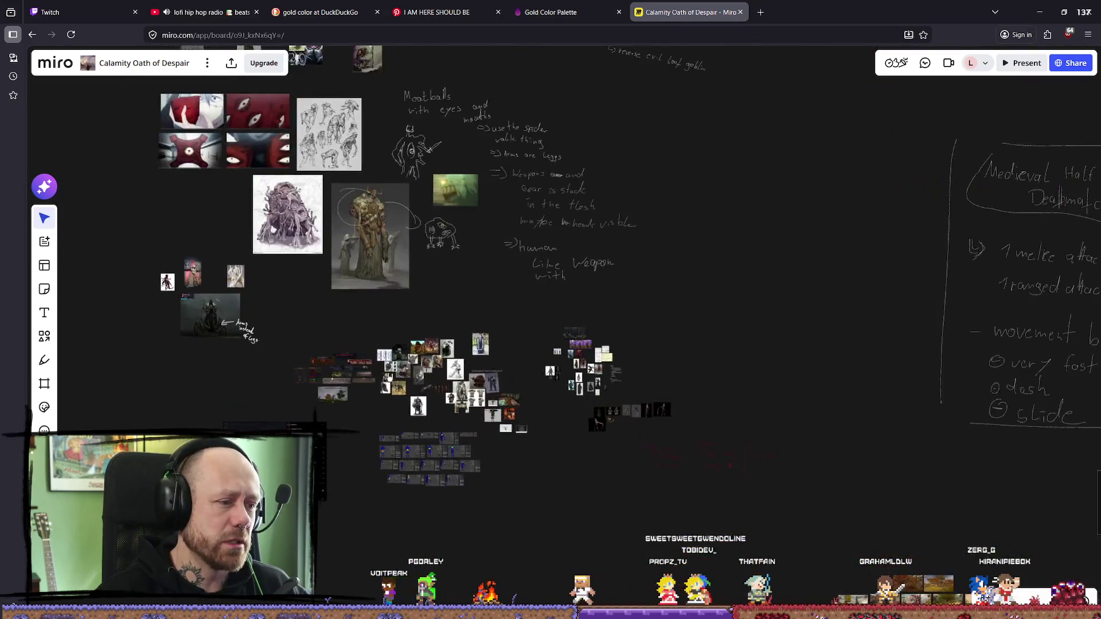
{"action": "scroll", "coordinate": [464, 347], "scroll_direction": "down", "scroll_amount": 5}
{"action": "scroll", "coordinate": [550, 409], "scroll_direction": "up", "scroll_amount": 5}
{"action": "scroll", "coordinate": [550, 409], "scroll_direction": "down", "scroll_amount": 5}
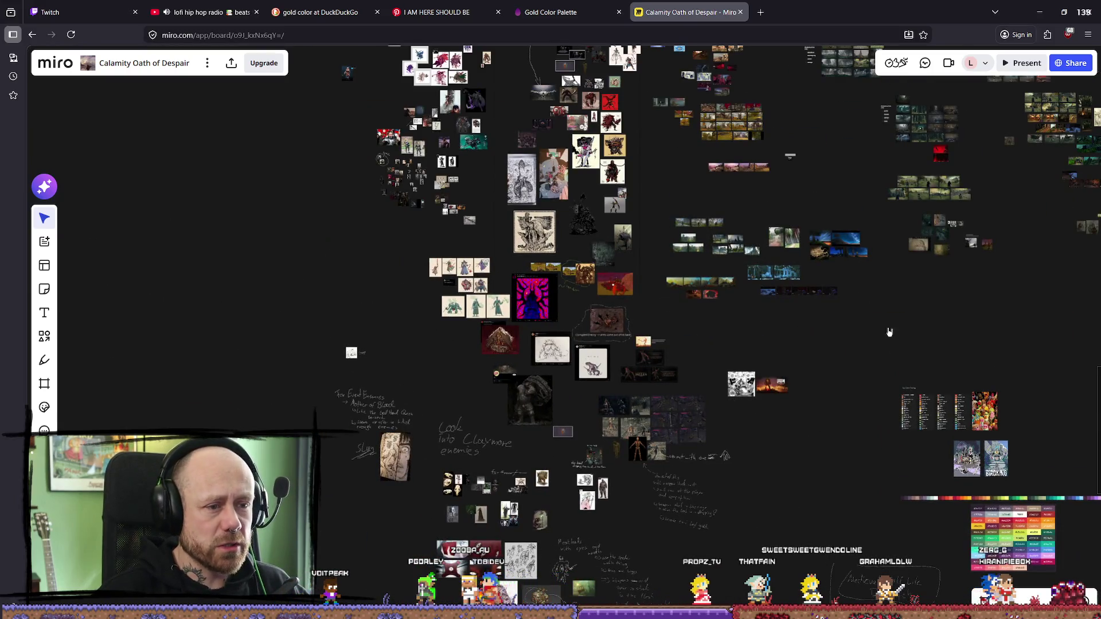
{"action": "scroll", "coordinate": [888, 332], "scroll_direction": "right", "scroll_amount": 10}
{"action": "scroll", "coordinate": [887, 332], "scroll_direction": "down", "scroll_amount": 3}
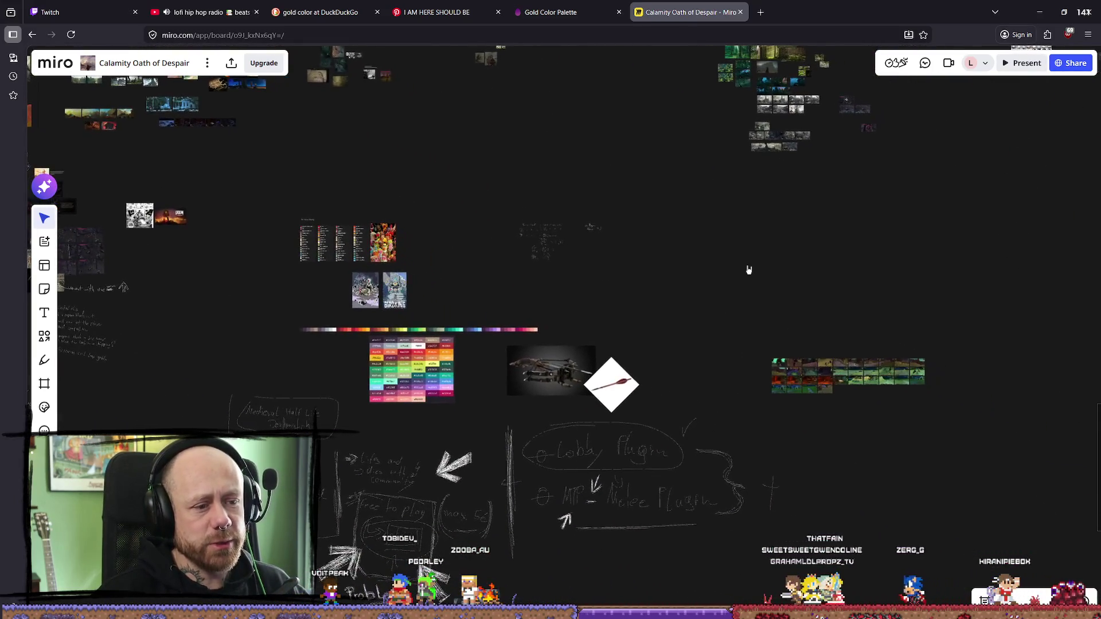
{"action": "scroll", "coordinate": [748, 255], "scroll_direction": "down", "scroll_amount": 3}
{"action": "scroll", "coordinate": [649, 304], "scroll_direction": "up", "scroll_amount": 8}
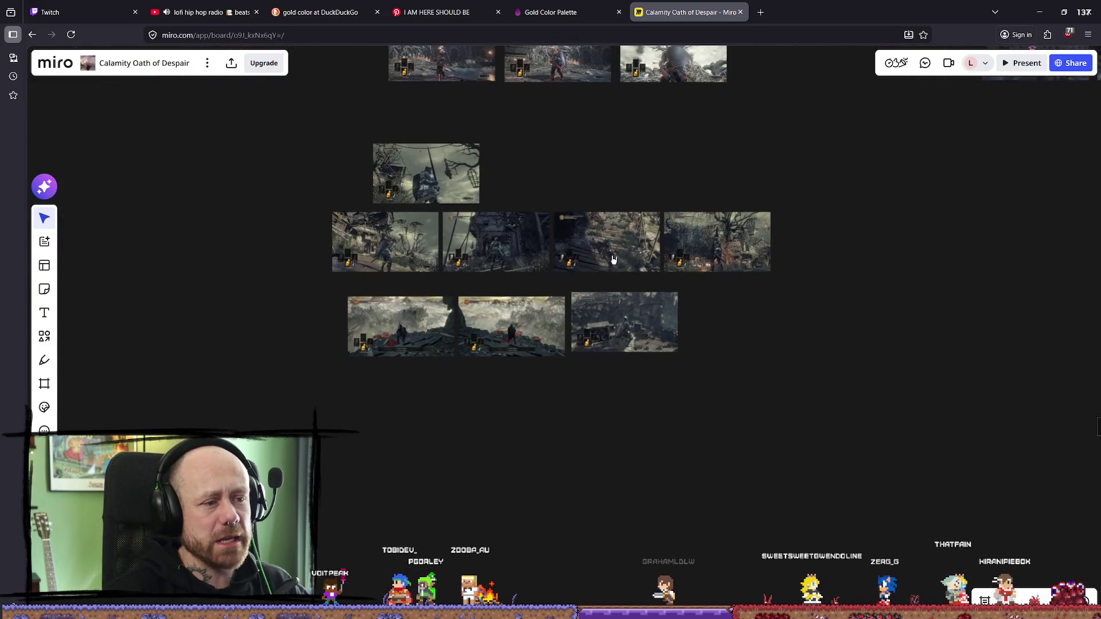
{"action": "scroll", "coordinate": [561, 209], "scroll_direction": "down", "scroll_amount": 3}
{"action": "scroll", "coordinate": [546, 192], "scroll_direction": "up", "scroll_amount": 3}
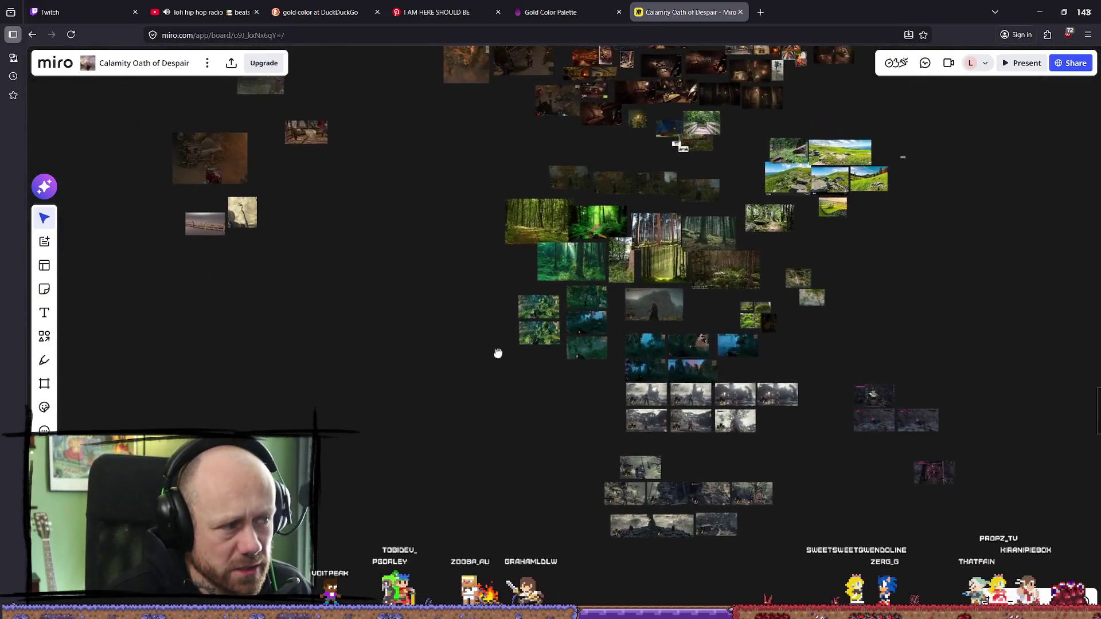
{"action": "scroll", "coordinate": [491, 356], "scroll_direction": "left", "scroll_amount": 5}
{"action": "scroll", "coordinate": [762, 462], "scroll_direction": "down", "scroll_amount": 3}
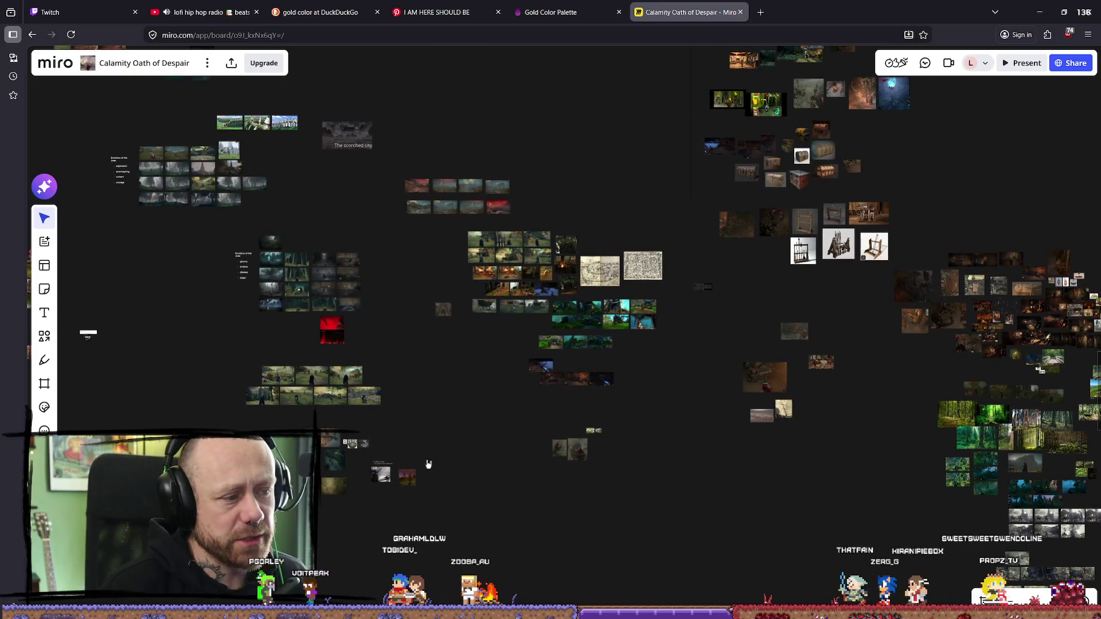
{"action": "scroll", "coordinate": [590, 178], "scroll_direction": "up", "scroll_amount": 3}
{"action": "scroll", "coordinate": [591, 178], "scroll_direction": "down", "scroll_amount": 10}
{"action": "scroll", "coordinate": [501, 465], "scroll_direction": "up", "scroll_amount": 15}
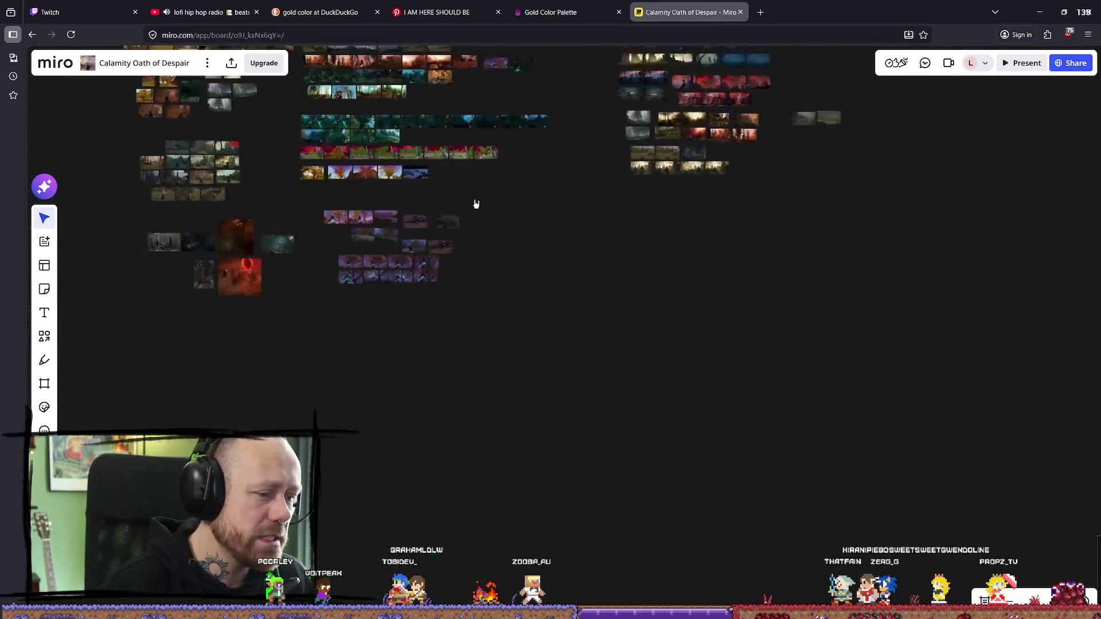
{"action": "scroll", "coordinate": [499, 283], "scroll_direction": "up", "scroll_amount": 8}
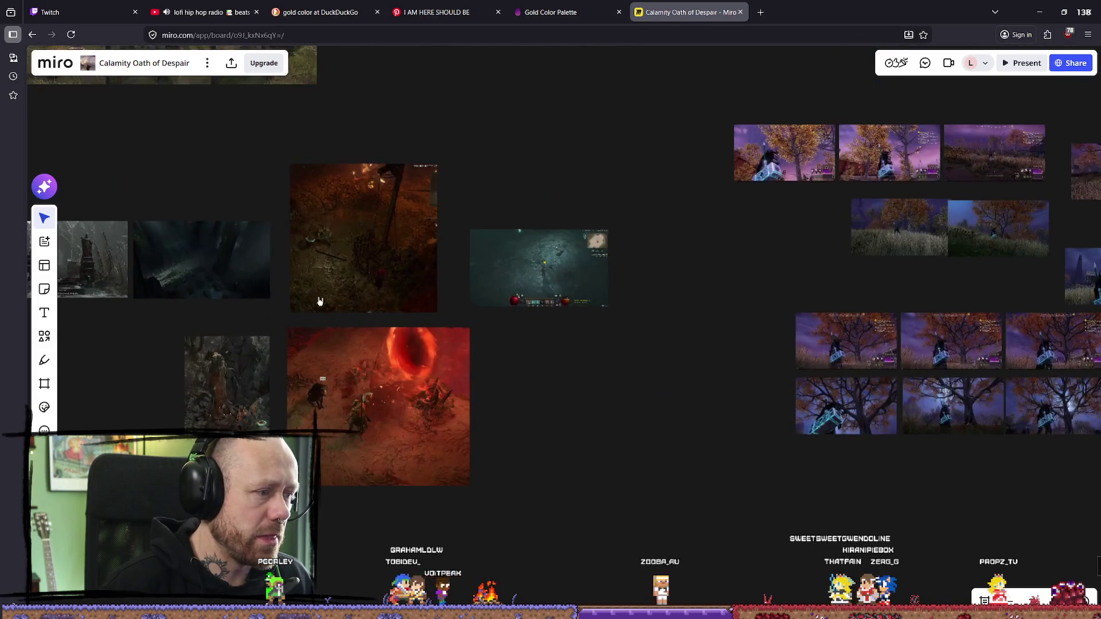
{"action": "scroll", "coordinate": [288, 319], "scroll_direction": "up", "scroll_amount": 5}
{"action": "scroll", "coordinate": [423, 385], "scroll_direction": "down", "scroll_amount": 5}
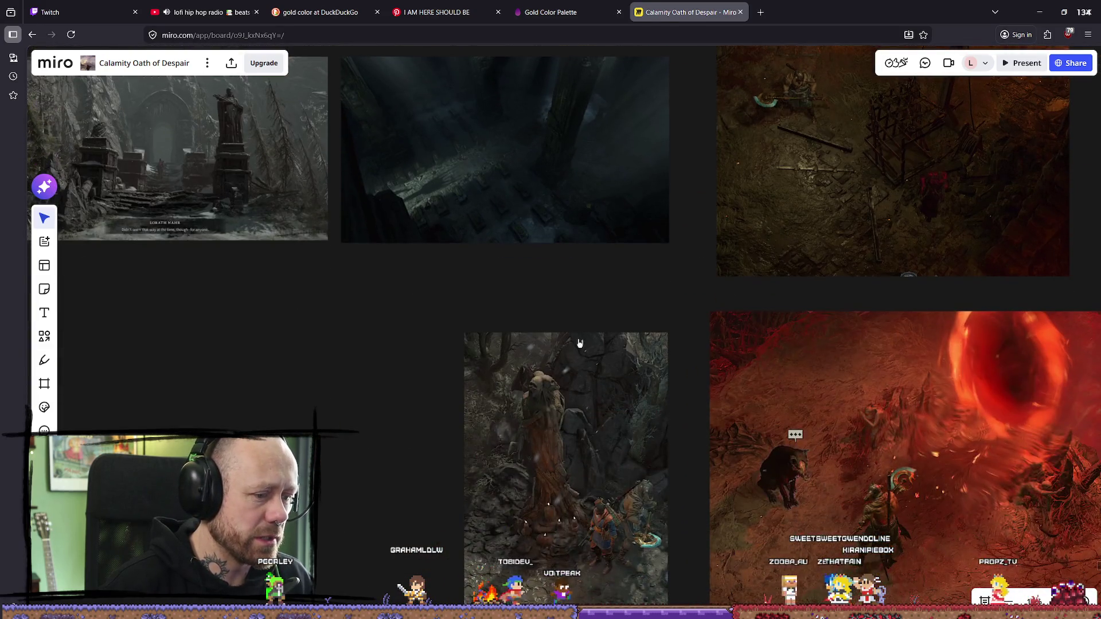
Step: Center the teal dungeon screenshot past the red portal one, then return to Union Bytes Painter
{"action": "middle_click_drag", "start_coordinate": [700, 359], "coordinate": [518, 251]}
{"action": "scroll", "coordinate": [518, 251], "scroll_direction": "down", "scroll_amount": 3}
{"action": "middle_click_drag", "start_coordinate": [782, 262], "coordinate": [472, 423]}
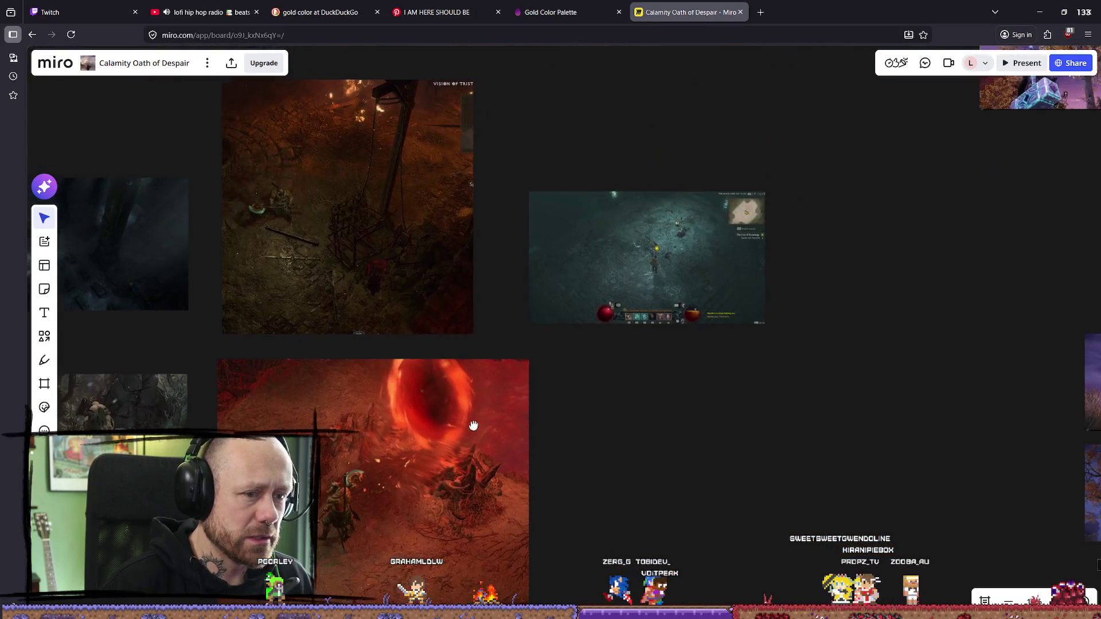
{"action": "scroll", "coordinate": [619, 229], "scroll_direction": "up", "scroll_amount": 5}
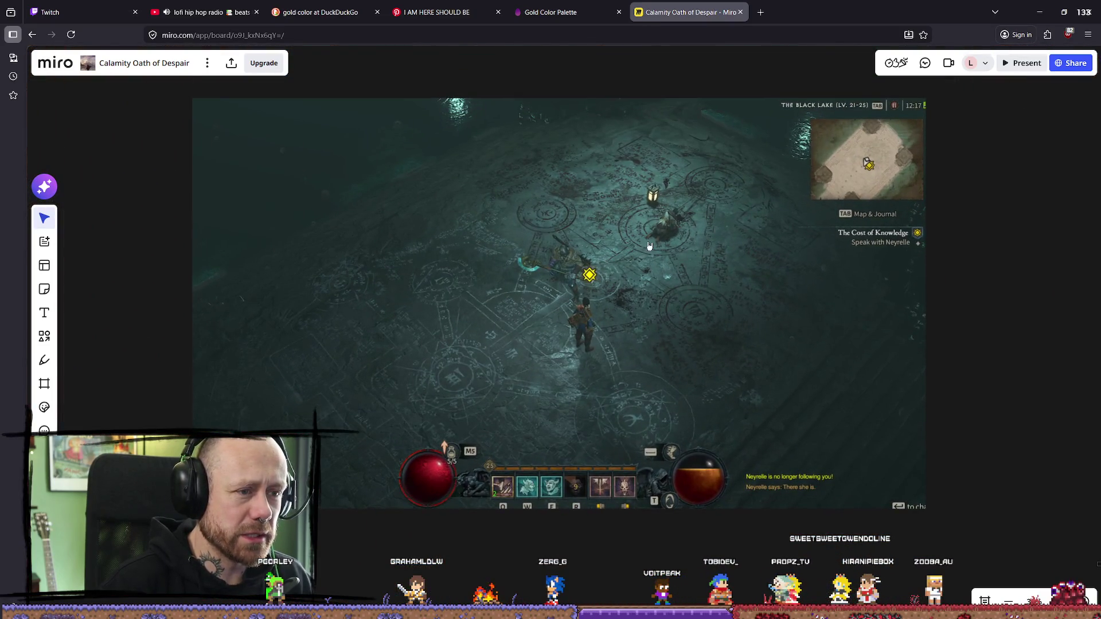
{"action": "middle_click_drag", "start_coordinate": [627, 250], "coordinate": [610, 296]}
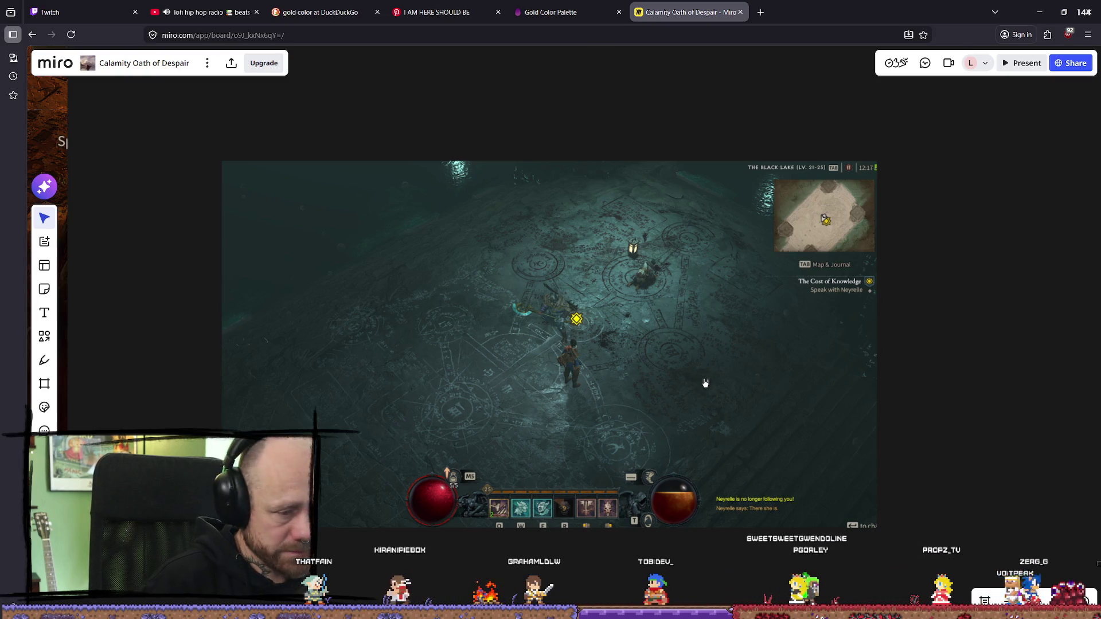
{"action": "key", "text": "alt+Tab"}
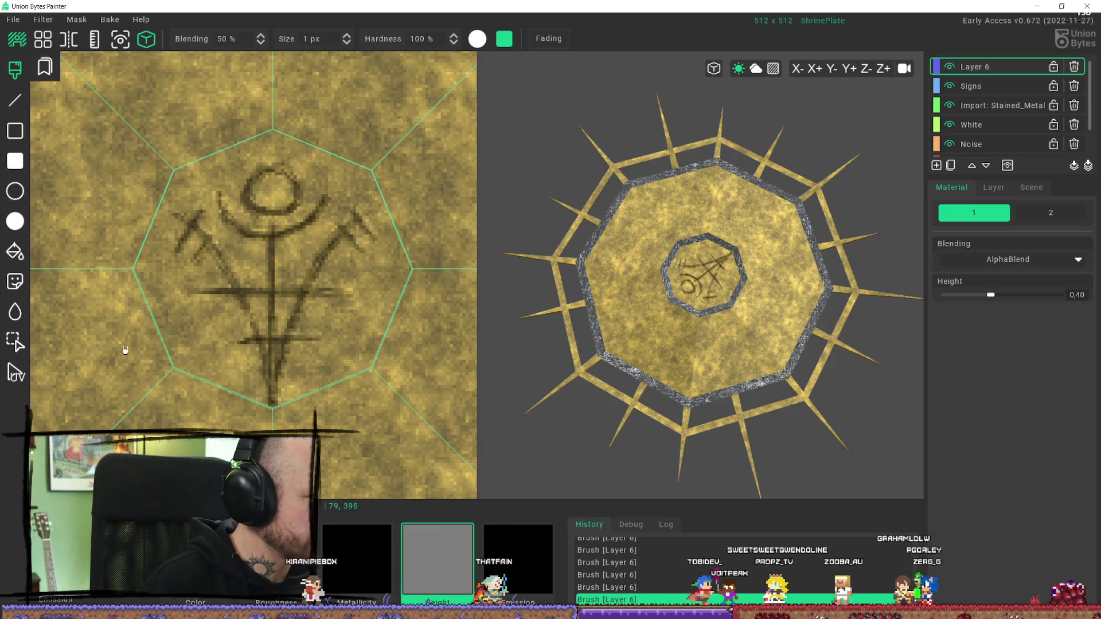
Step: Zoom the 3D viewport in on the painted rune, then switch back to the Miro board
{"action": "left_click", "coordinate": [1036, 5]}
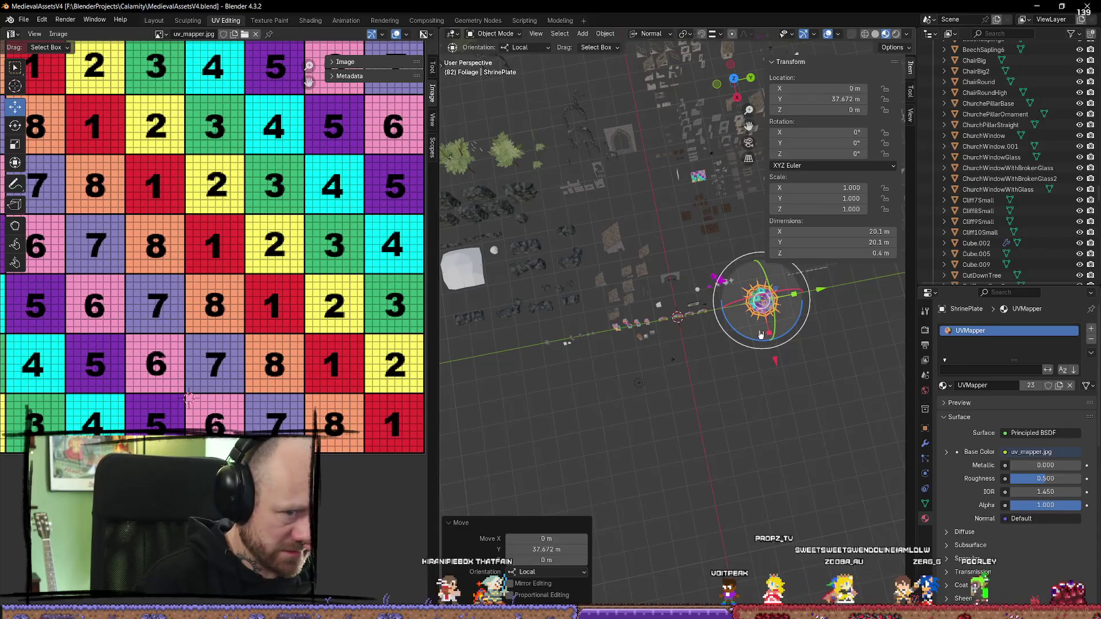
{"action": "left_click", "coordinate": [1036, 6]}
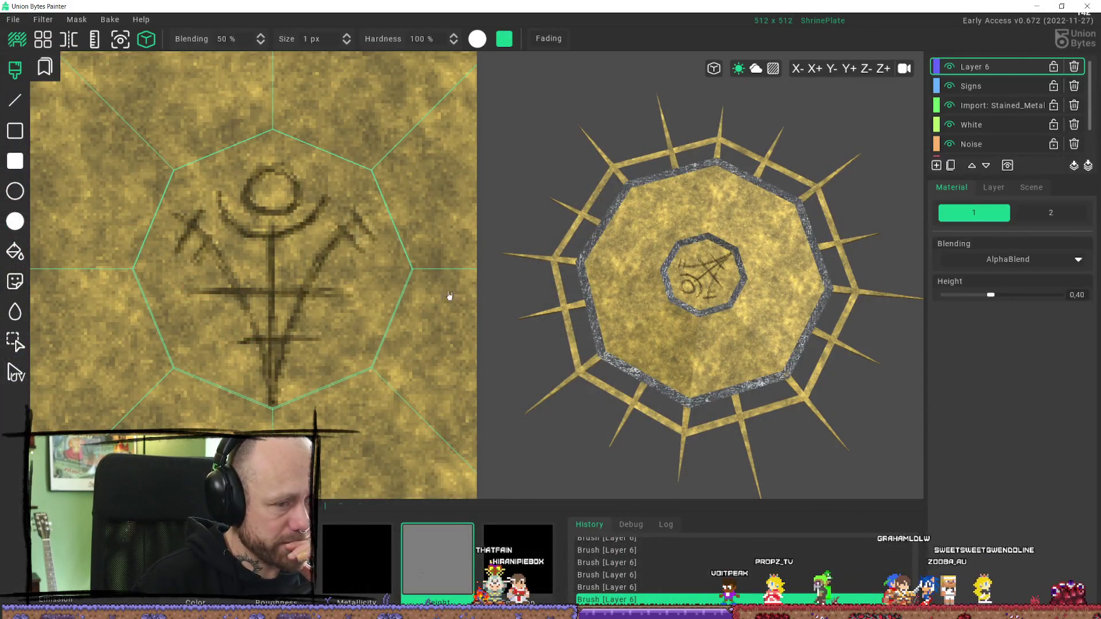
{"action": "scroll", "coordinate": [665, 310], "scroll_direction": "up", "scroll_amount": 5}
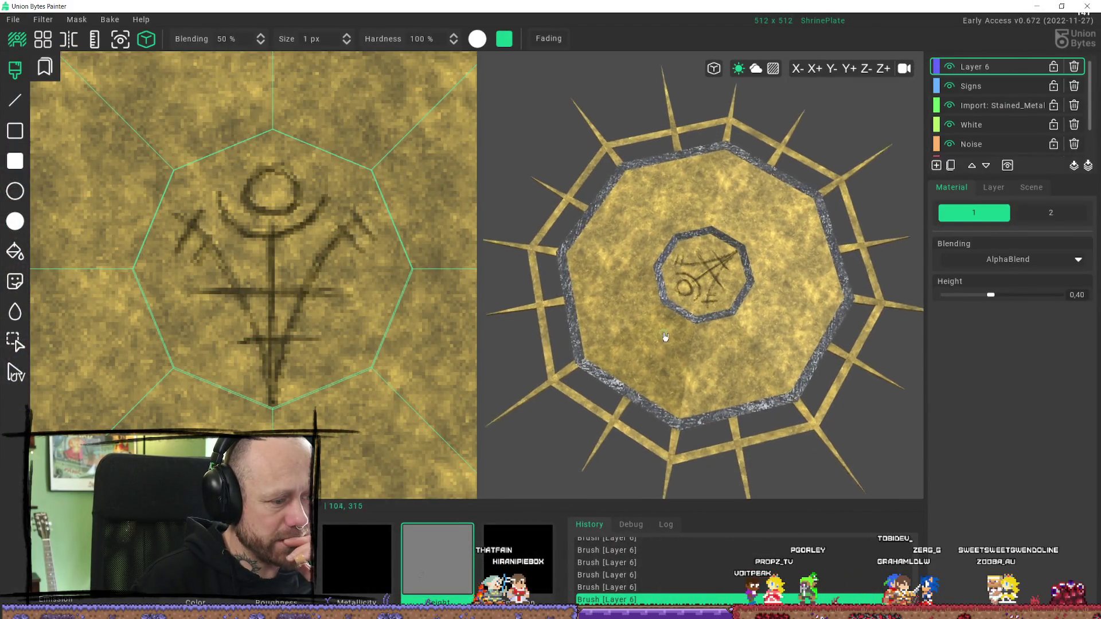
{"action": "scroll", "coordinate": [708, 258], "scroll_direction": "up", "scroll_amount": 4}
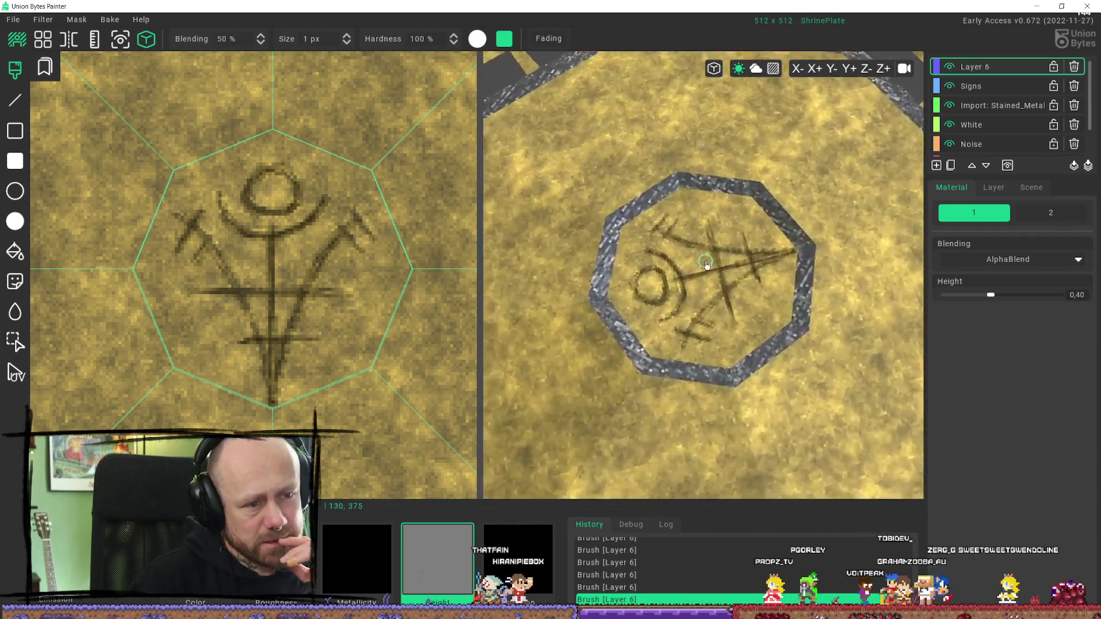
{"action": "scroll", "coordinate": [707, 246], "scroll_direction": "down", "scroll_amount": 5}
{"action": "scroll", "coordinate": [716, 249], "scroll_direction": "up", "scroll_amount": 2}
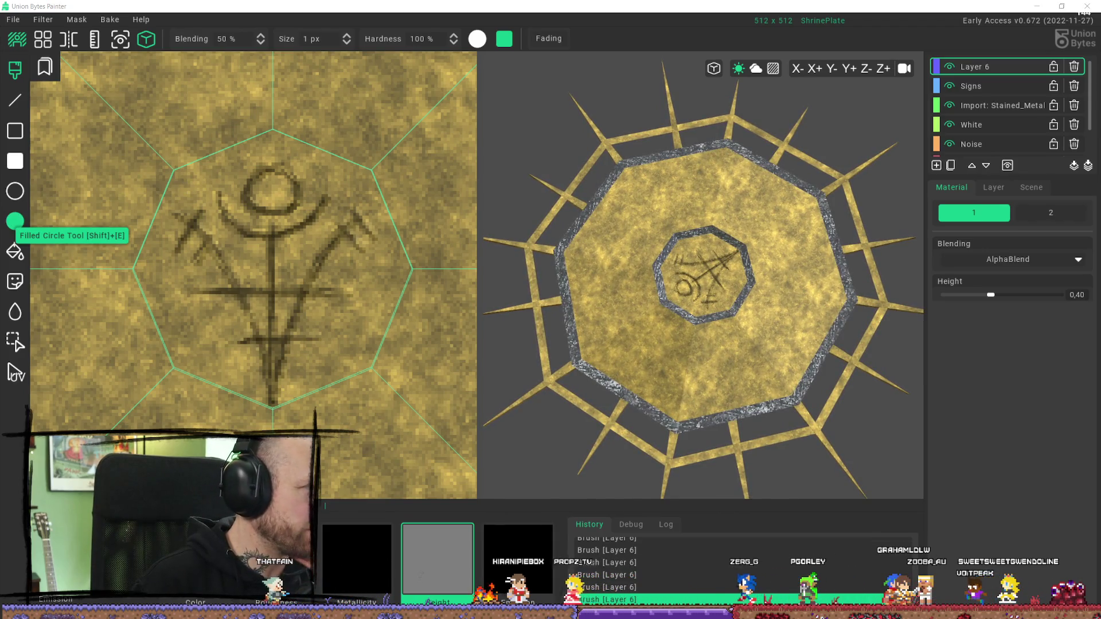
{"action": "key", "text": "alt+Tab"}
{"action": "scroll", "coordinate": [488, 128], "scroll_direction": "down", "scroll_amount": 10}
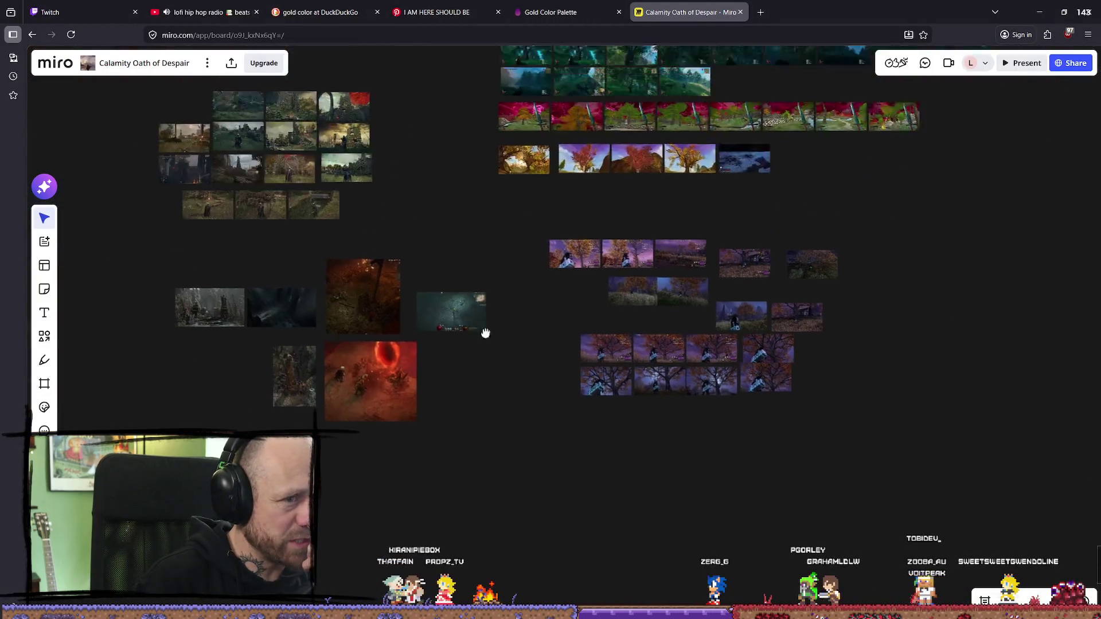
Step: Zoom around the board to the teal game screenshot, then switch to the YouTube lofi radio tab
{"action": "scroll", "coordinate": [396, 232], "scroll_direction": "up", "scroll_amount": 6}
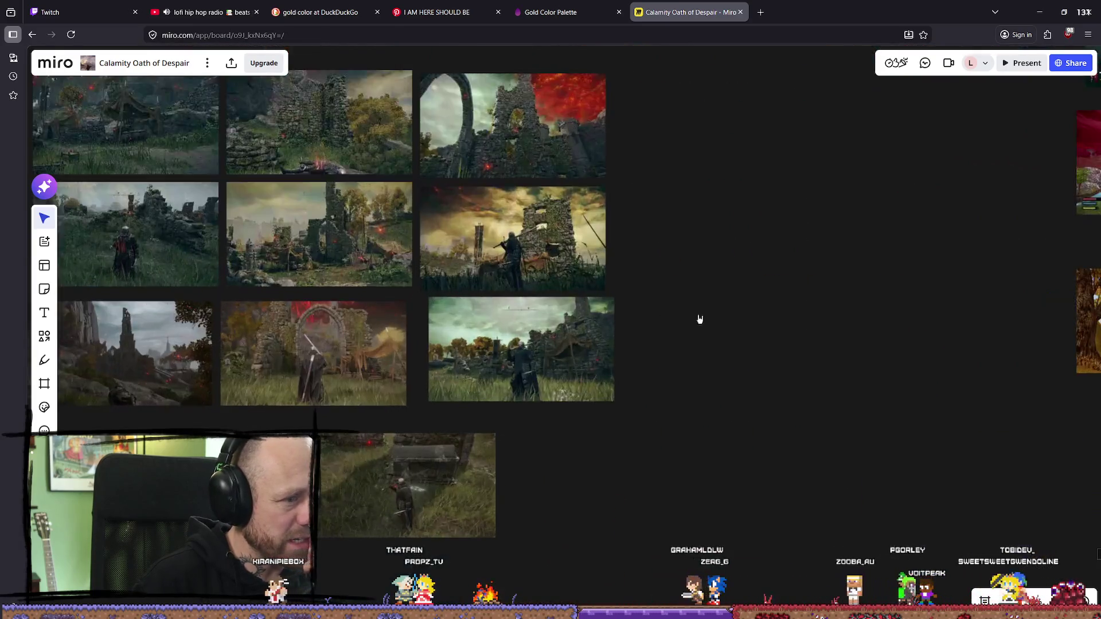
{"action": "scroll", "coordinate": [698, 319], "scroll_direction": "down", "scroll_amount": 4}
{"action": "scroll", "coordinate": [510, 235], "scroll_direction": "up", "scroll_amount": 4}
{"action": "scroll", "coordinate": [559, 341], "scroll_direction": "down", "scroll_amount": 5}
{"action": "scroll", "coordinate": [547, 324], "scroll_direction": "up", "scroll_amount": 8}
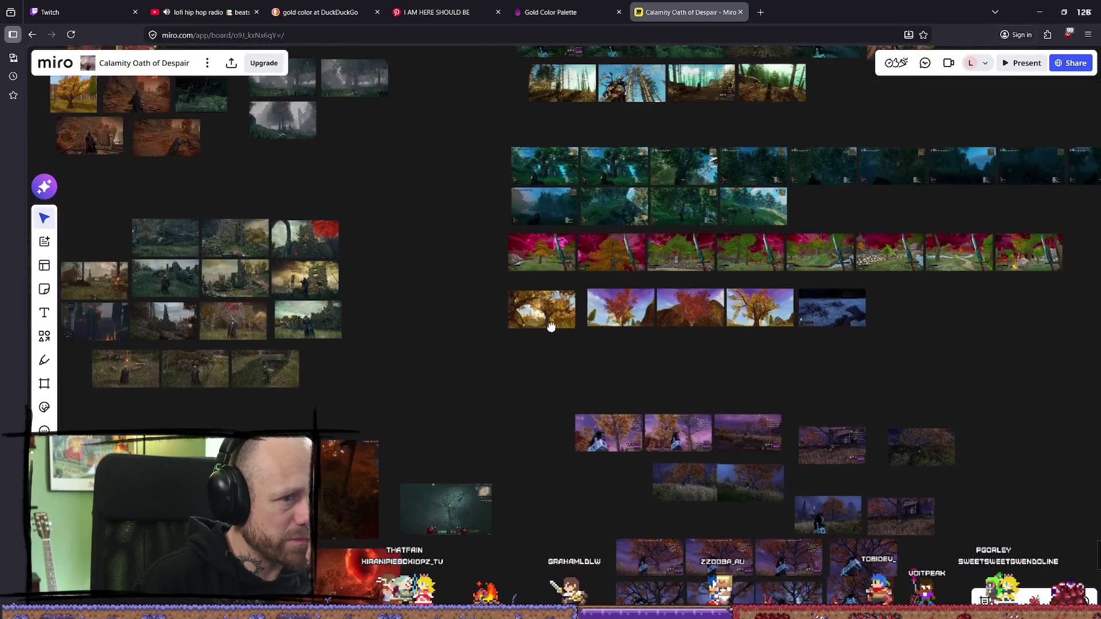
{"action": "scroll", "coordinate": [398, 172], "scroll_direction": "up", "scroll_amount": 10}
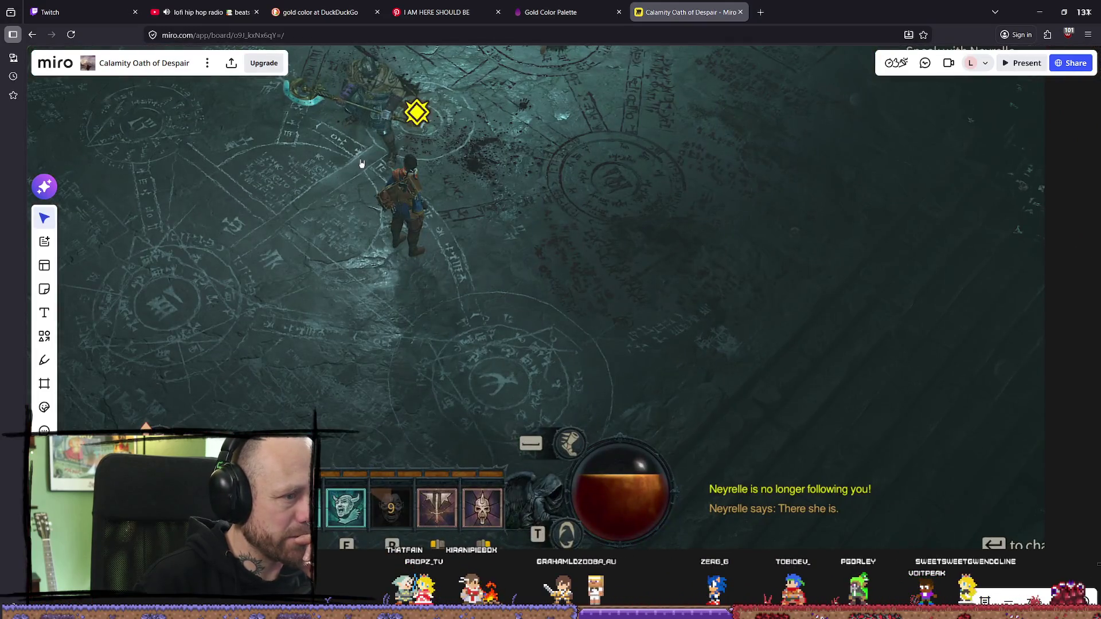
{"action": "scroll", "coordinate": [363, 164], "scroll_direction": "up", "scroll_amount": 5}
{"action": "scroll", "coordinate": [363, 165], "scroll_direction": "left", "scroll_amount": 3}
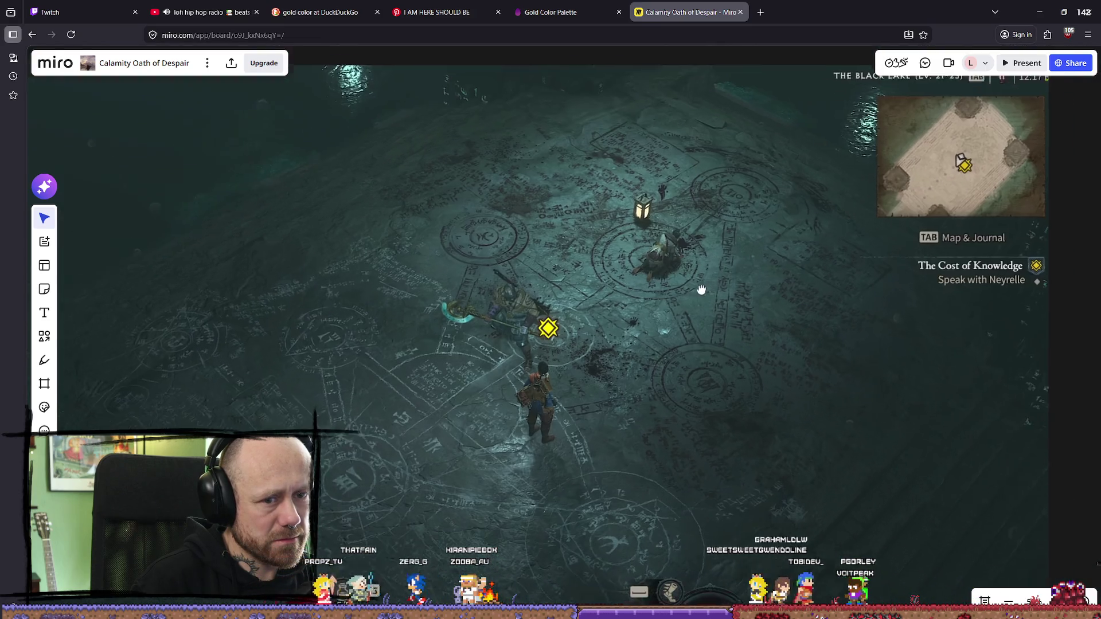
{"action": "scroll", "coordinate": [602, 310], "scroll_direction": "down", "scroll_amount": 2, "text": "ctrl"}
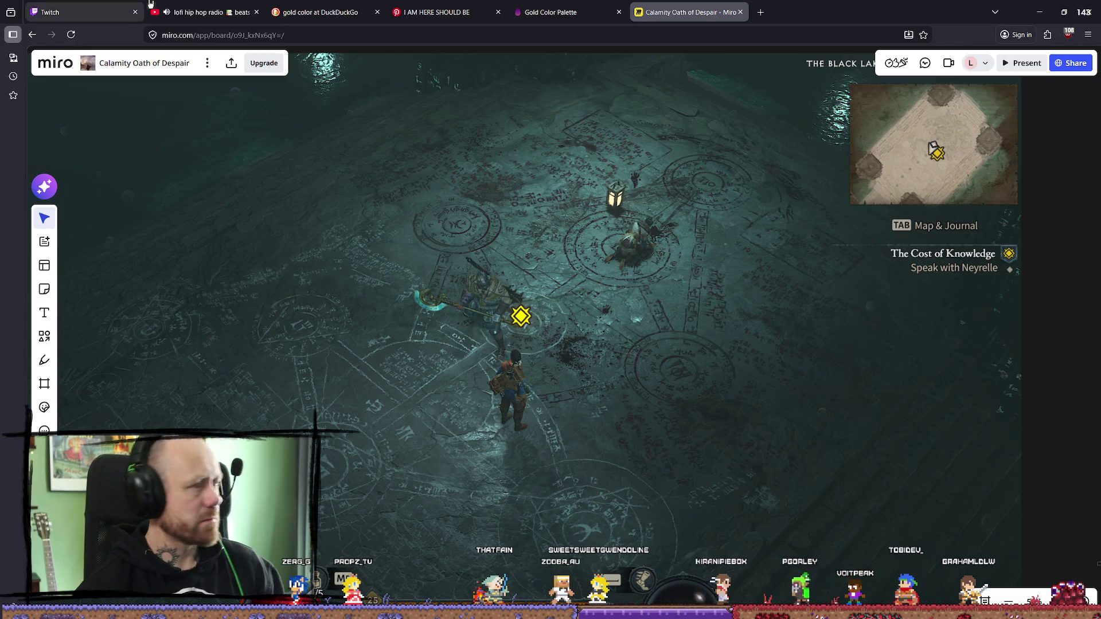
{"action": "left_click", "coordinate": [220, 3]}
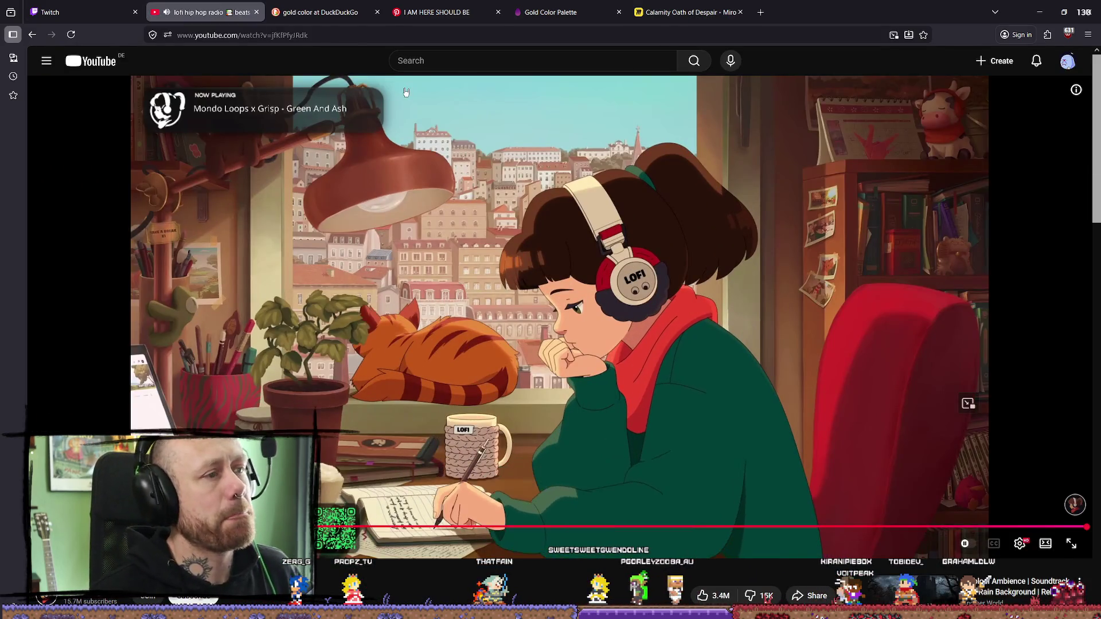
Step: From the 'I AM HERE SHOULD BE' pin, scroll related pins and open the Nordic rune chart
{"action": "left_click", "coordinate": [460, 4]}
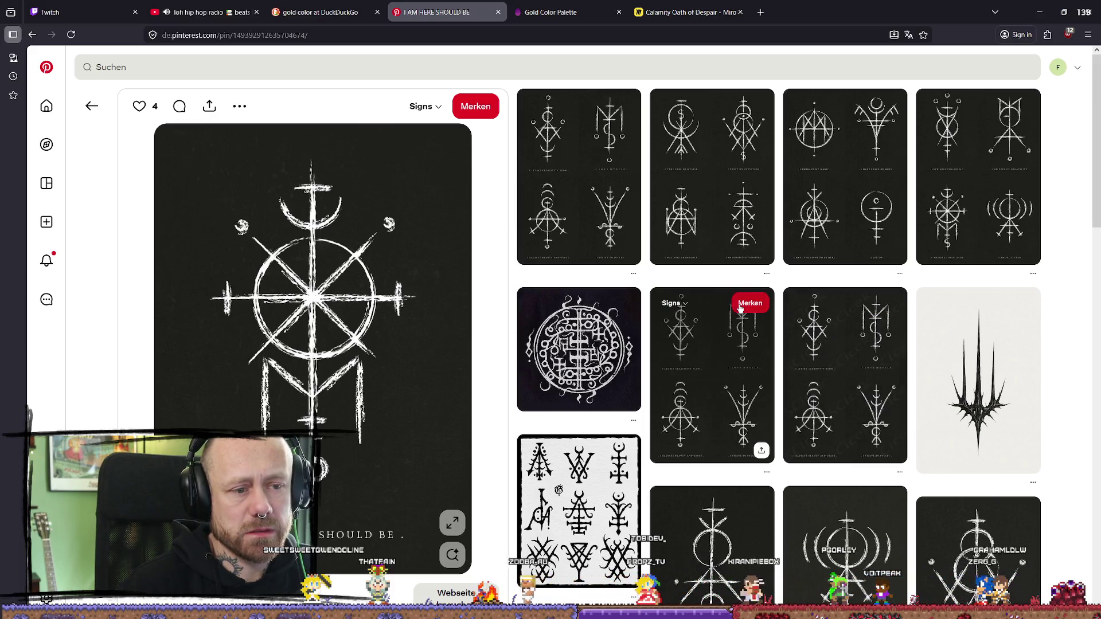
{"action": "scroll", "coordinate": [864, 351], "scroll_direction": "down", "scroll_amount": 6}
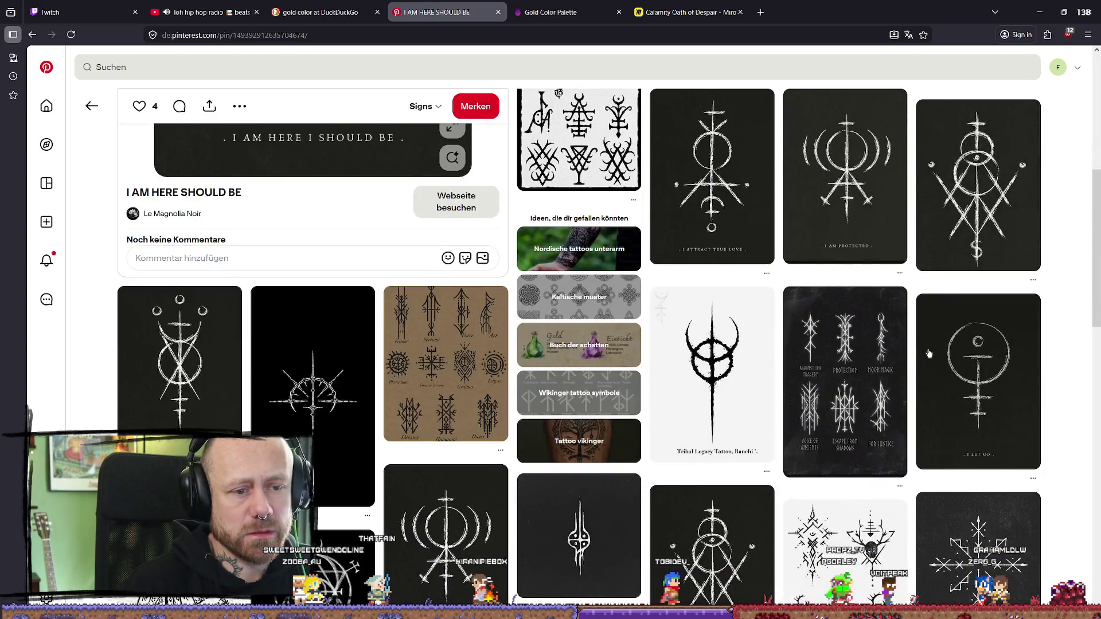
{"action": "scroll", "coordinate": [962, 375], "scroll_direction": "down", "scroll_amount": 5}
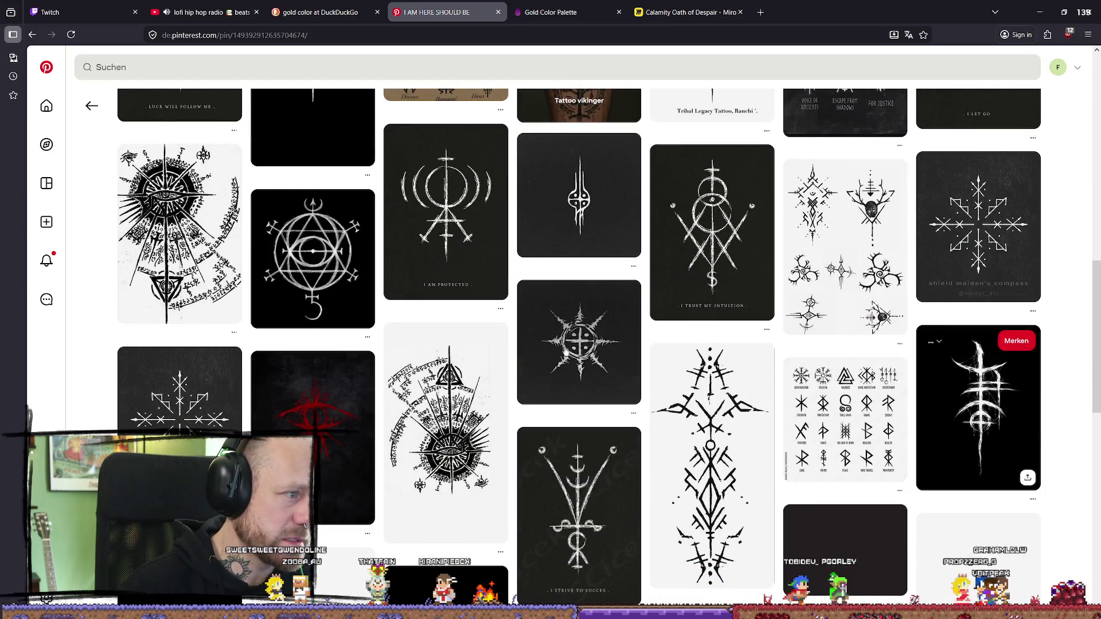
{"action": "scroll", "coordinate": [746, 383], "scroll_direction": "down", "scroll_amount": 1}
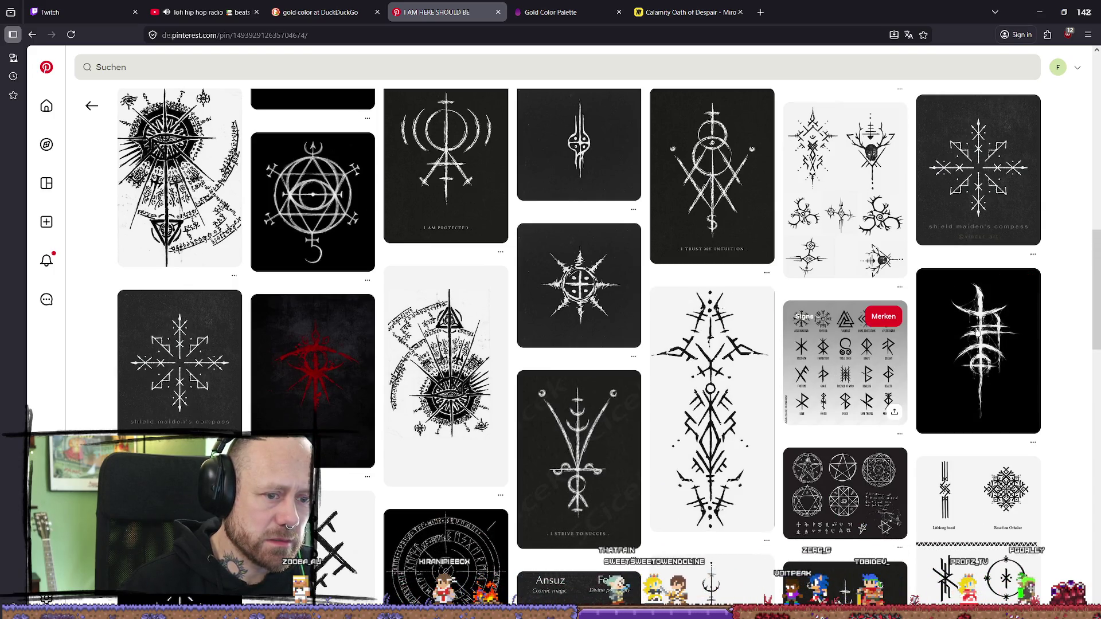
{"action": "left_click", "coordinate": [877, 353]}
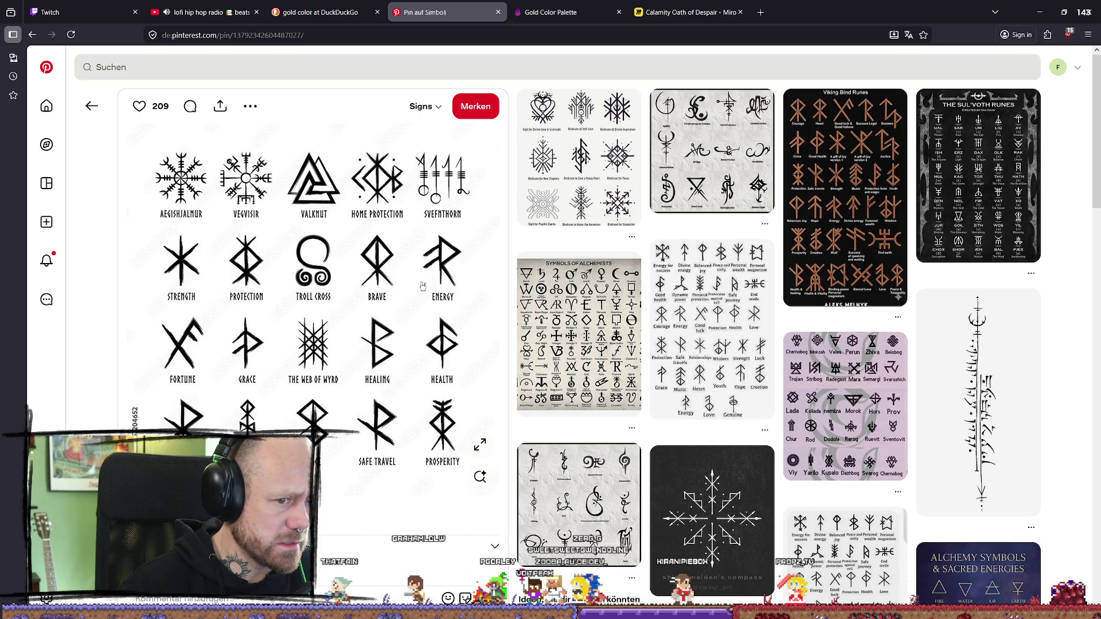
Step: Scroll through the rune chart pin's details, then return to the ShrinePlate texture
{"action": "scroll", "coordinate": [422, 286], "scroll_direction": "down", "scroll_amount": 4}
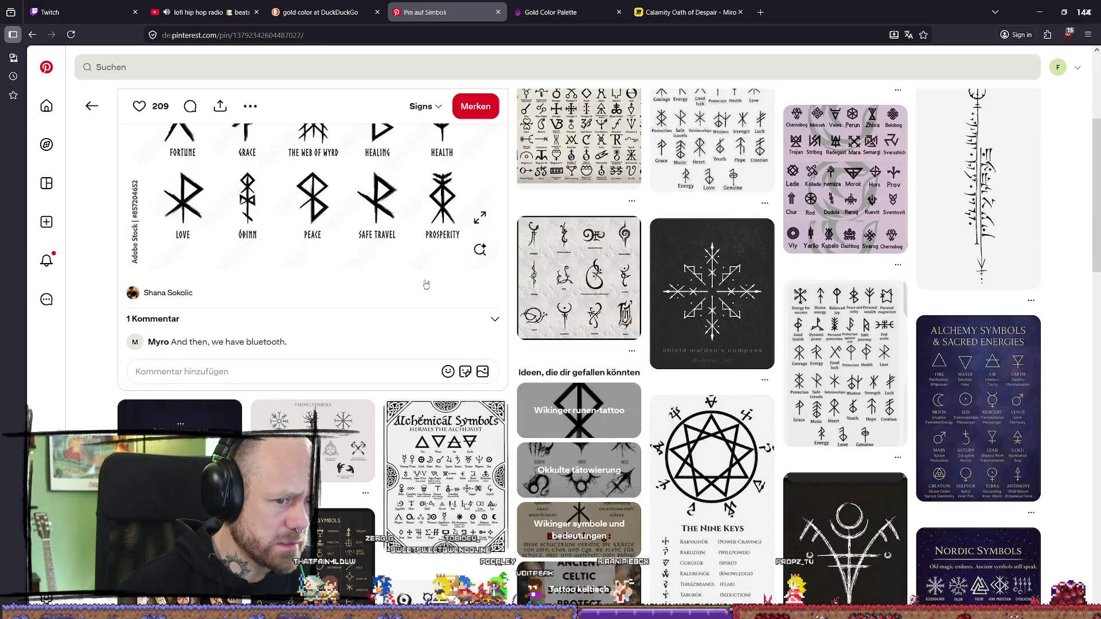
{"action": "scroll", "coordinate": [429, 285], "scroll_direction": "down", "scroll_amount": 1}
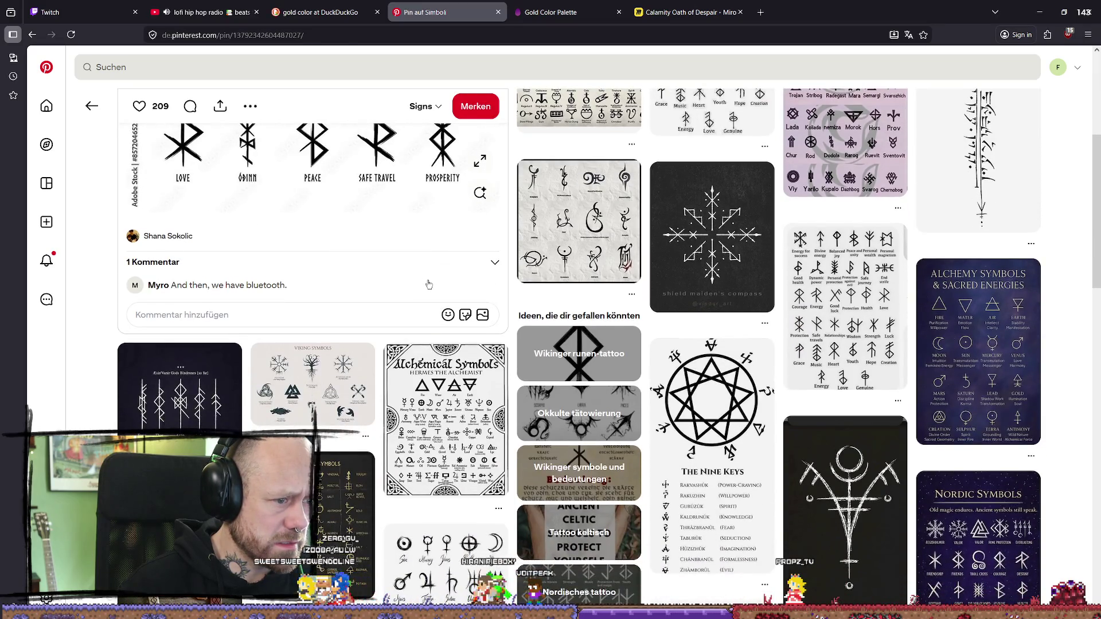
{"action": "scroll", "coordinate": [429, 285], "scroll_direction": "down", "scroll_amount": 3}
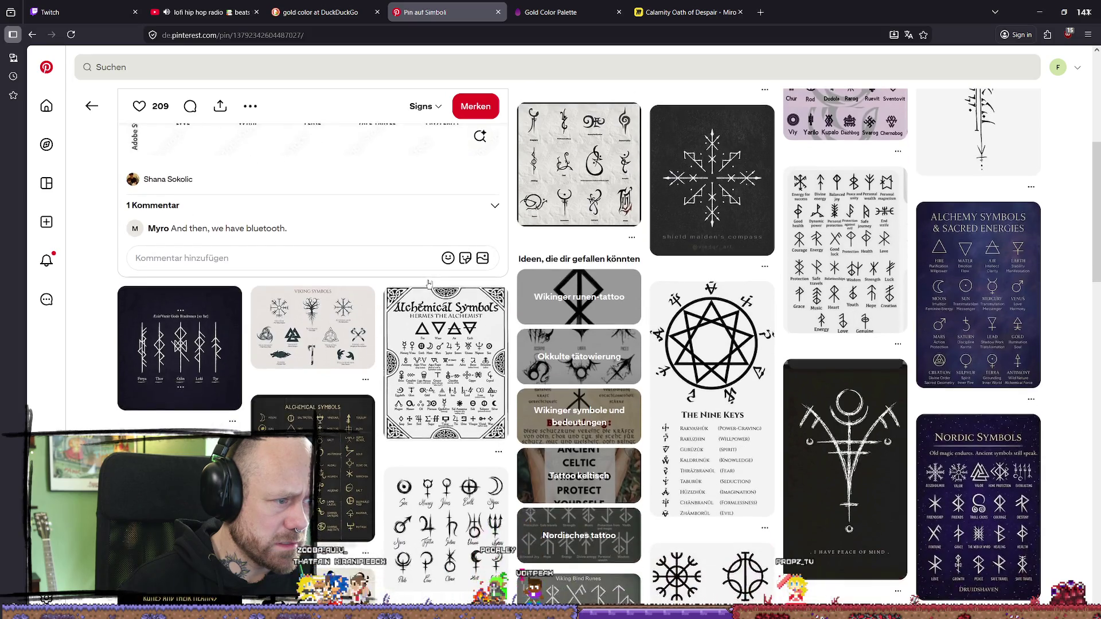
{"action": "scroll", "coordinate": [428, 284], "scroll_direction": "down", "scroll_amount": 1}
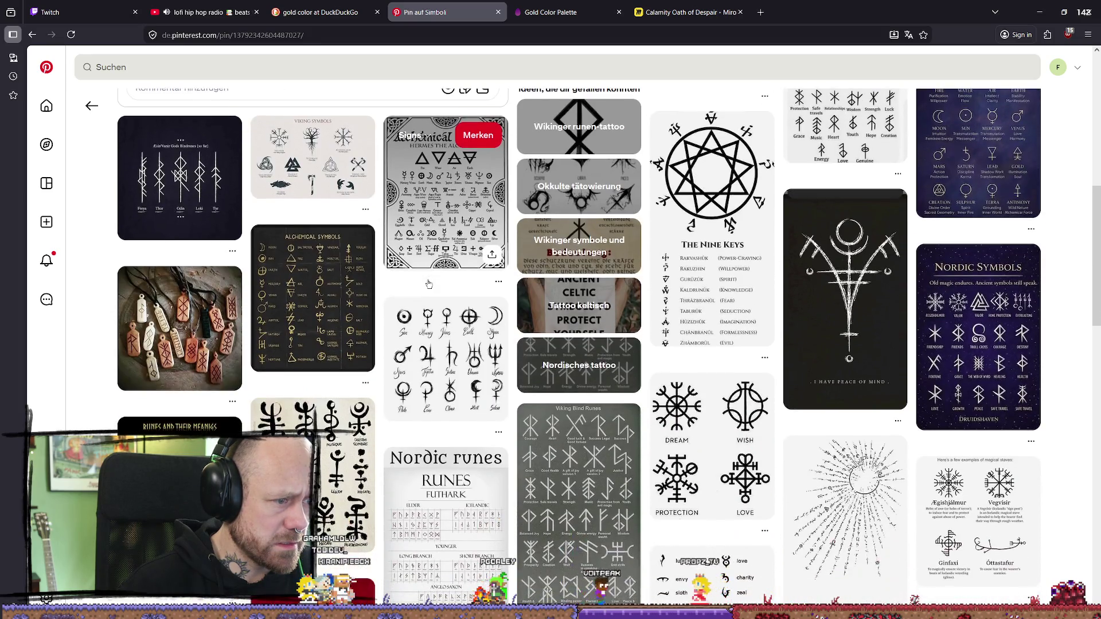
{"action": "scroll", "coordinate": [429, 284], "scroll_direction": "down", "scroll_amount": 1}
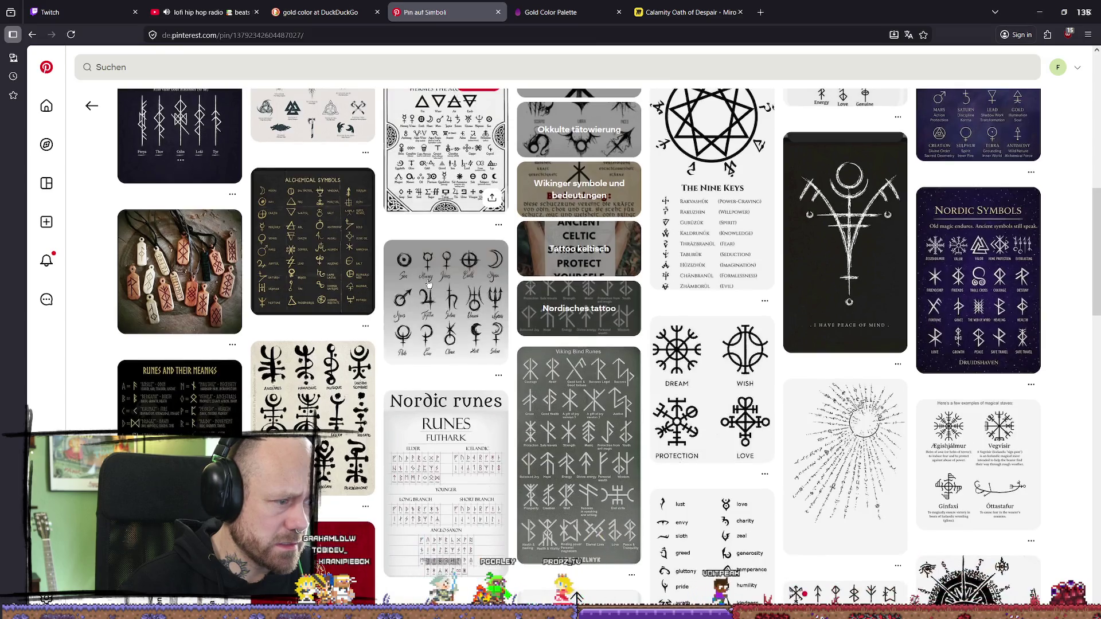
{"action": "scroll", "coordinate": [428, 284], "scroll_direction": "up", "scroll_amount": 6}
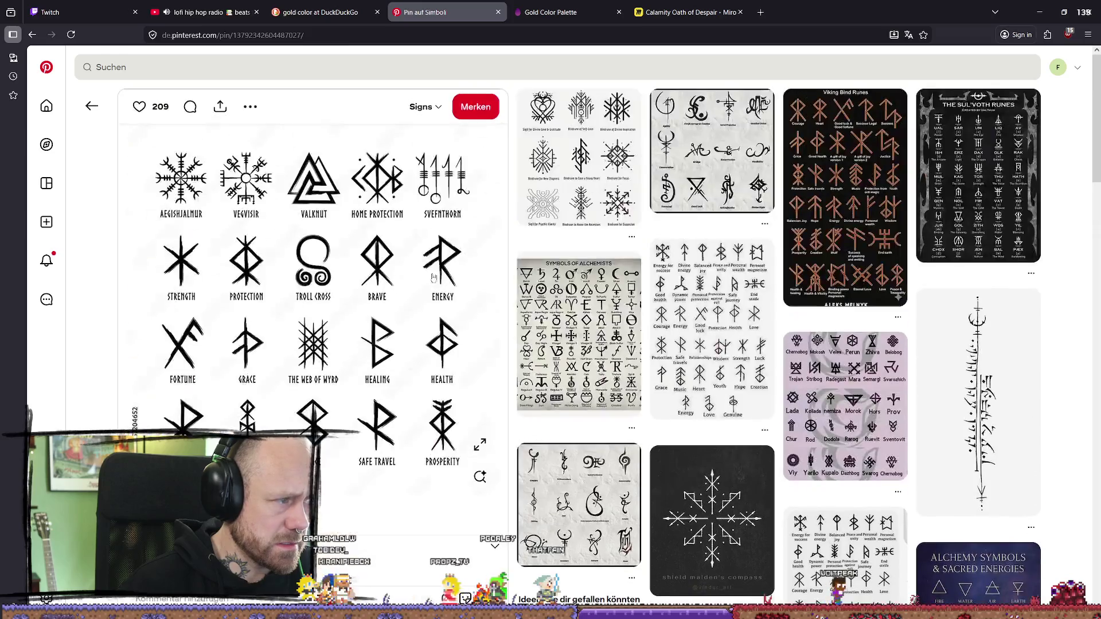
{"action": "key", "text": "alt+Tab"}
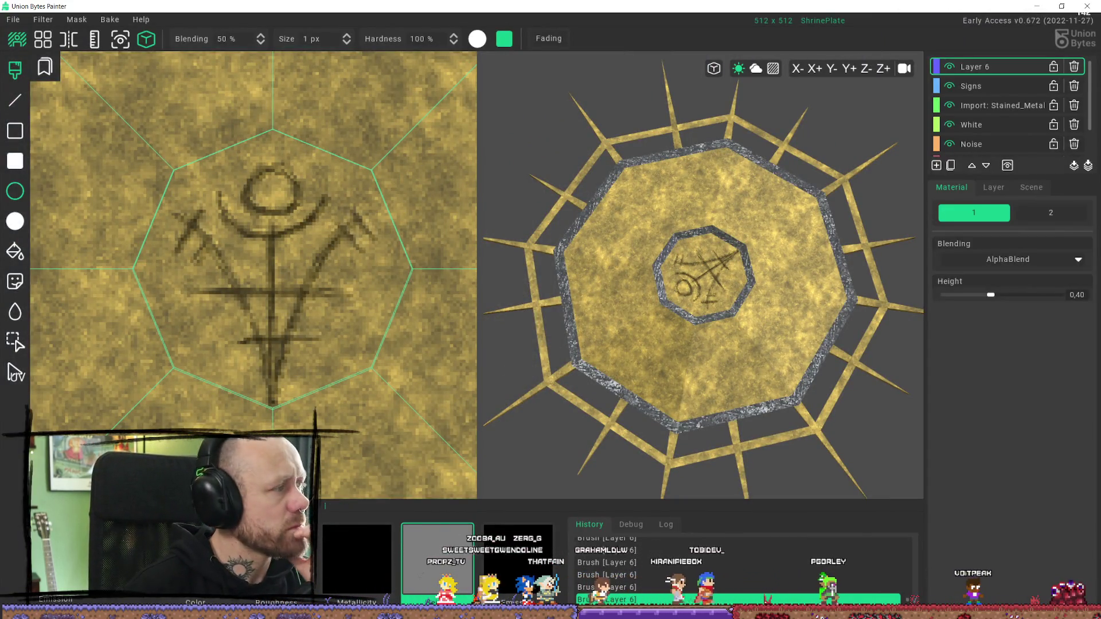
Step: Flip between the rune chart and the ShrinePlate texture, ending in Union Bytes Painter
{"action": "key", "text": "alt+Tab"}
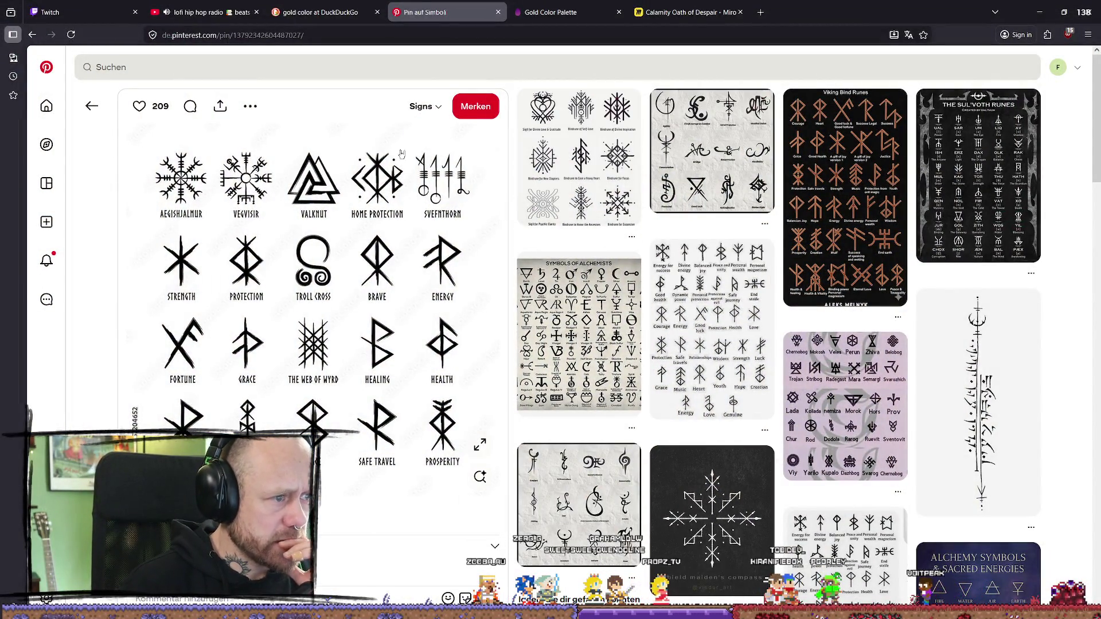
{"action": "key", "text": "alt+Tab"}
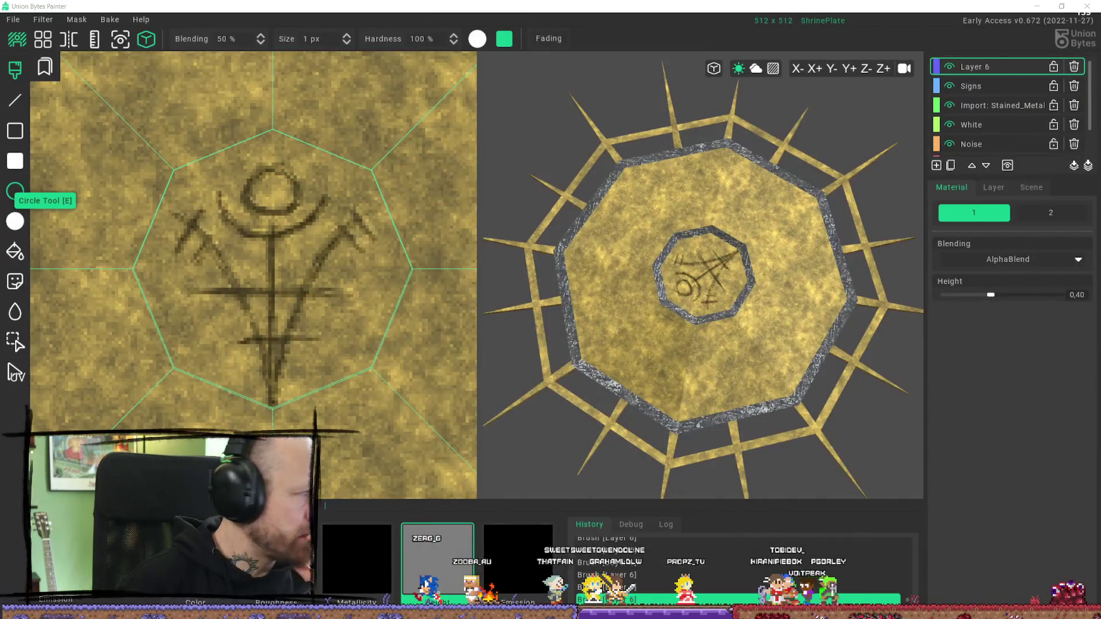
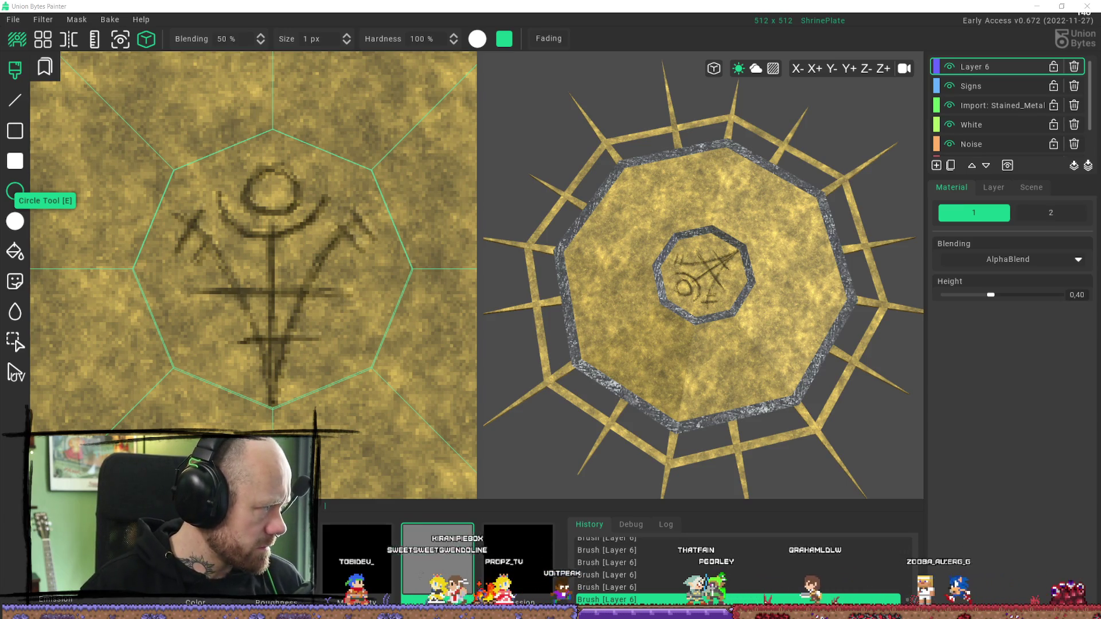
Step: Undo a trial red rectangle, then cover the central sigil on the Signs layer with a filled rectangle
{"action": "mouse_move", "coordinate": [758, 366]}
{"action": "right_mouse_down"}
{"action": "mouse_move", "coordinate": [715, 274]}
{"action": "mouse_move", "coordinate": [796, 298]}
{"action": "mouse_move", "coordinate": [782, 321]}
{"action": "mouse_move", "coordinate": [796, 338]}
{"action": "right_mouse_up"}
{"action": "scroll", "coordinate": [715, 274], "scroll_direction": "up", "scroll_amount": 3}
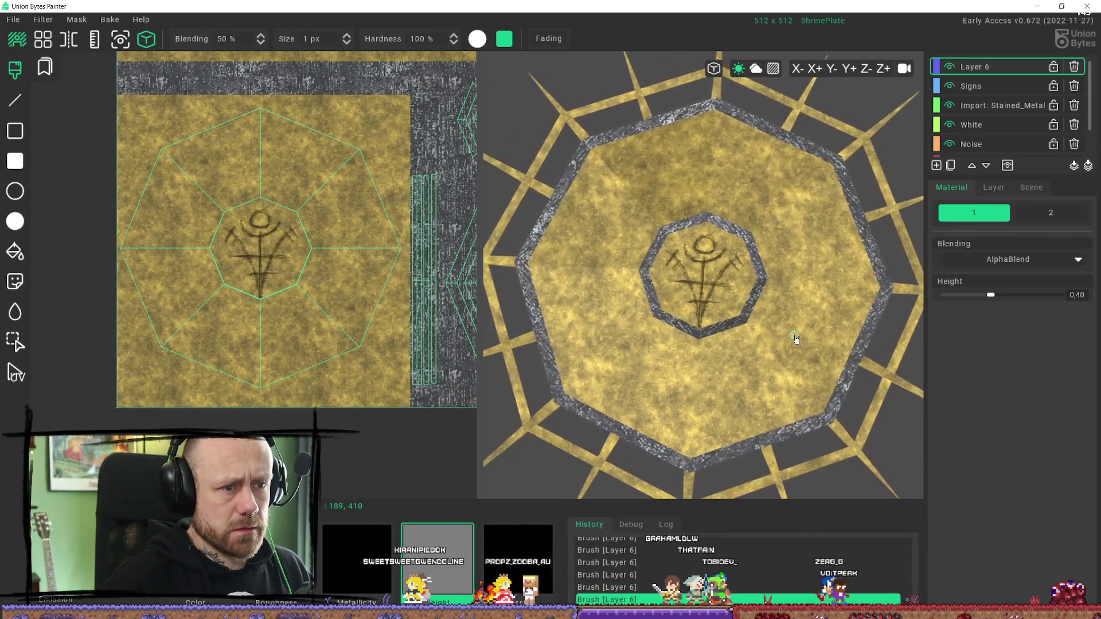
{"action": "scroll", "coordinate": [344, 319], "scroll_direction": "up", "scroll_amount": 5}
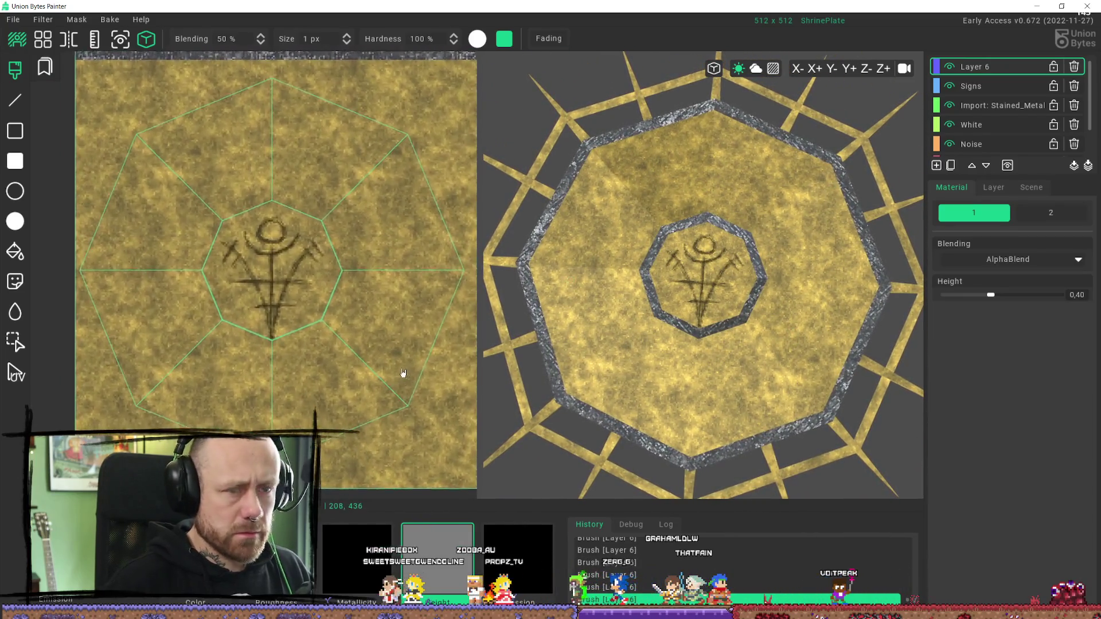
{"action": "scroll", "coordinate": [404, 374], "scroll_direction": "down", "scroll_amount": 3}
{"action": "left_click", "coordinate": [15, 161]}
{"action": "left_click_drag", "start_coordinate": [117, 186], "coordinate": [342, 377]}
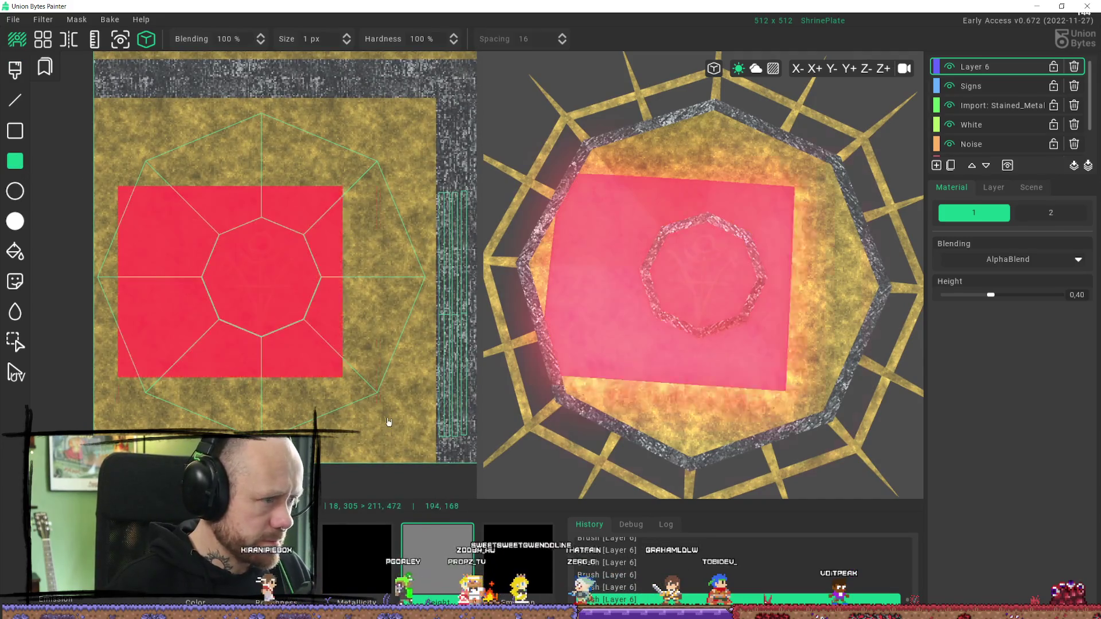
{"action": "key", "text": "ctrl+z"}
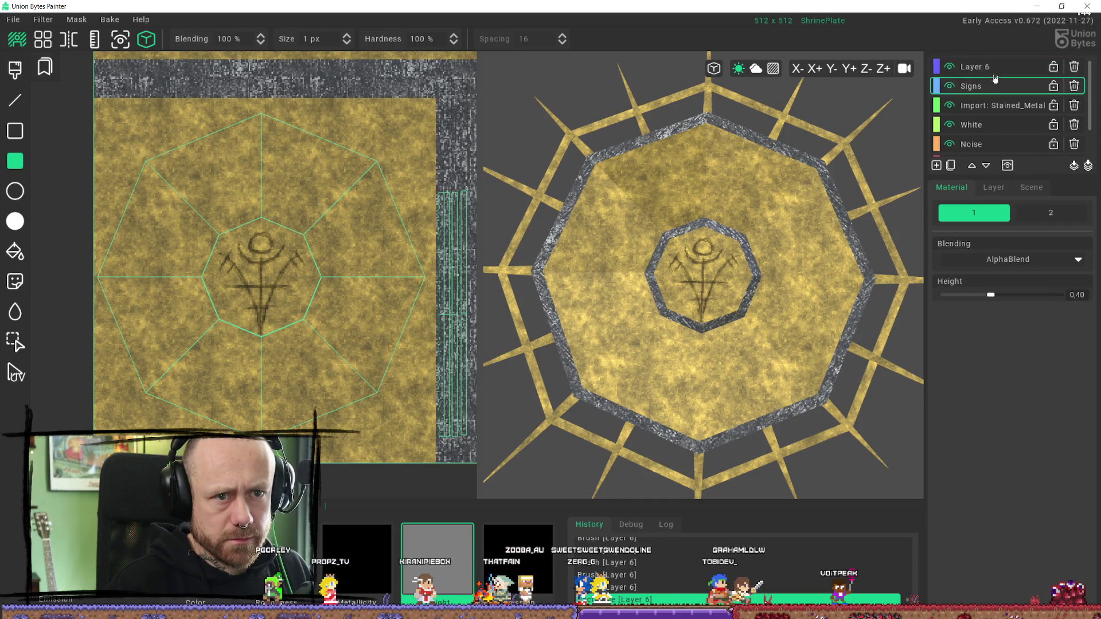
{"action": "left_click", "coordinate": [987, 88]}
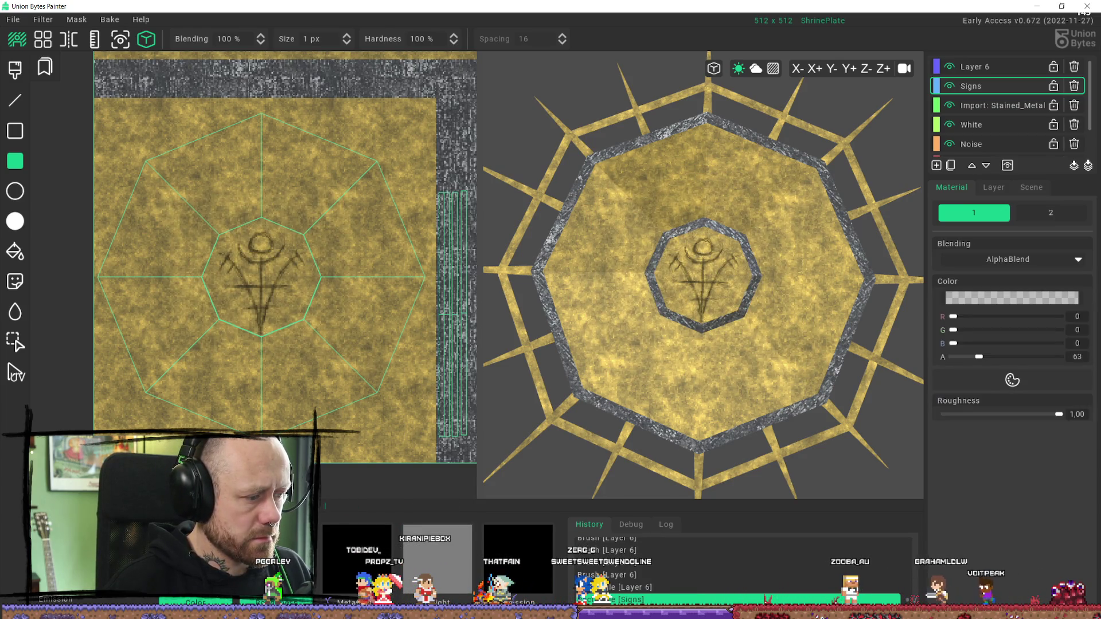
{"action": "left_click_drag", "start_coordinate": [193, 228], "coordinate": [346, 343]}
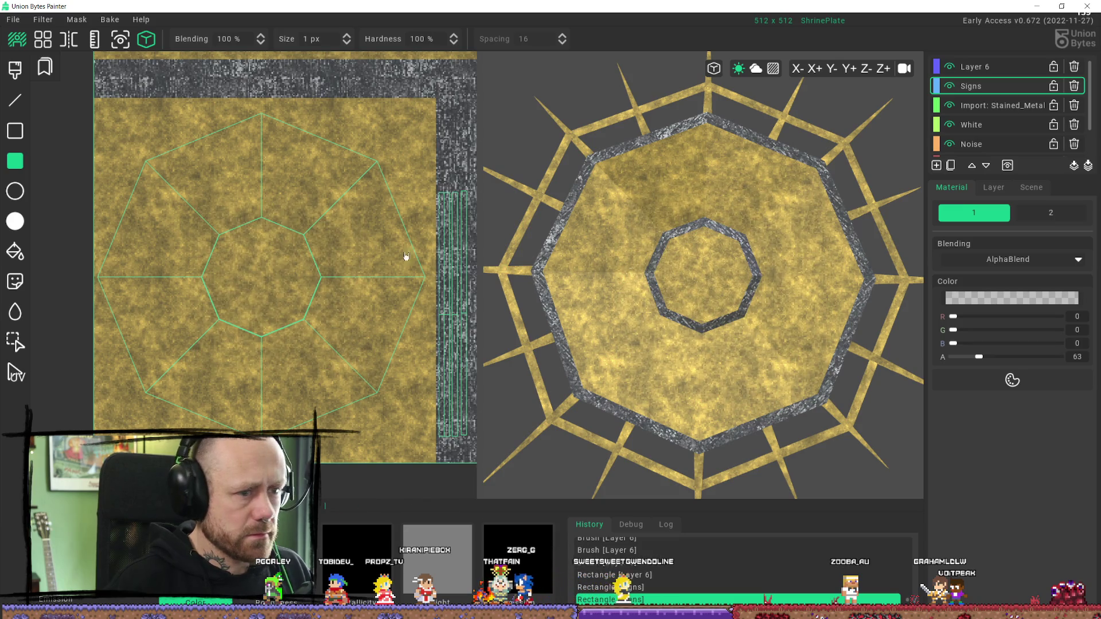
Step: Pick the Circle tool and zoom the 2D view onto the central octagon
{"action": "scroll", "coordinate": [197, 256], "scroll_direction": "up", "scroll_amount": 1}
{"action": "key", "text": "b"}
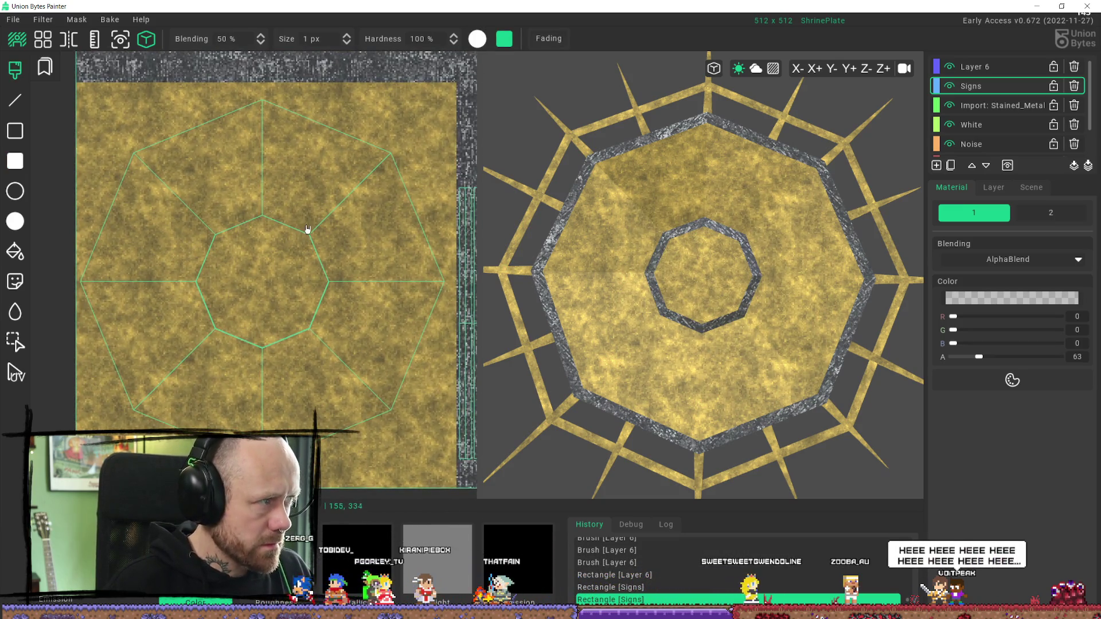
{"action": "left_click", "coordinate": [15, 191]}
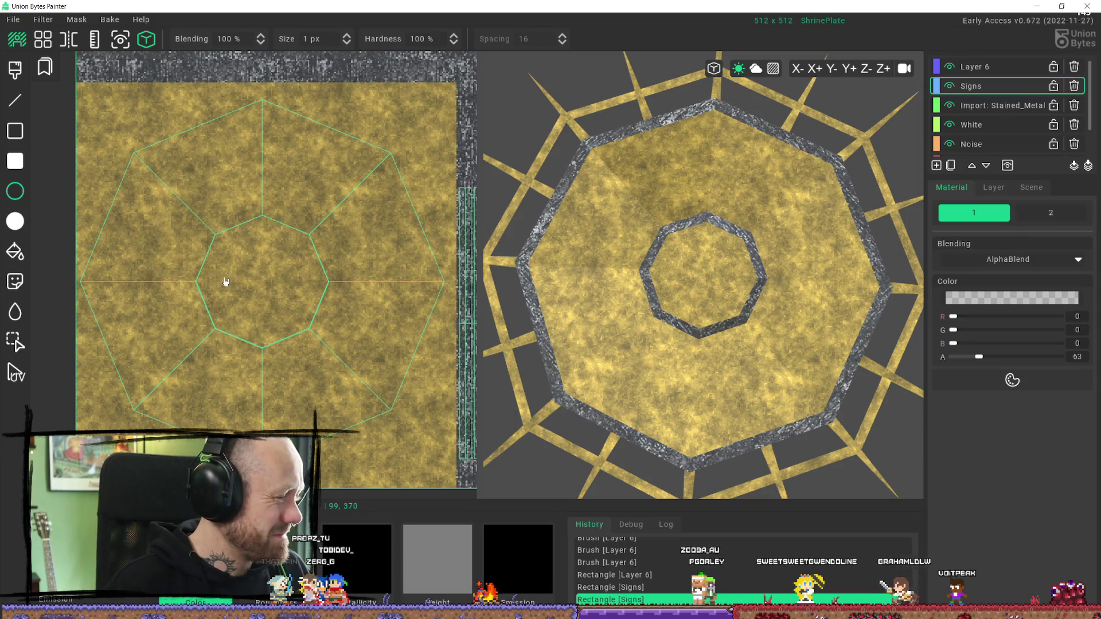
{"action": "mouse_move", "coordinate": [15, 311]}
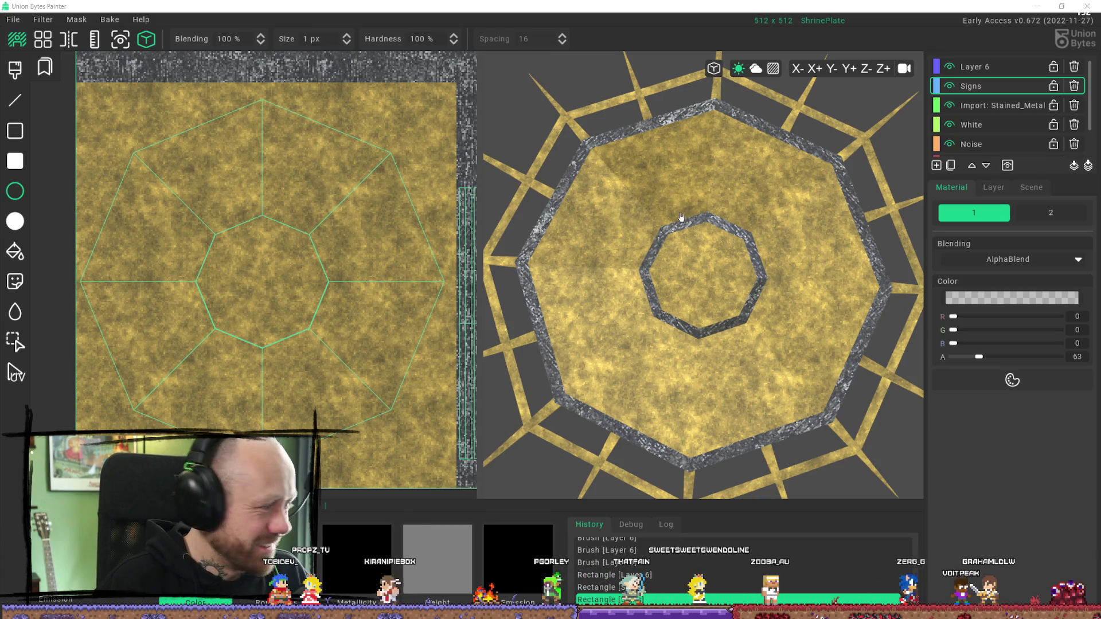
{"action": "mouse_move", "coordinate": [618, 218]}
{"action": "right_mouse_down"}
{"action": "mouse_move", "coordinate": [730, 256]}
{"action": "mouse_move", "coordinate": [676, 254]}
{"action": "right_mouse_up"}
{"action": "scroll", "coordinate": [676, 255], "scroll_direction": "up", "scroll_amount": 5}
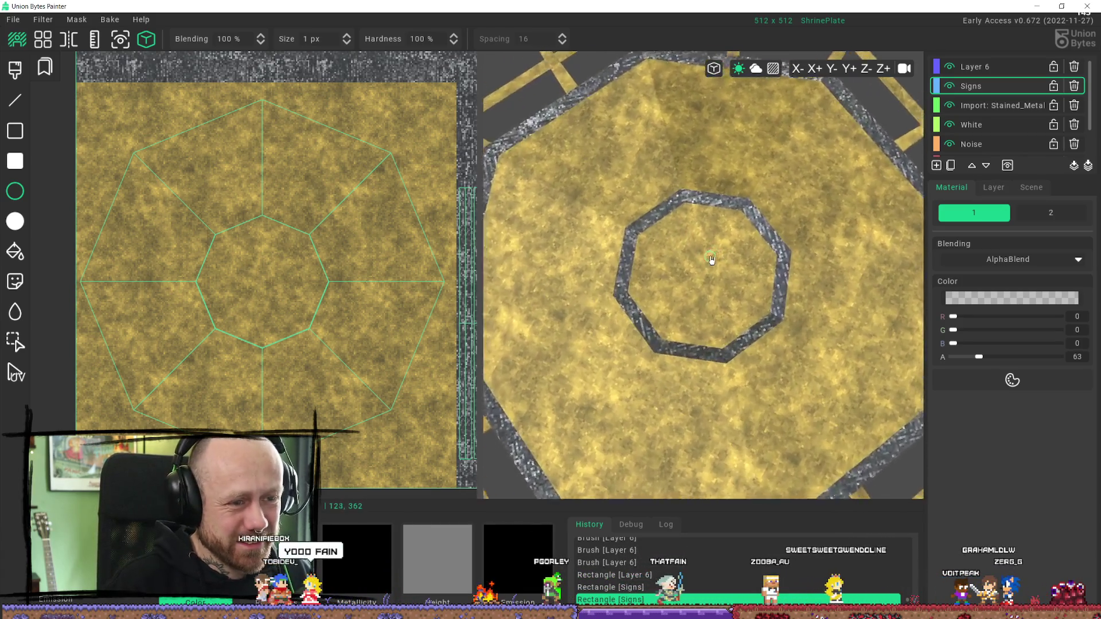
{"action": "scroll", "coordinate": [710, 261], "scroll_direction": "down", "scroll_amount": 6}
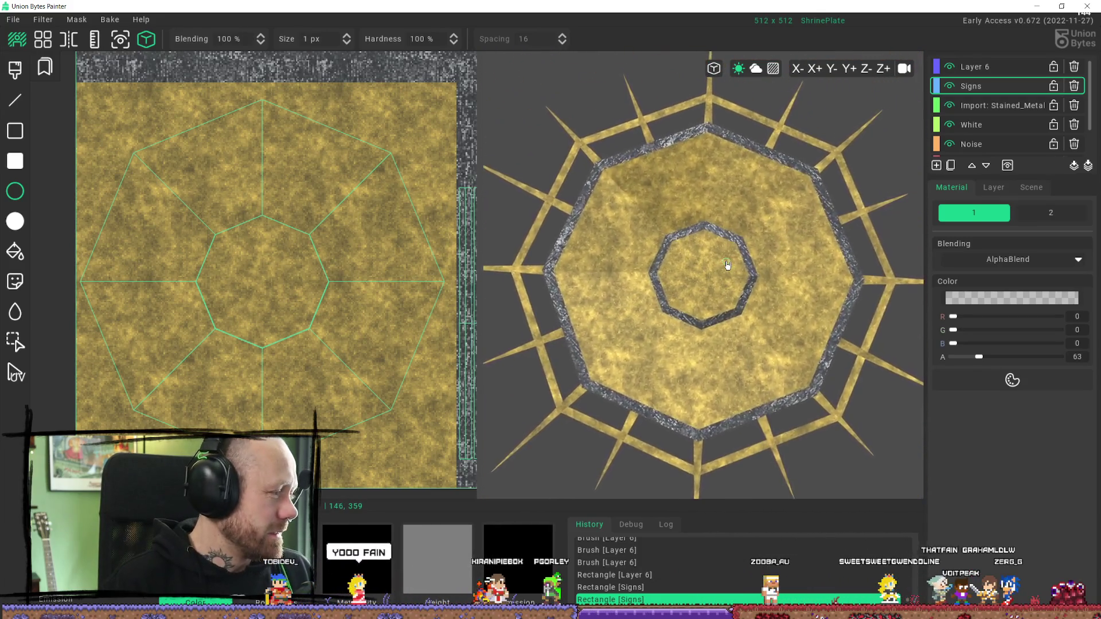
{"action": "right_click_drag", "start_coordinate": [266, 263], "coordinate": [298, 294]}
{"action": "scroll", "coordinate": [299, 294], "scroll_direction": "up", "scroll_amount": 3}
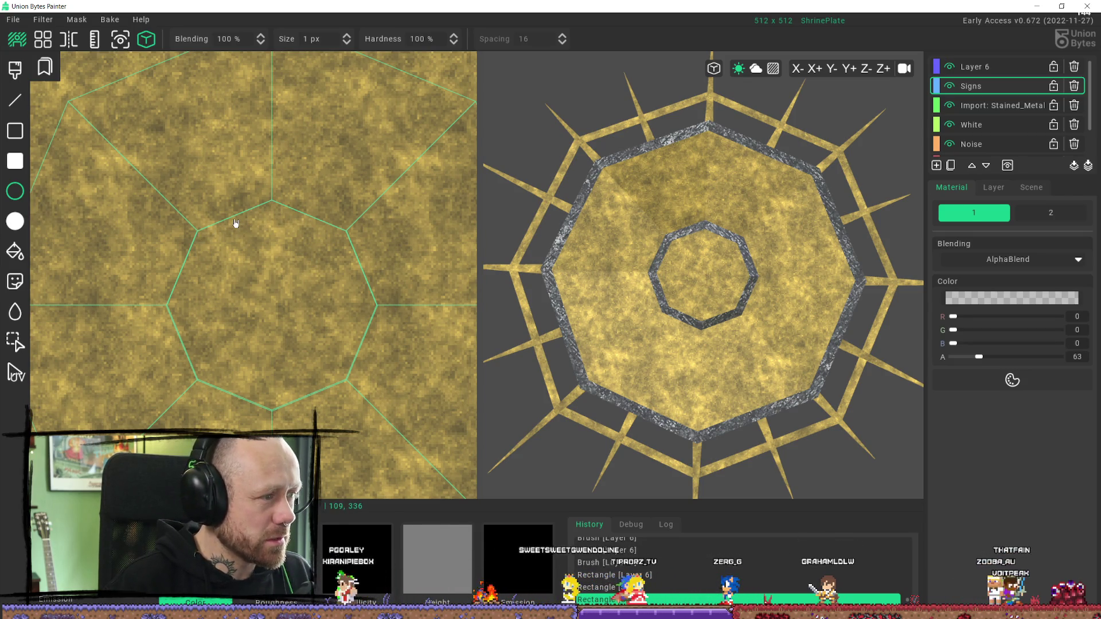
Step: After a few trial circles, draw a thin dark outline circle centred in the octagon
{"action": "left_click_drag", "start_coordinate": [240, 224], "coordinate": [303, 296]}
{"action": "left_click_drag", "start_coordinate": [334, 340], "coordinate": [376, 348]}
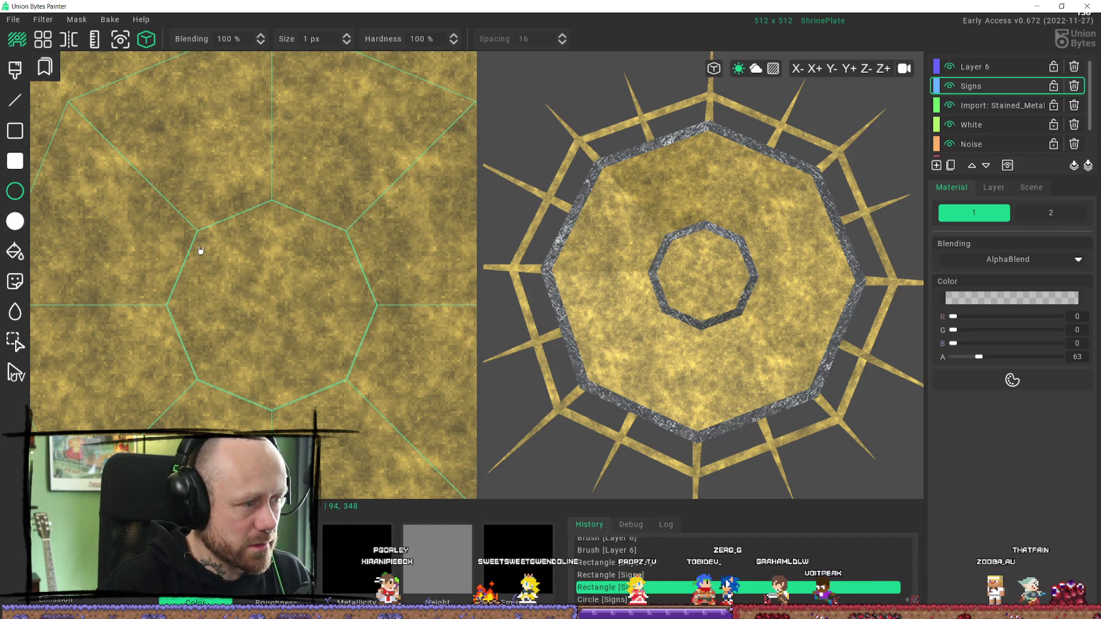
{"action": "mouse_move", "coordinate": [343, 340]}
{"action": "left_mouse_down"}
{"action": "mouse_move", "coordinate": [364, 380]}
{"action": "mouse_move", "coordinate": [356, 361]}
{"action": "left_mouse_up"}
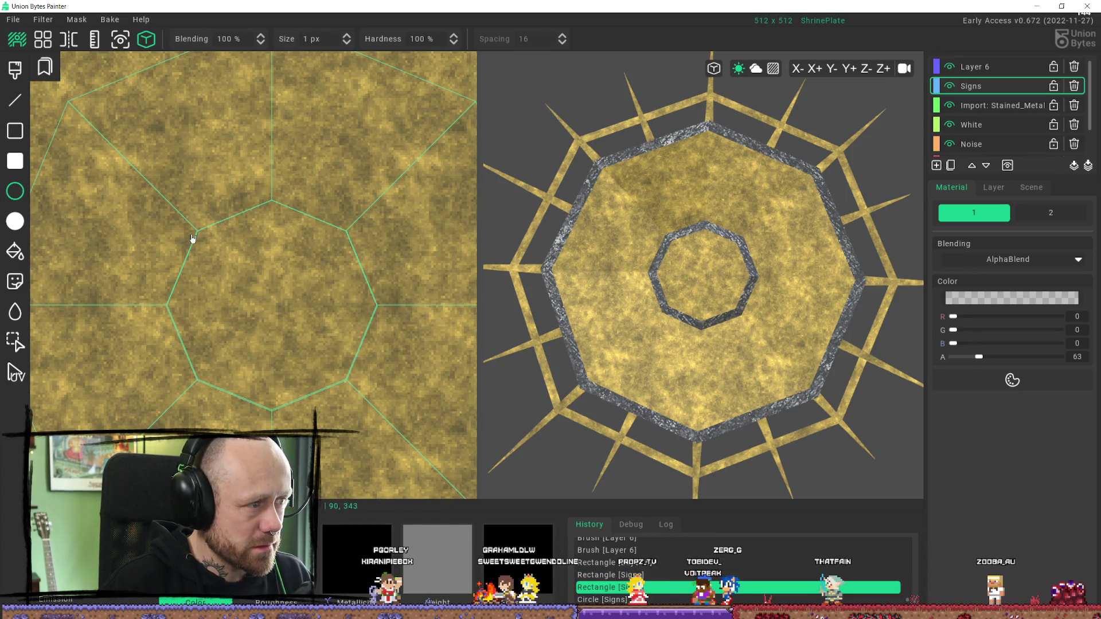
{"action": "mouse_move", "coordinate": [199, 235]}
{"action": "left_mouse_down"}
{"action": "mouse_move", "coordinate": [278, 327]}
{"action": "mouse_move", "coordinate": [362, 382]}
{"action": "mouse_move", "coordinate": [368, 373]}
{"action": "mouse_move", "coordinate": [343, 351]}
{"action": "left_mouse_up"}
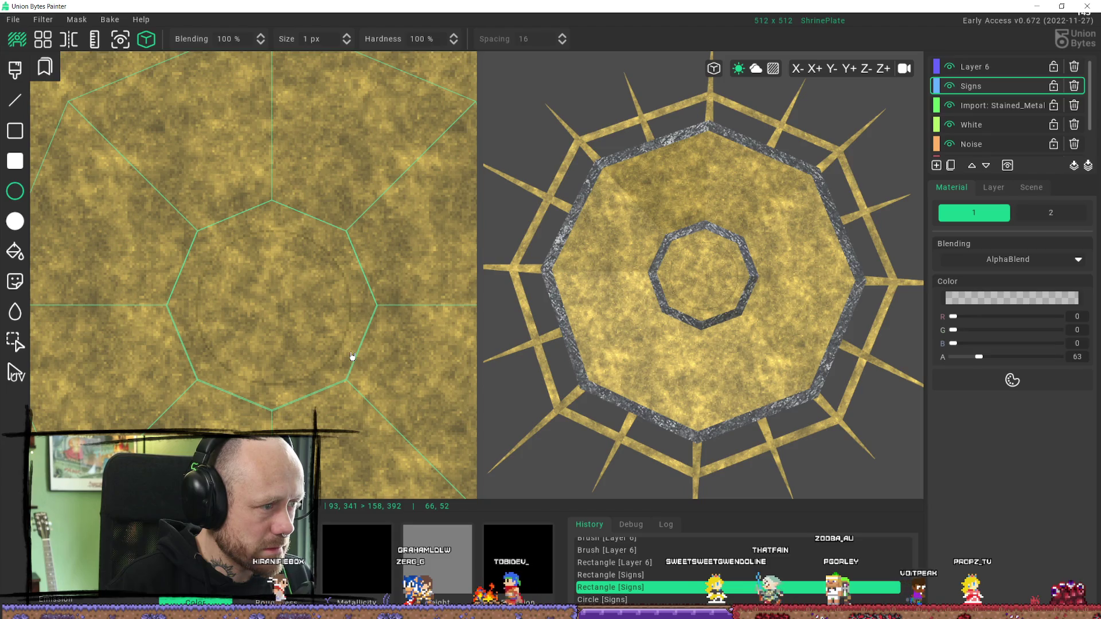
{"action": "key", "text": "ctrl+y"}
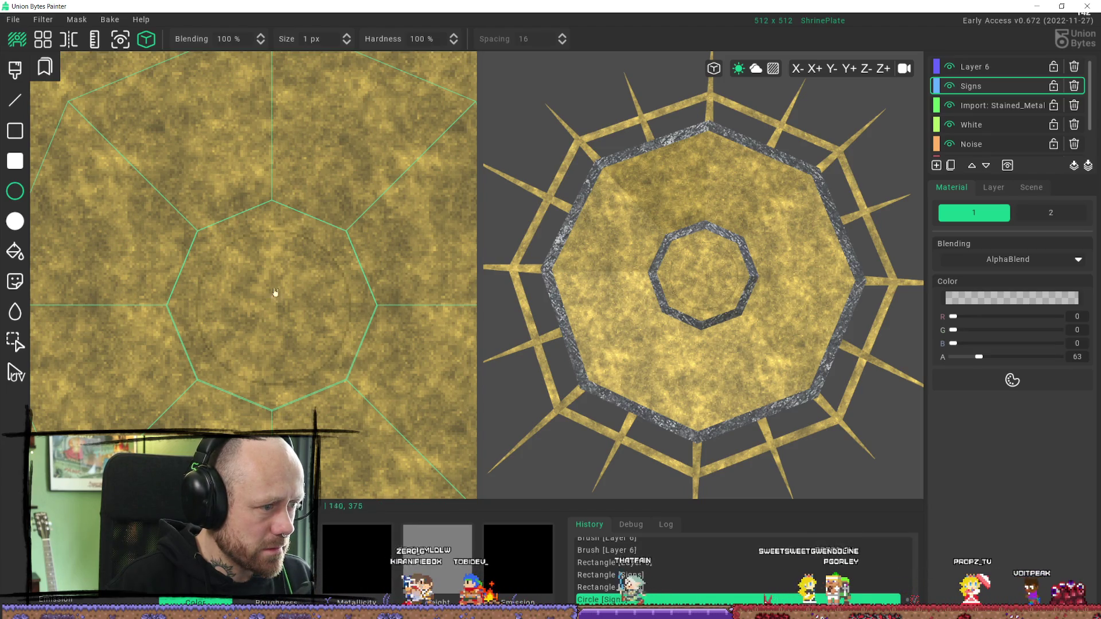
{"action": "left_click_drag", "start_coordinate": [198, 235], "coordinate": [349, 370]}
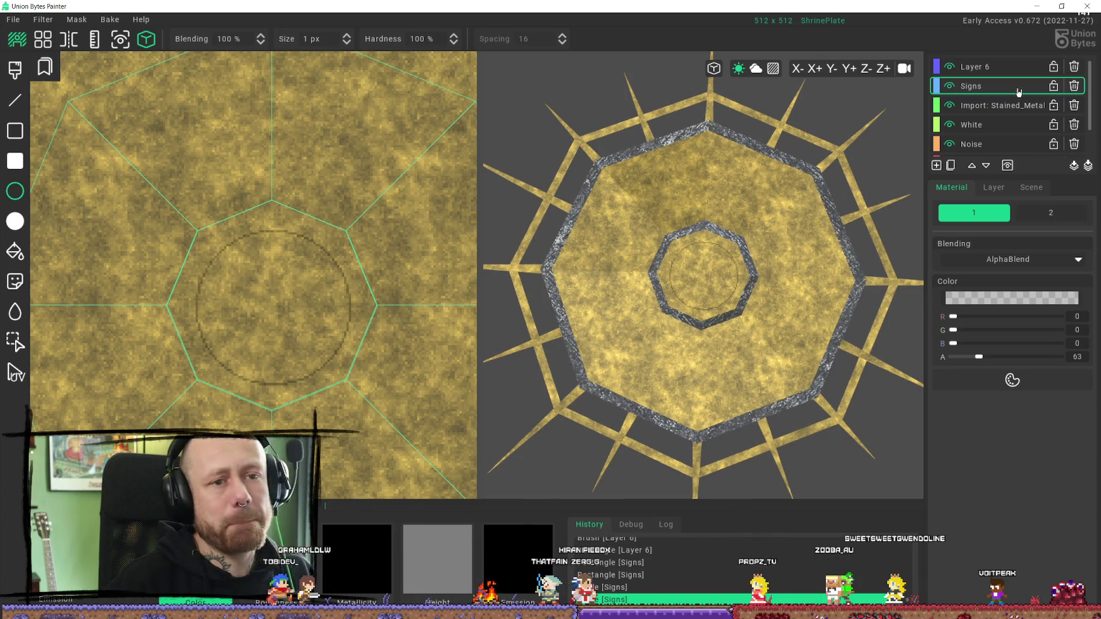
Step: Turn the square around the central octagon into a decal and stamp it at the plate centre
{"action": "left_click", "coordinate": [14, 342]}
{"action": "left_click_drag", "start_coordinate": [157, 205], "coordinate": [374, 424]}
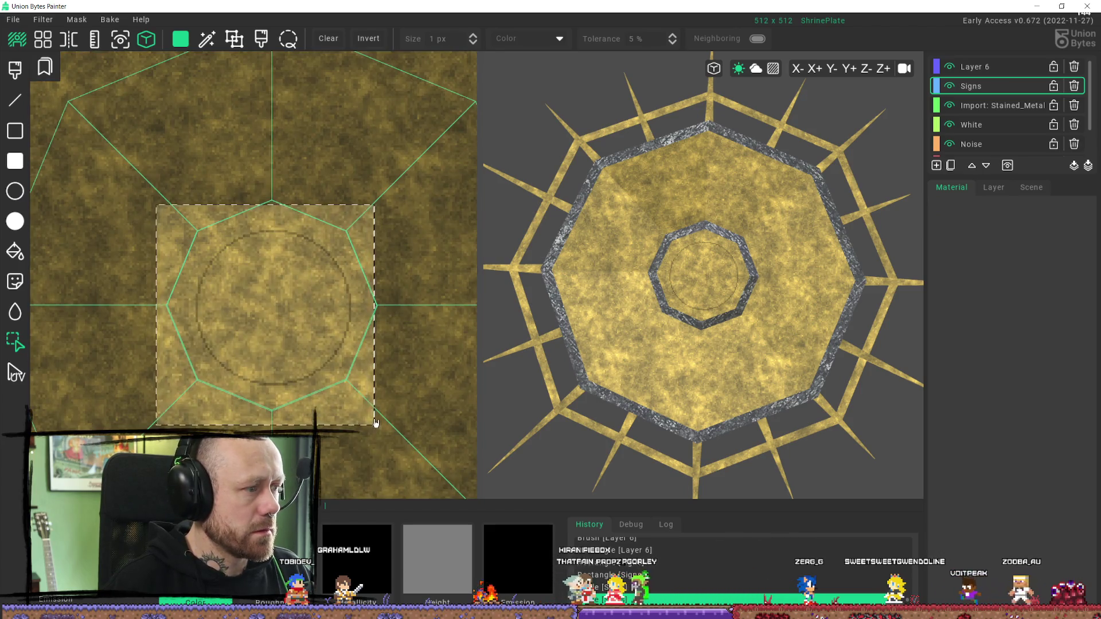
{"action": "key", "text": "d"}
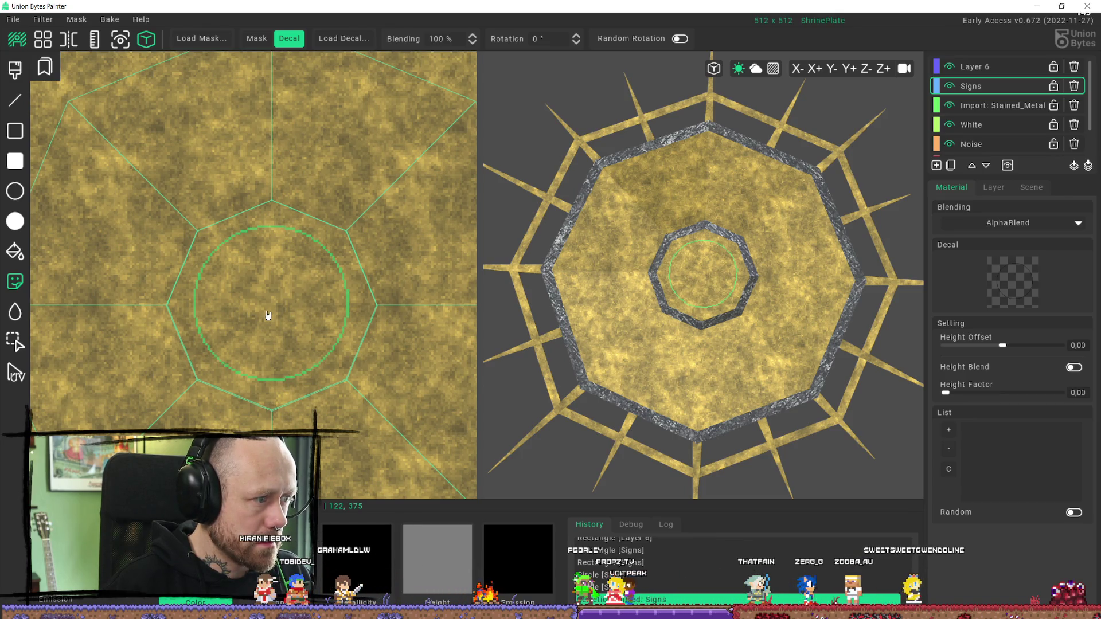
{"action": "left_click", "coordinate": [268, 315]}
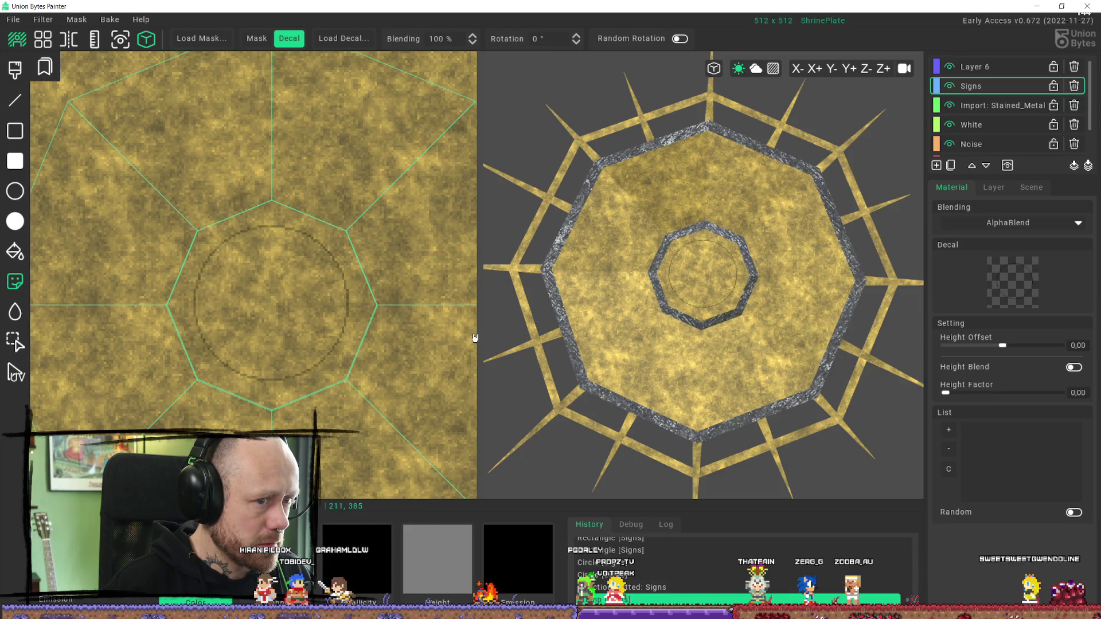
{"action": "scroll", "coordinate": [250, 319], "scroll_direction": "up", "scroll_amount": 3}
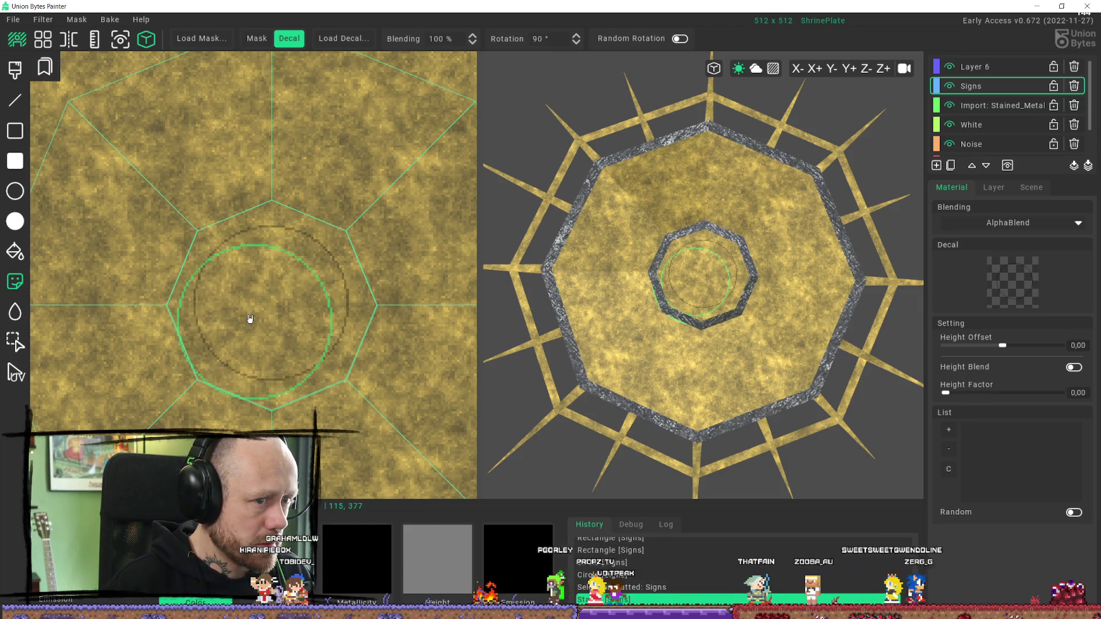
{"action": "scroll", "coordinate": [250, 319], "scroll_direction": "up", "scroll_amount": 6}
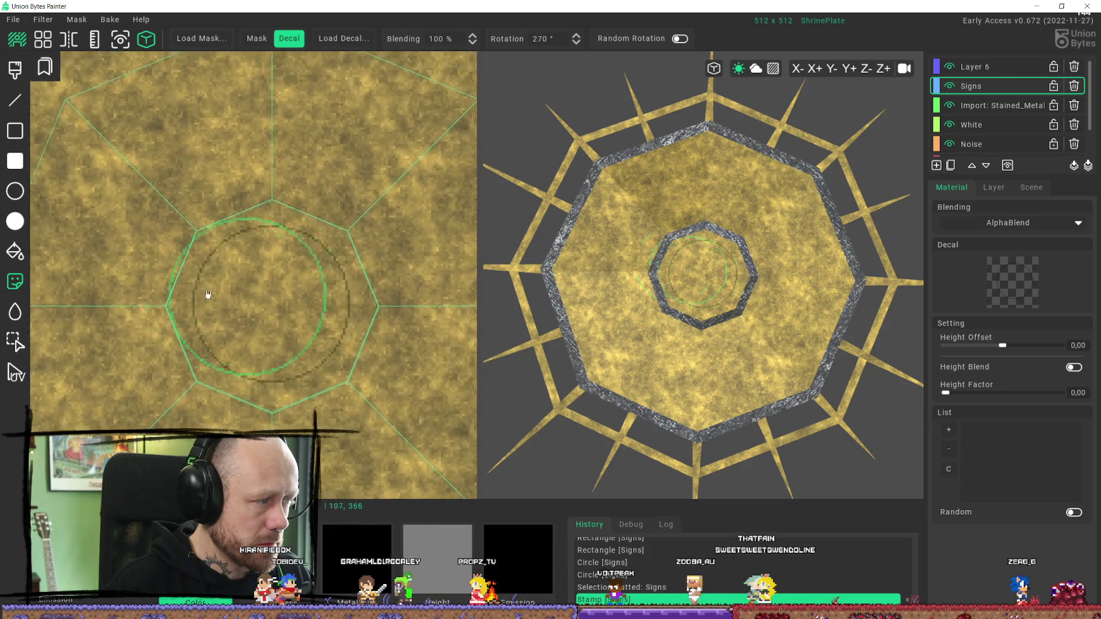
{"action": "left_click", "coordinate": [15, 191]}
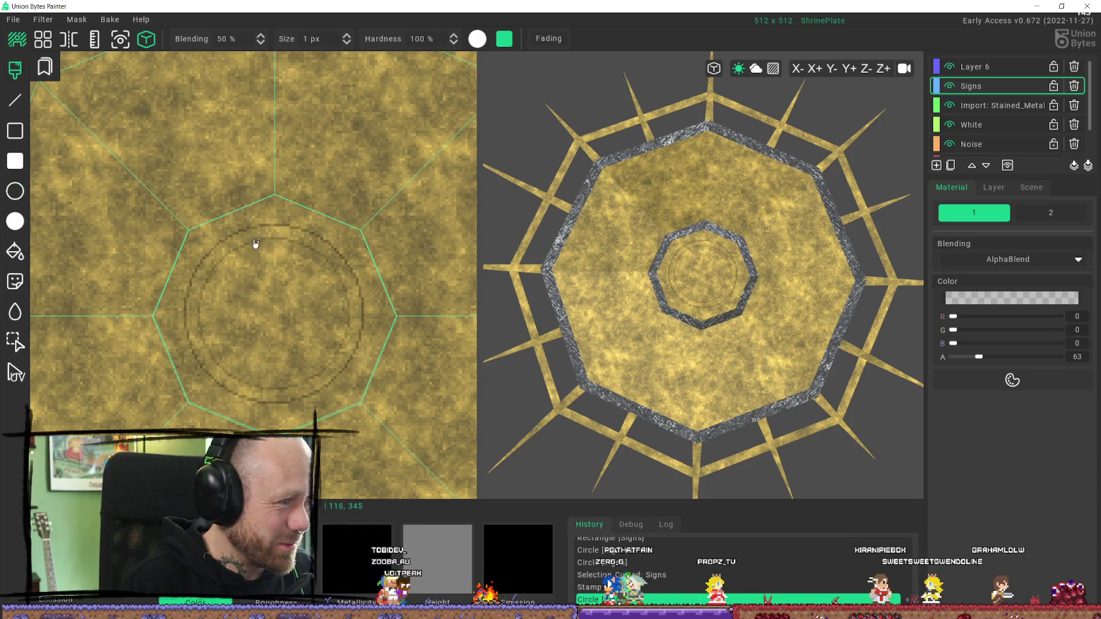
Step: Brush over the double ring to darken and thicken its outline, especially the lower part
{"action": "left_click", "coordinate": [238, 252]}
{"action": "left_click", "coordinate": [216, 266]}
{"action": "left_click", "coordinate": [233, 253]}
{"action": "left_click", "coordinate": [230, 261]}
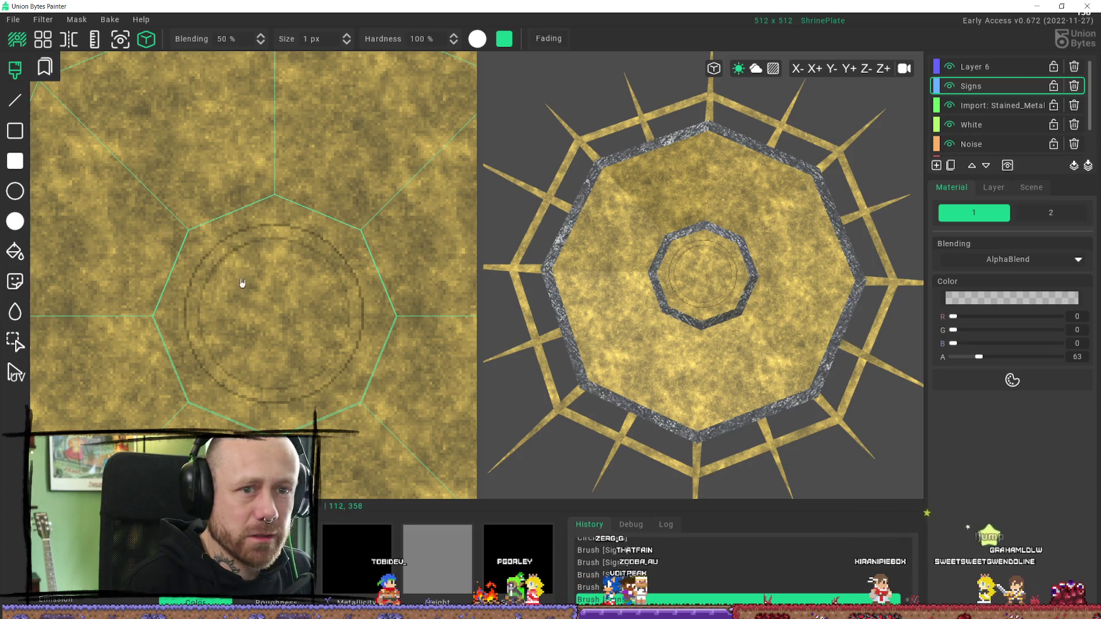
{"action": "left_click", "coordinate": [202, 314]}
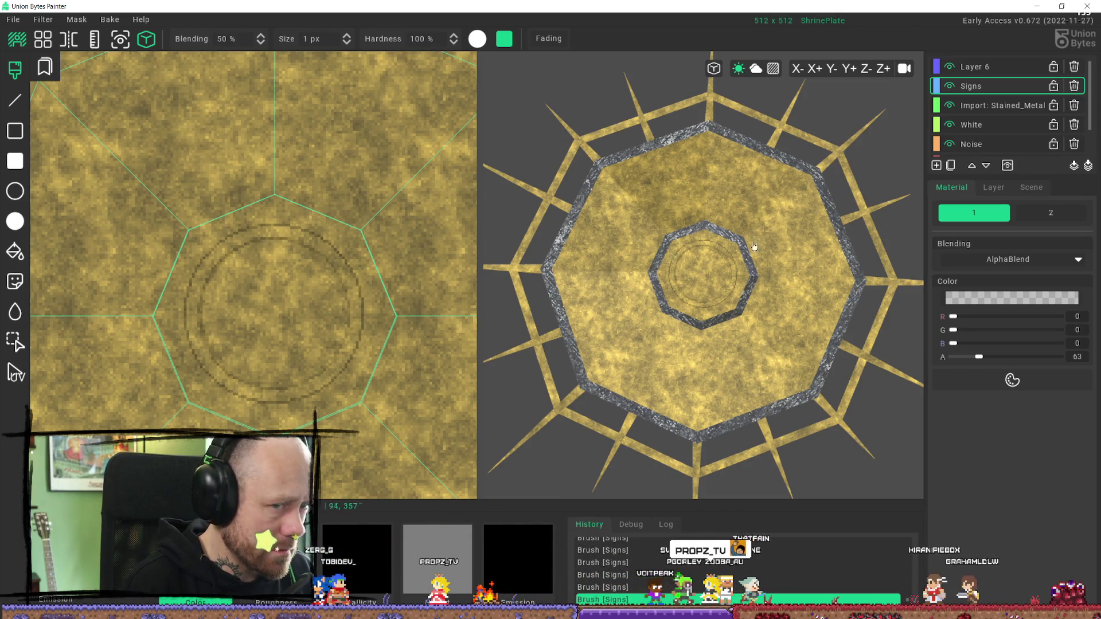
{"action": "left_click", "coordinate": [993, 187]}
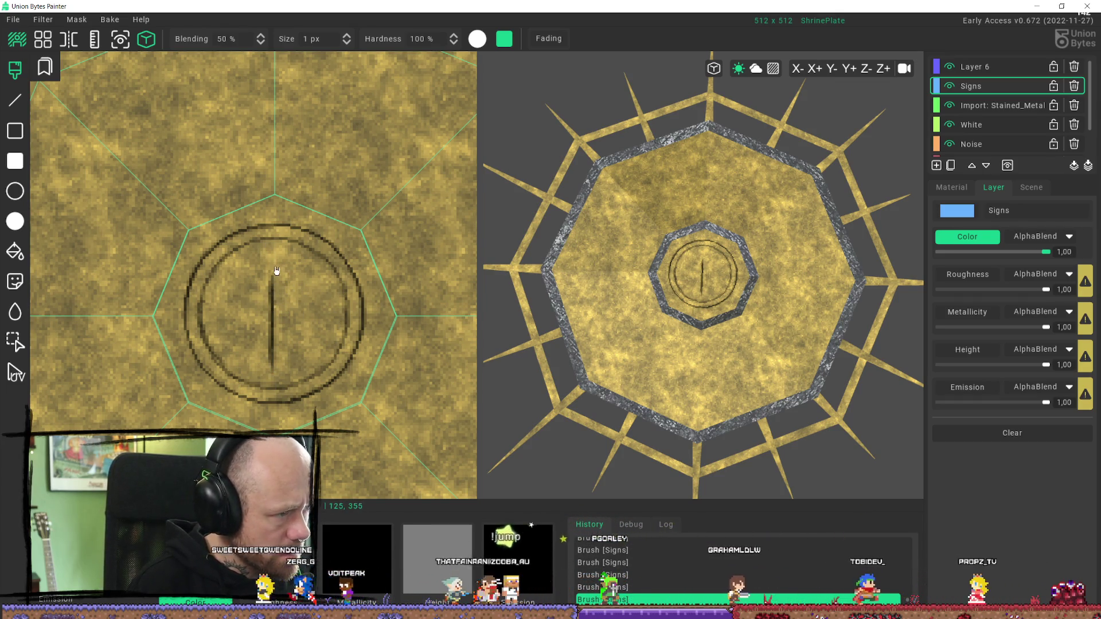
Step: Paint a small crescent moon mark atop the vertical line, discarding two trial strokes
{"action": "left_click_drag", "start_coordinate": [270, 290], "coordinate": [273, 289]}
{"action": "key", "text": "ctrl+z"}
{"action": "key", "text": "ctrl+z"}
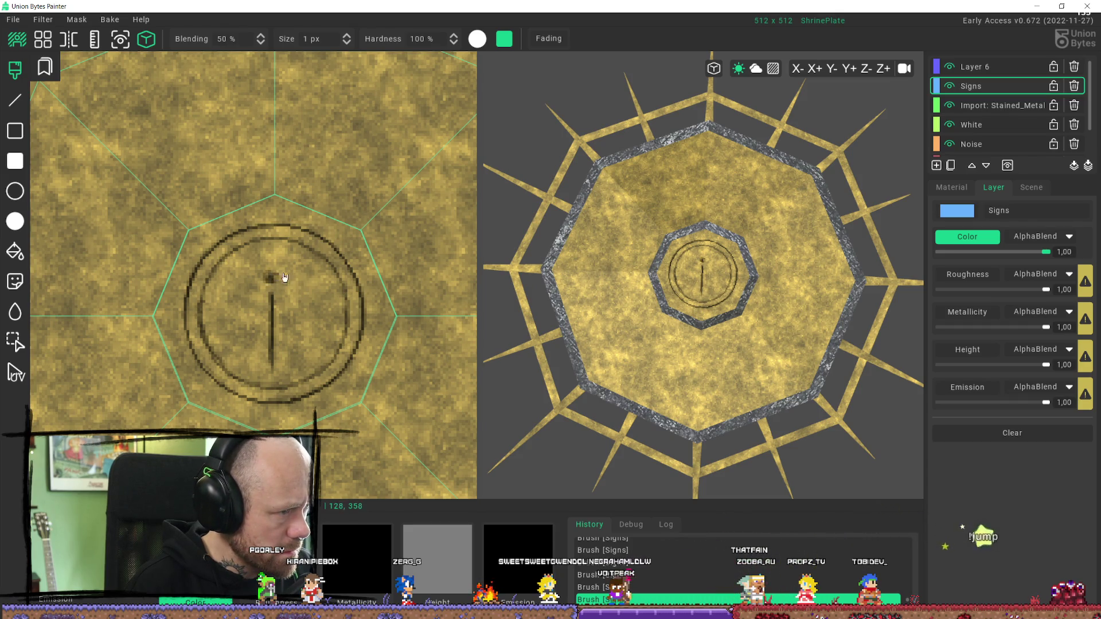
{"action": "left_click_drag", "start_coordinate": [281, 276], "coordinate": [263, 276]}
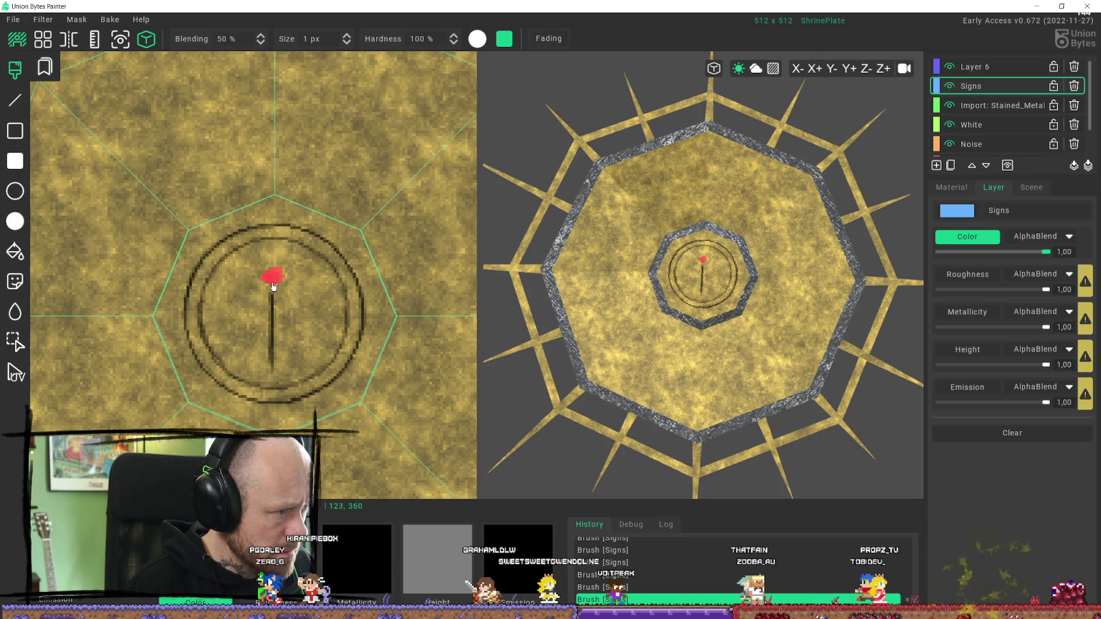
{"action": "key", "text": "ctrl+z"}
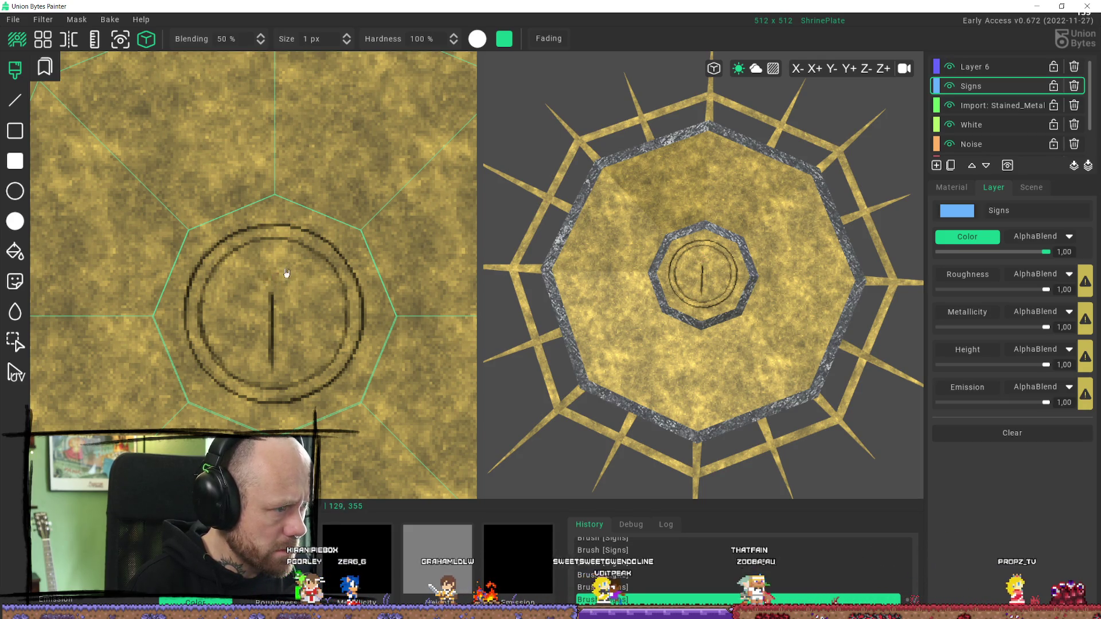
{"action": "left_click", "coordinate": [271, 275]}
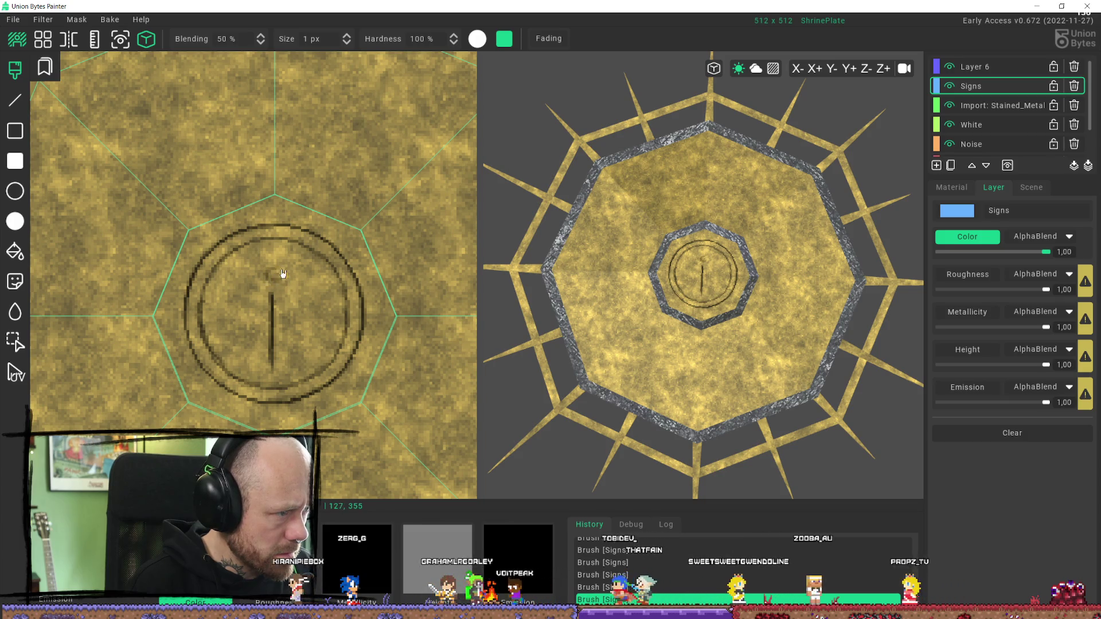
{"action": "left_click", "coordinate": [277, 276]}
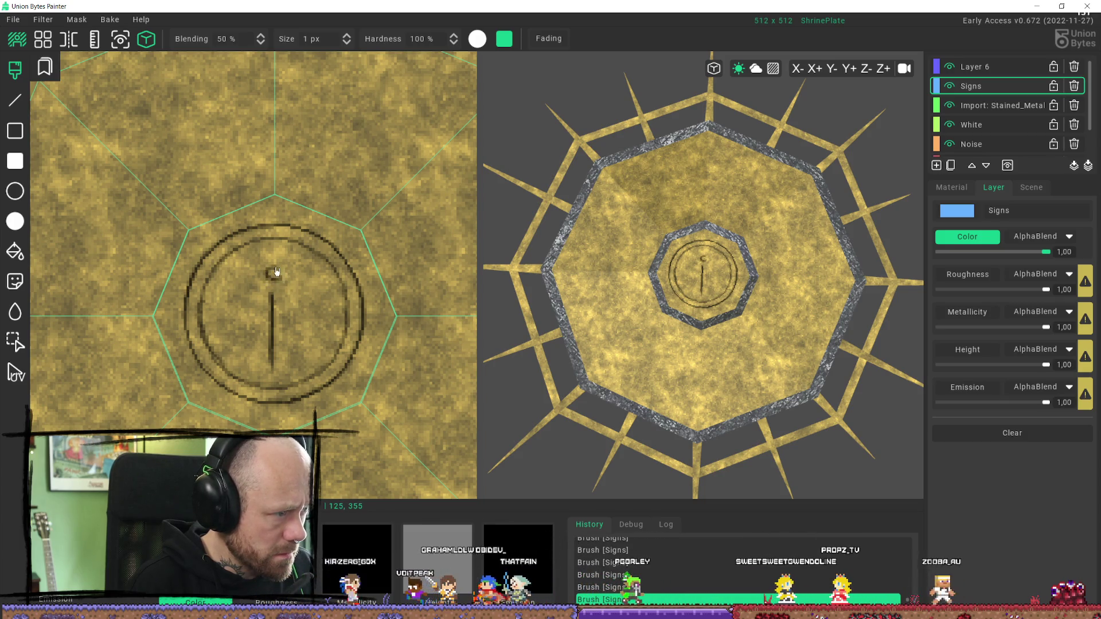
{"action": "left_click", "coordinate": [280, 273]}
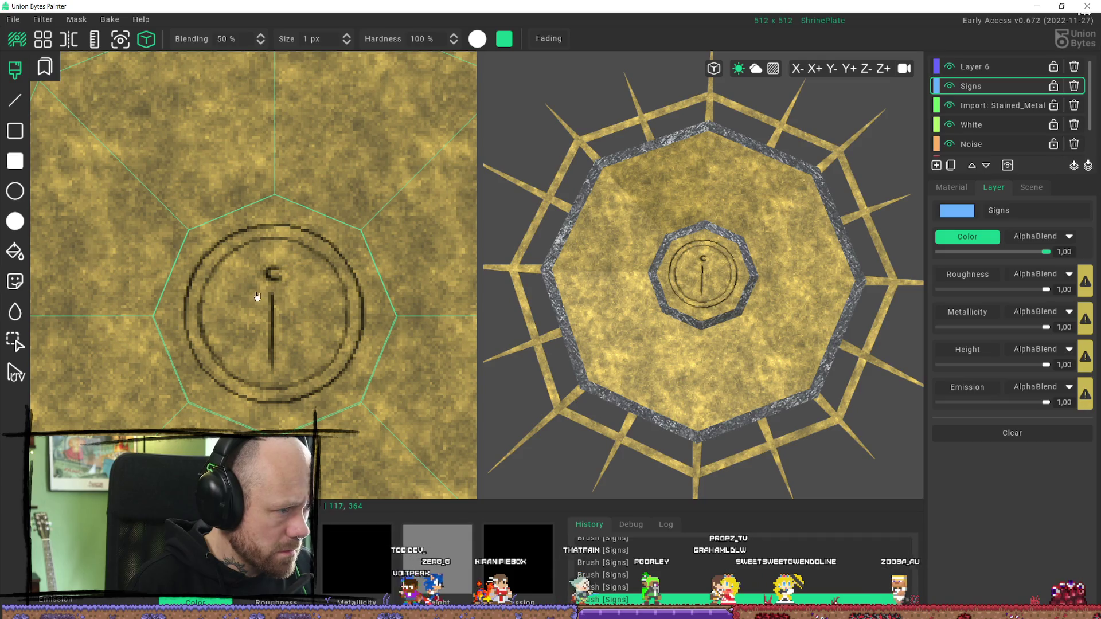
Step: Paint two crossbars on the vertical line and add a new Layer 7 above Signs
{"action": "left_click_drag", "start_coordinate": [287, 295], "coordinate": [248, 296]}
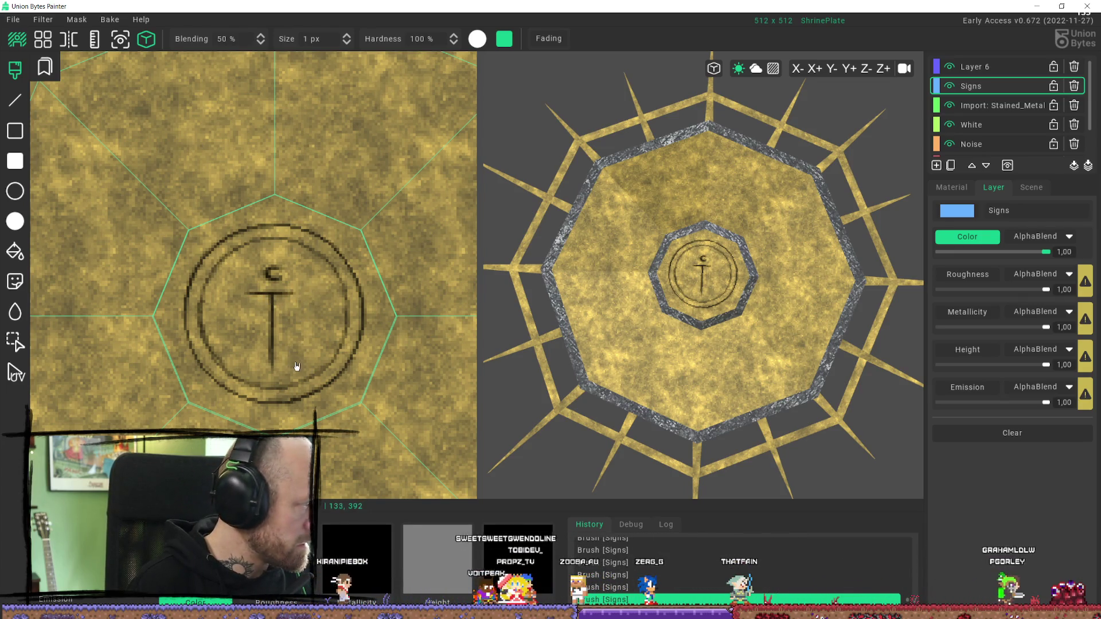
{"action": "left_click", "coordinate": [271, 343]}
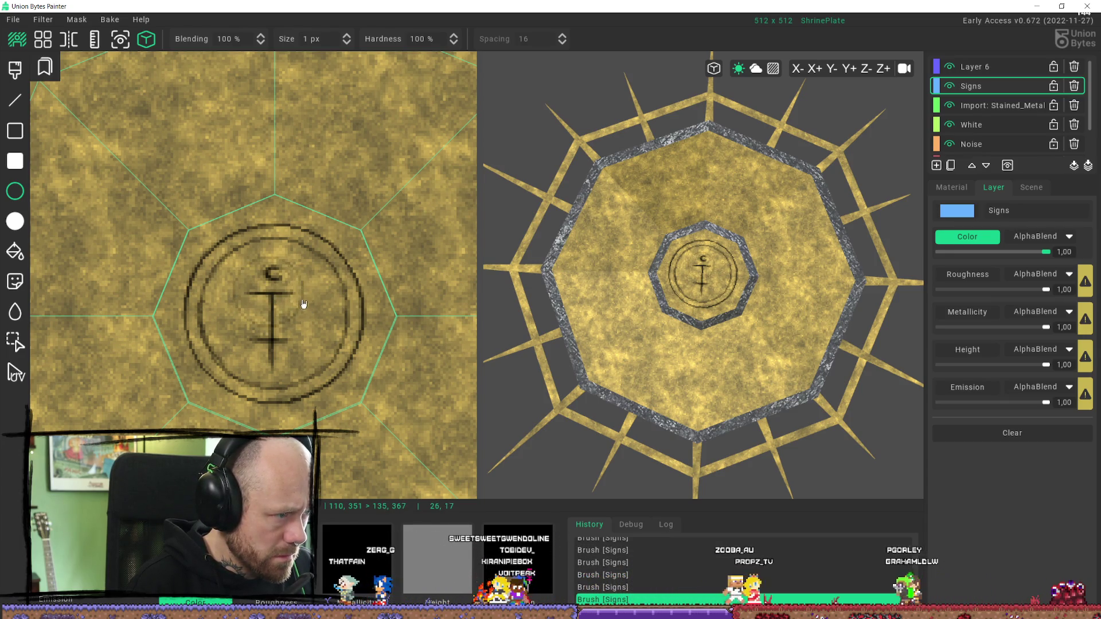
{"action": "left_click_drag", "start_coordinate": [304, 304], "coordinate": [309, 347]}
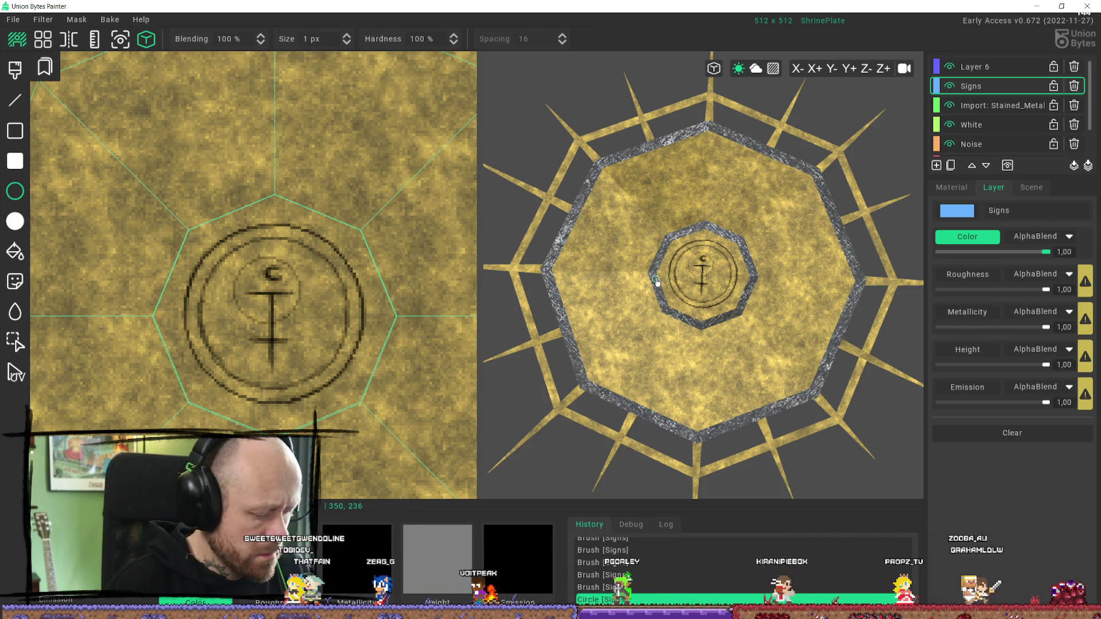
{"action": "left_click", "coordinate": [936, 166]}
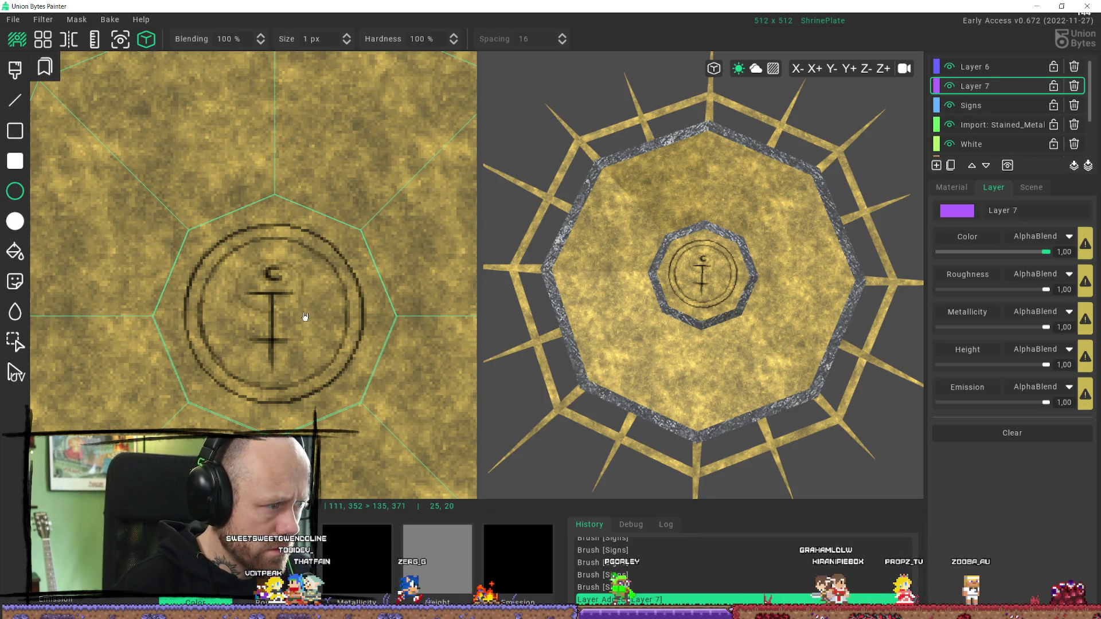
Step: Try a circle around the symbol on the new layer, cut it into a decal, then undo it all
{"action": "left_click_drag", "start_coordinate": [302, 309], "coordinate": [339, 310]}
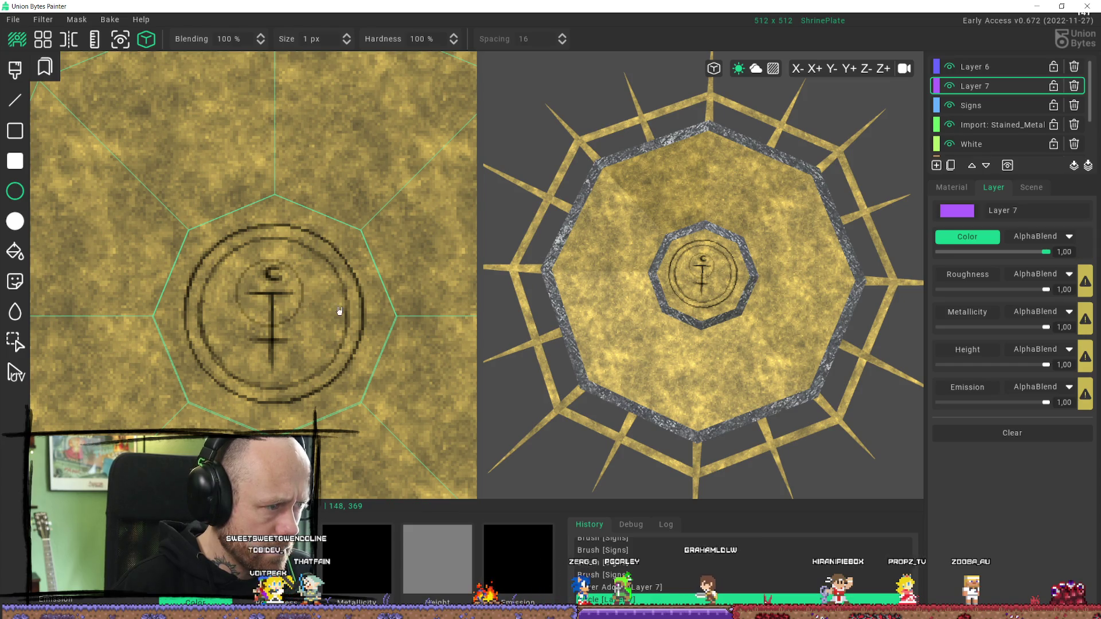
{"action": "left_click", "coordinate": [15, 342]}
{"action": "left_click_drag", "start_coordinate": [221, 234], "coordinate": [364, 380]}
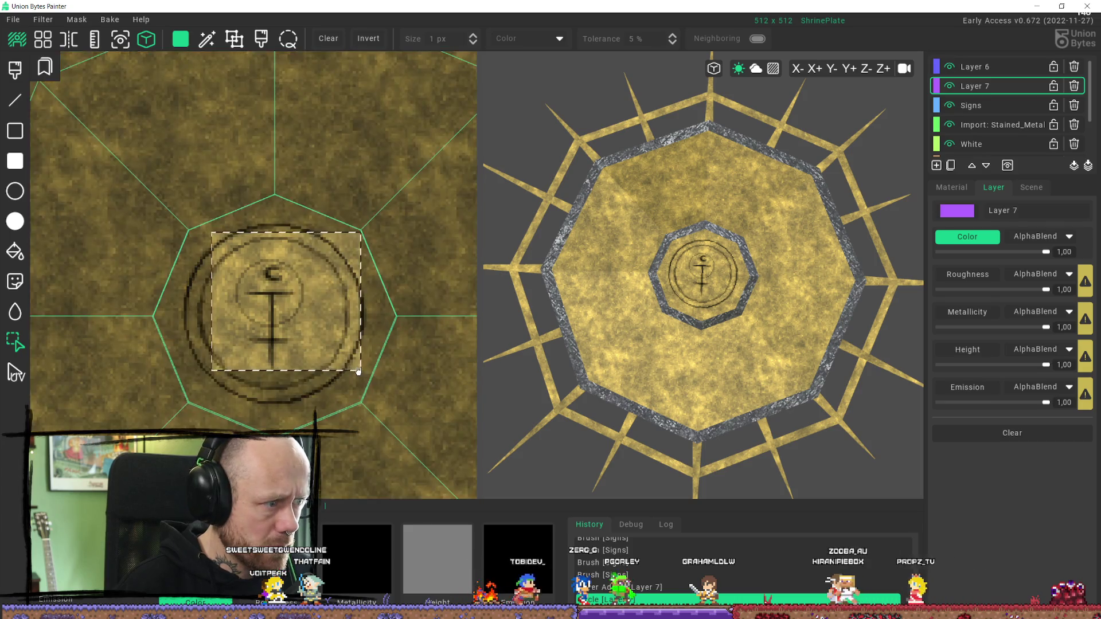
{"action": "key", "text": "Delete"}
{"action": "key", "text": "d"}
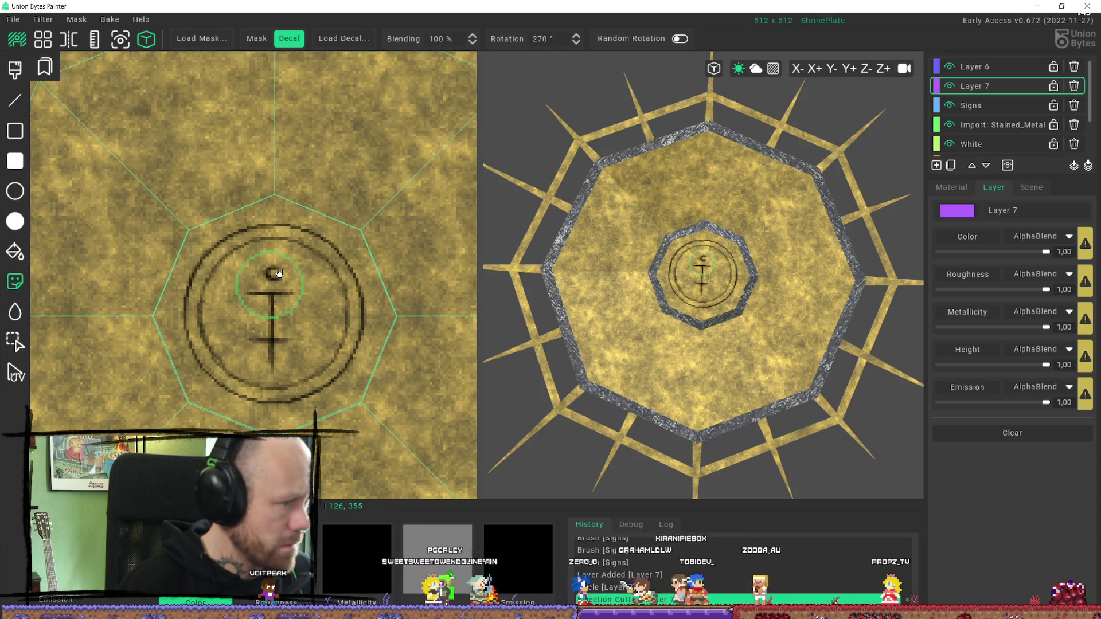
{"action": "key", "text": "c"}
{"action": "left_click_drag", "start_coordinate": [243, 260], "coordinate": [310, 329]}
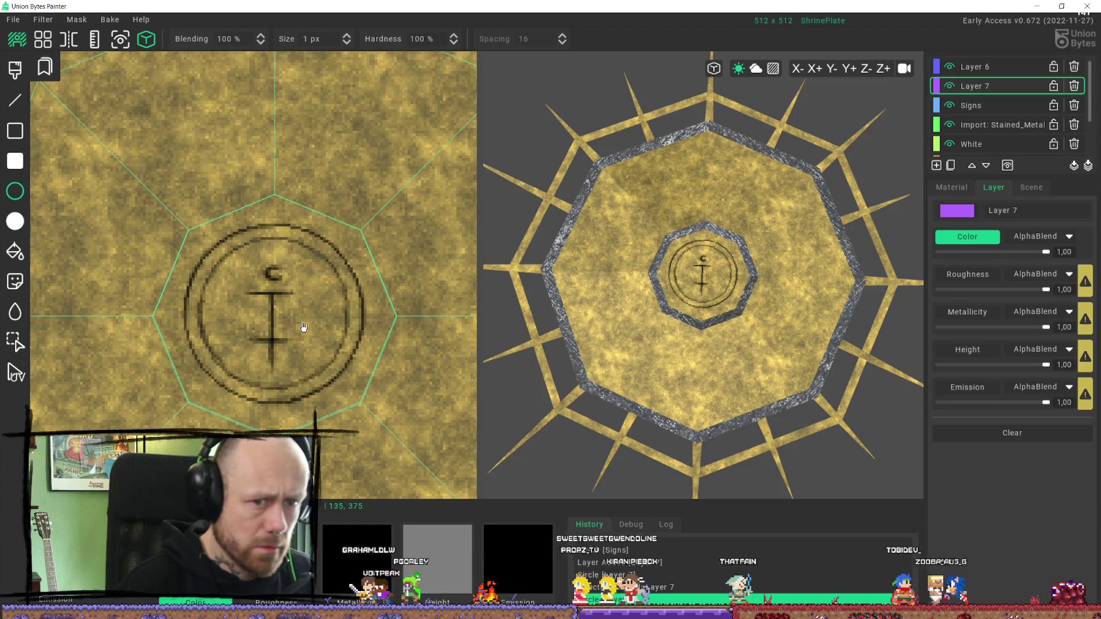
{"action": "left_click_drag", "start_coordinate": [235, 265], "coordinate": [275, 299]}
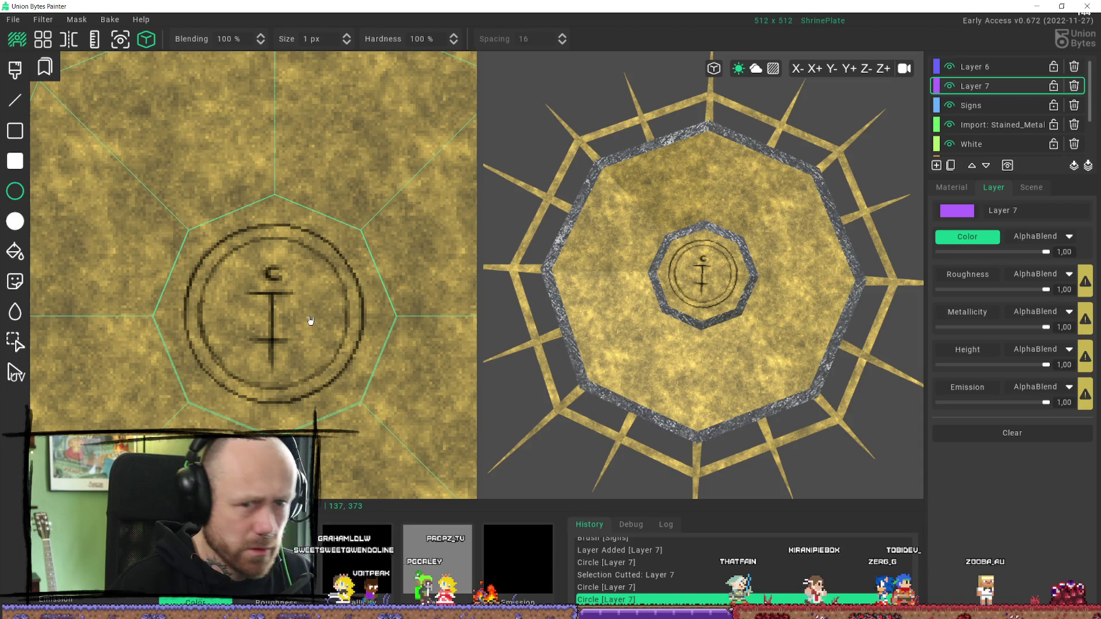
{"action": "key", "text": "ctrl+z"}
{"action": "key", "text": "ctrl+z"}
{"action": "key", "text": "ctrl+z"}
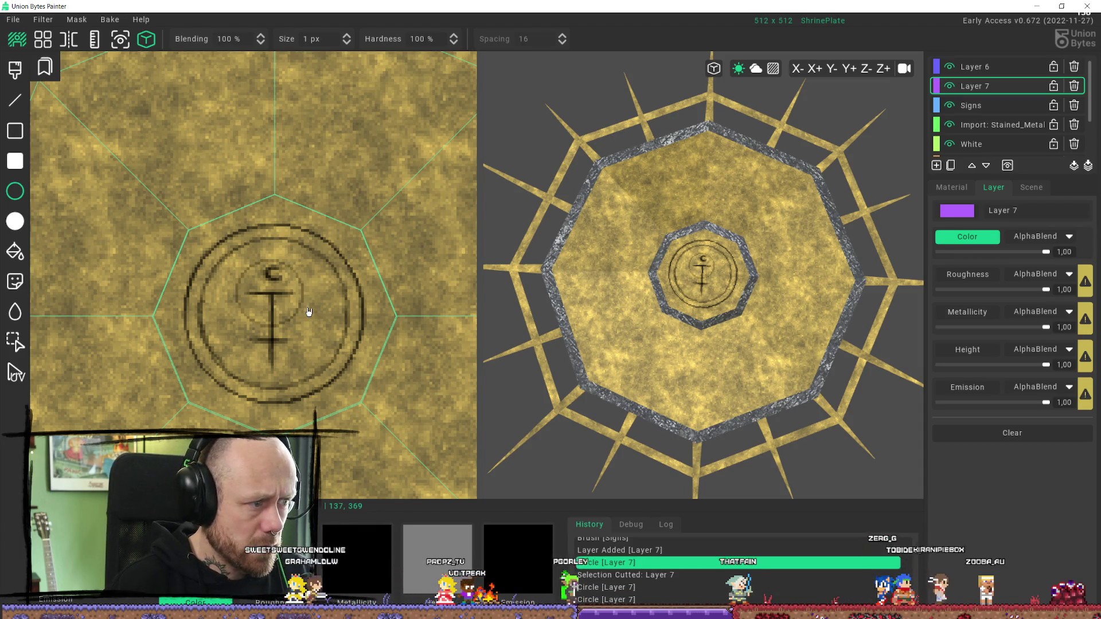
{"action": "key", "text": "ctrl+z"}
{"action": "key", "text": "ctrl+z"}
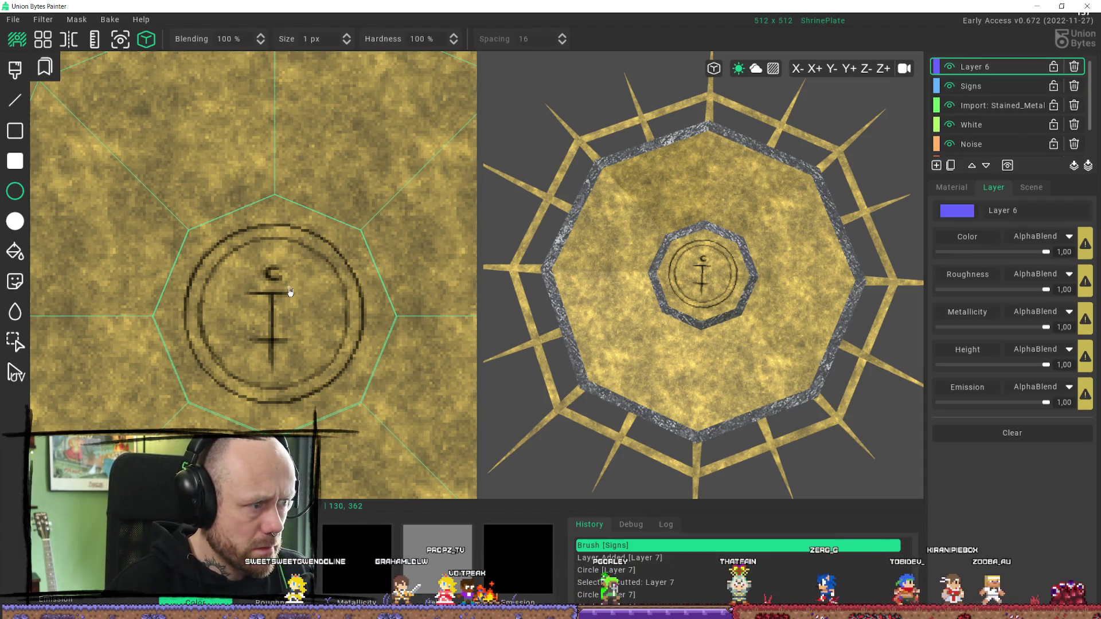
Step: Recreate Layer 7 above Signs, set paint alpha to 76, and draw a faint circle around the moon glyph
{"action": "left_click", "coordinate": [1014, 84]}
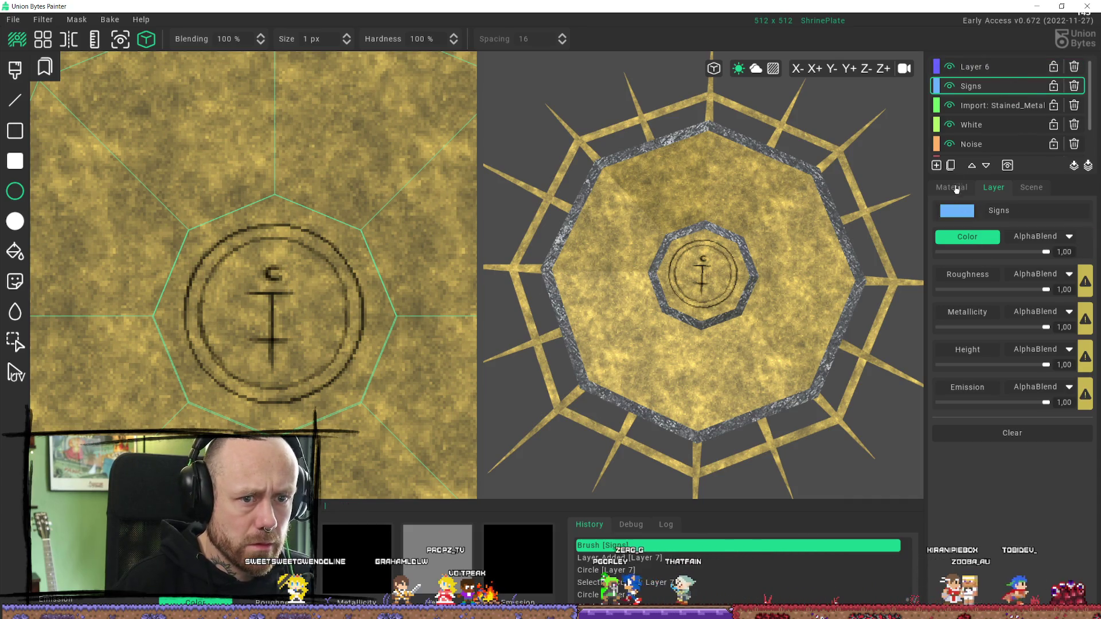
{"action": "left_click", "coordinate": [936, 165]}
{"action": "left_click_drag", "start_coordinate": [234, 263], "coordinate": [292, 326]}
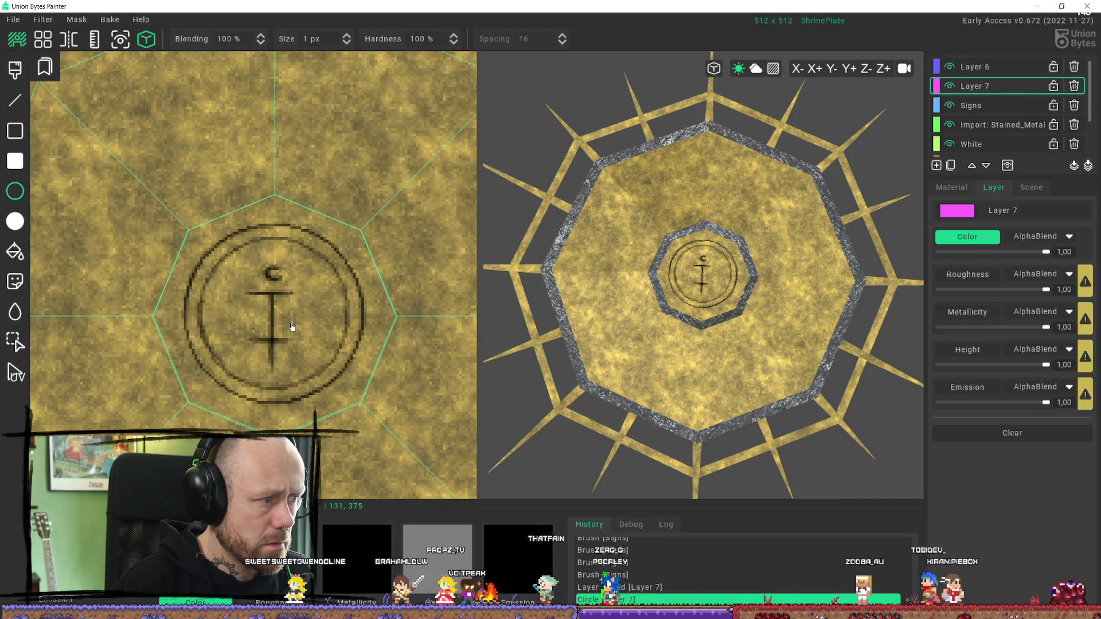
{"action": "left_click", "coordinate": [951, 187]}
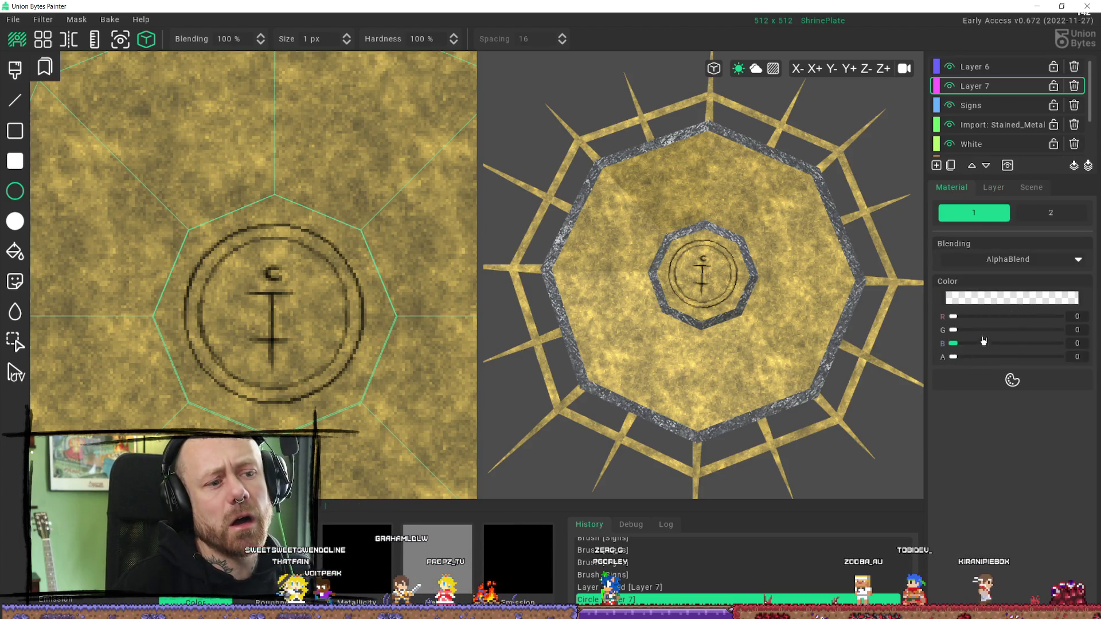
{"action": "left_click", "coordinate": [1004, 357]}
{"action": "mouse_move", "coordinate": [1003, 360]}
{"action": "left_mouse_down"}
{"action": "mouse_move", "coordinate": [1000, 371]}
{"action": "mouse_move", "coordinate": [984, 367]}
{"action": "left_mouse_up"}
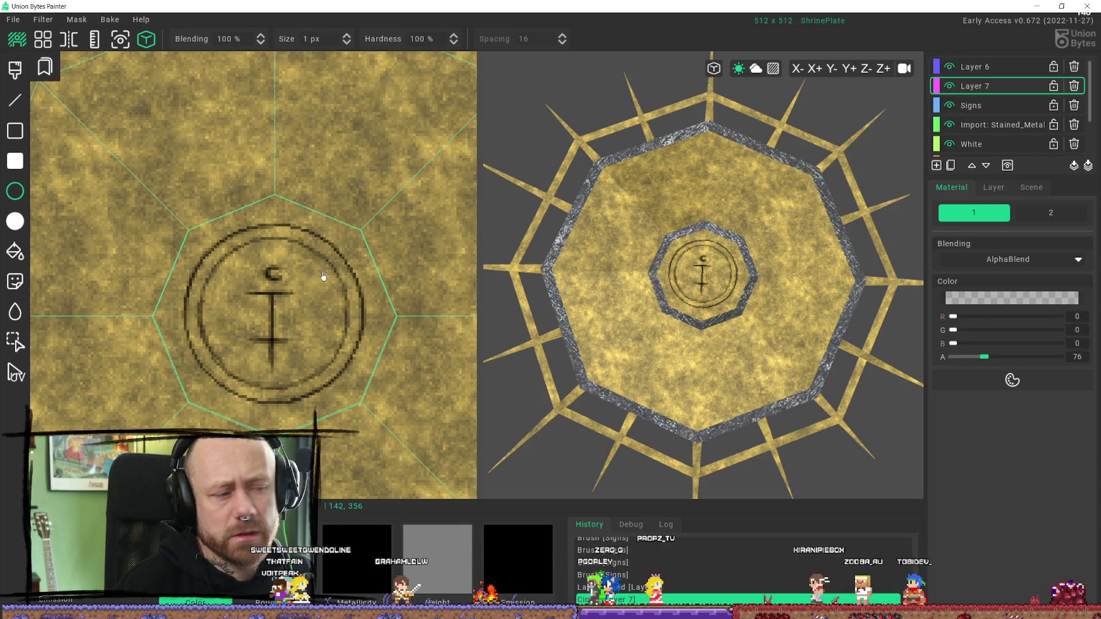
{"action": "left_click_drag", "start_coordinate": [295, 319], "coordinate": [295, 319]}
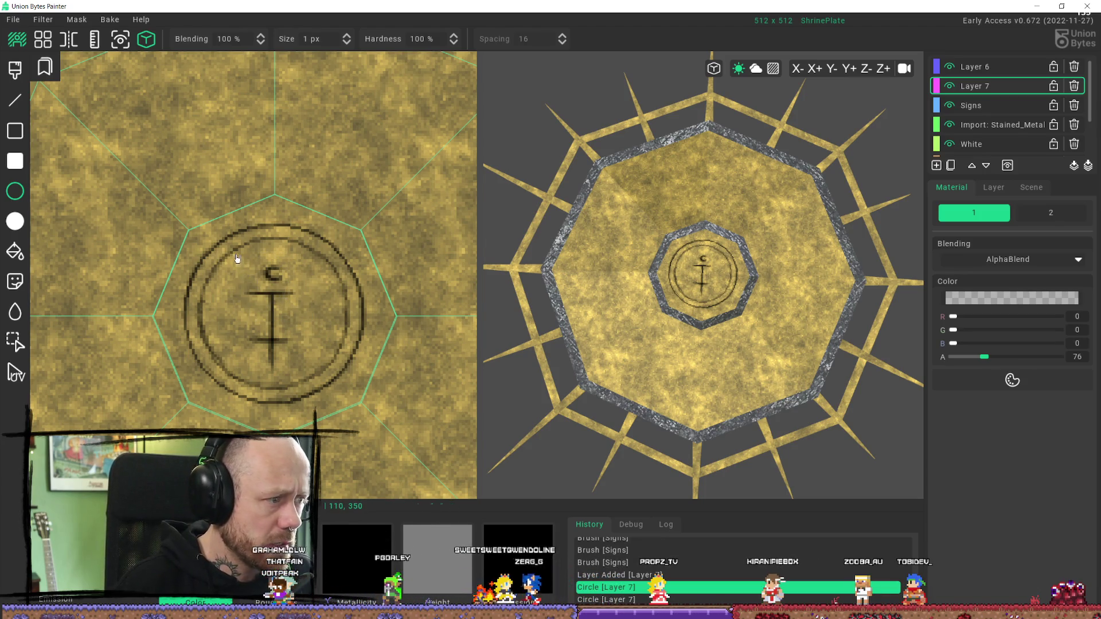
{"action": "left_click_drag", "start_coordinate": [312, 327], "coordinate": [315, 321]}
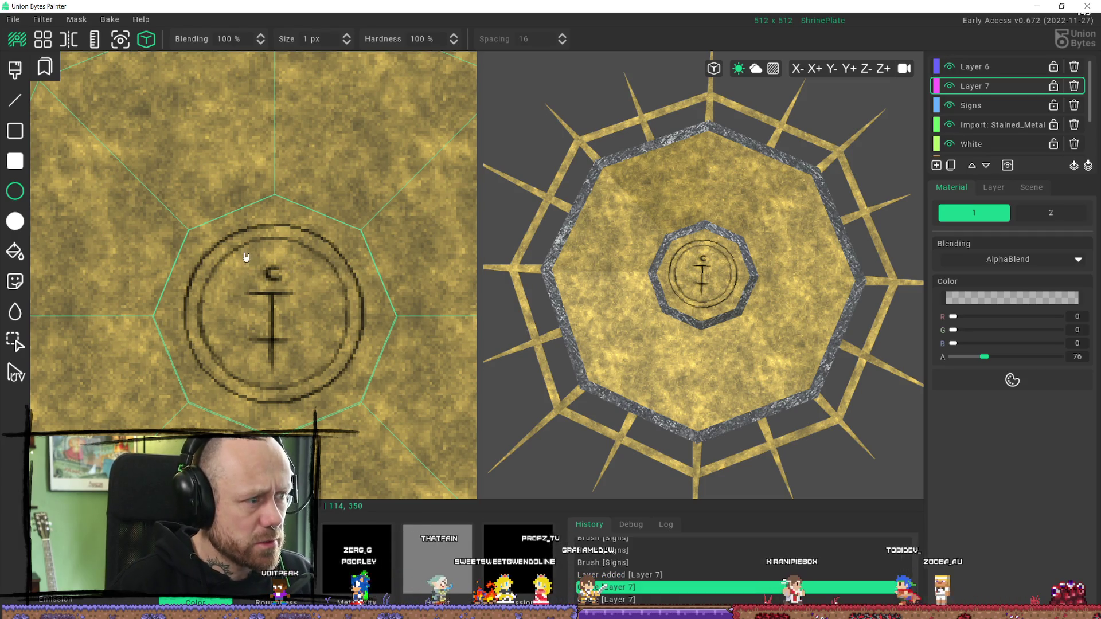
{"action": "left_click_drag", "start_coordinate": [238, 256], "coordinate": [310, 325]}
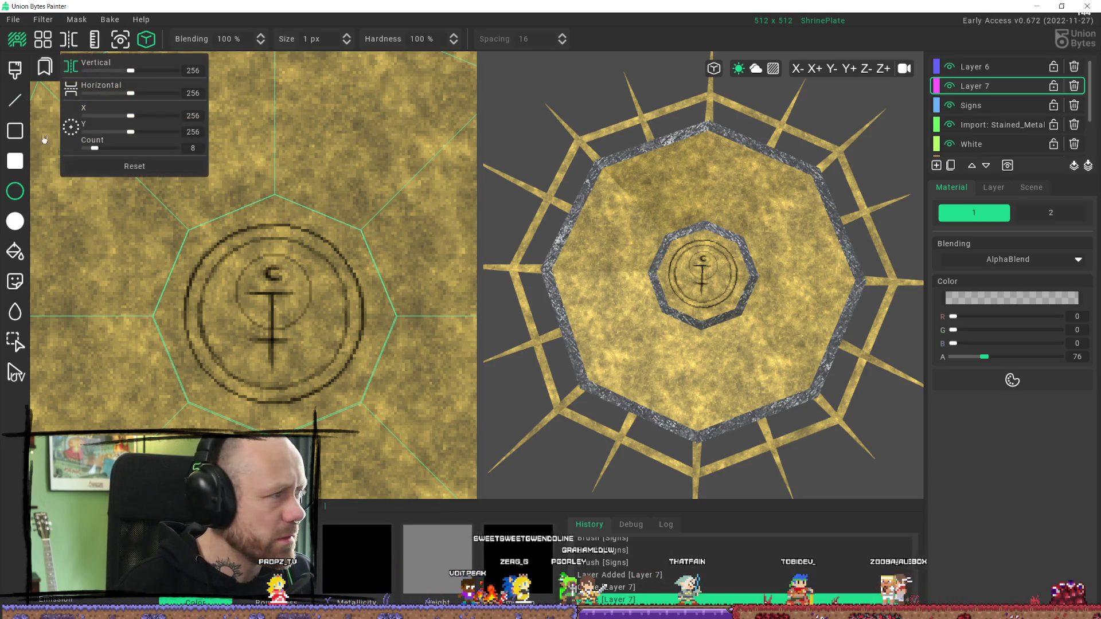
Step: Cut the region around the symbol into a decal and stamp it back, then undo both stamps
{"action": "left_click", "coordinate": [15, 341]}
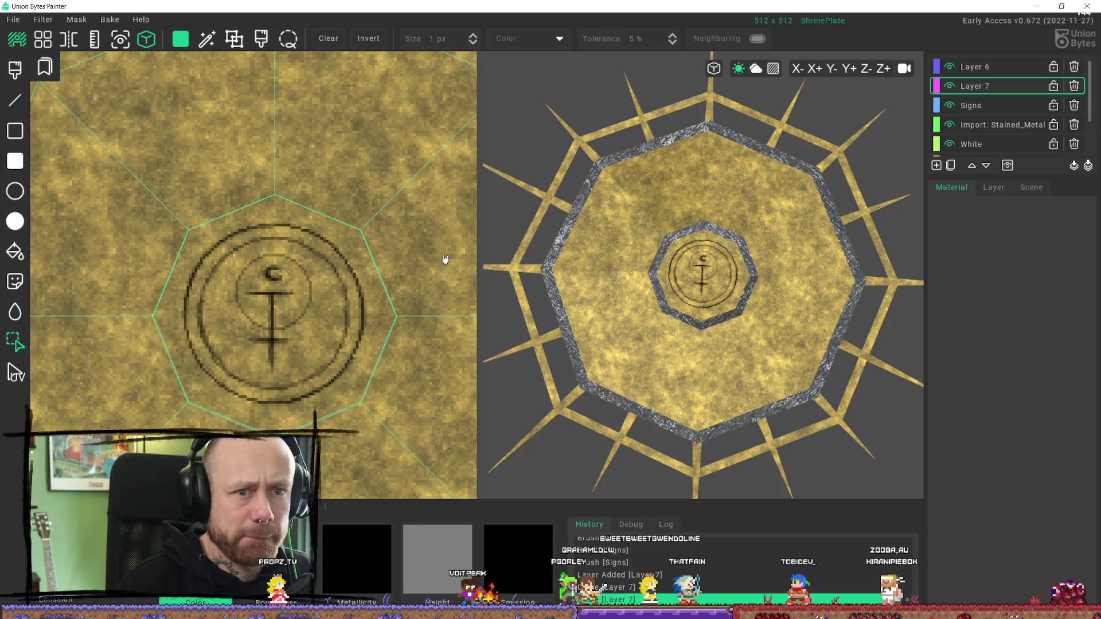
{"action": "left_click_drag", "start_coordinate": [194, 239], "coordinate": [399, 370]}
{"action": "key", "text": "ctrl+x"}
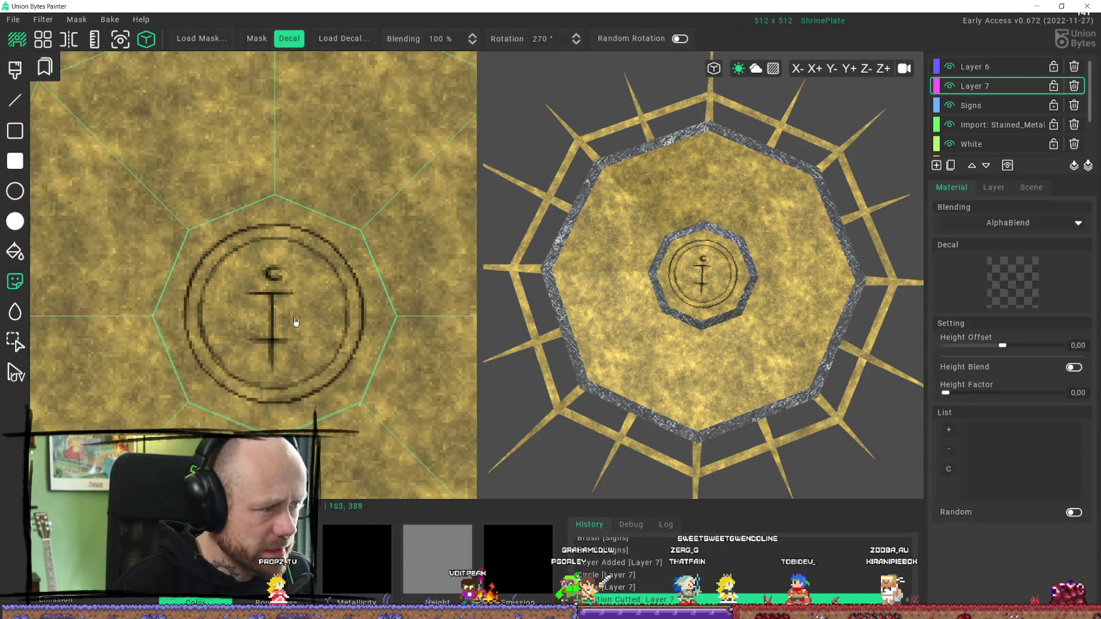
{"action": "left_click", "coordinate": [282, 270]}
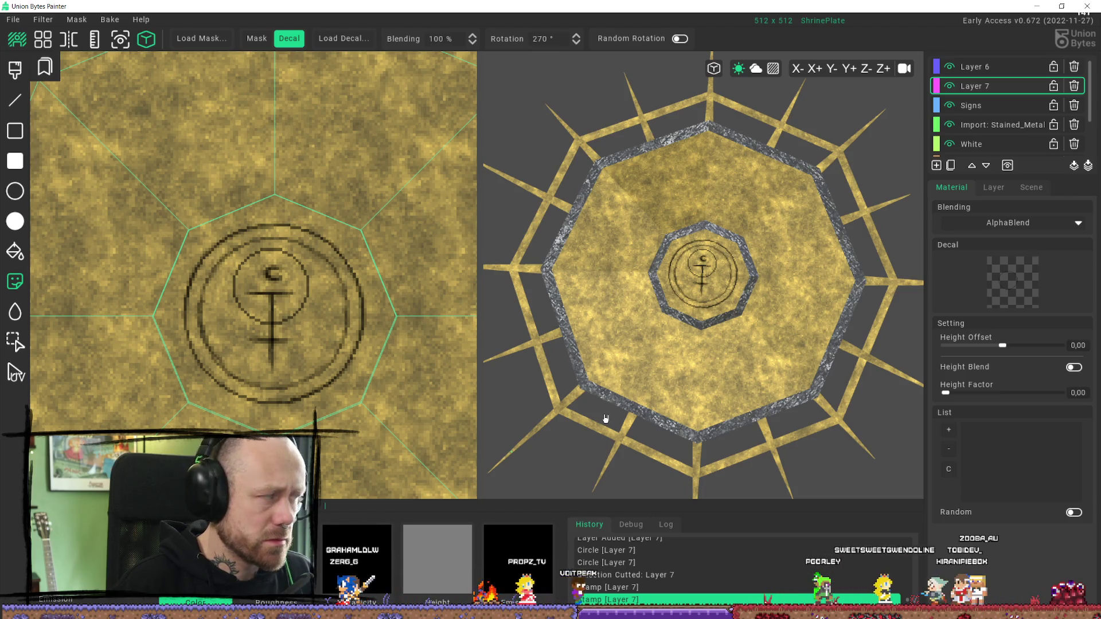
{"action": "key", "text": "ctrl+z"}
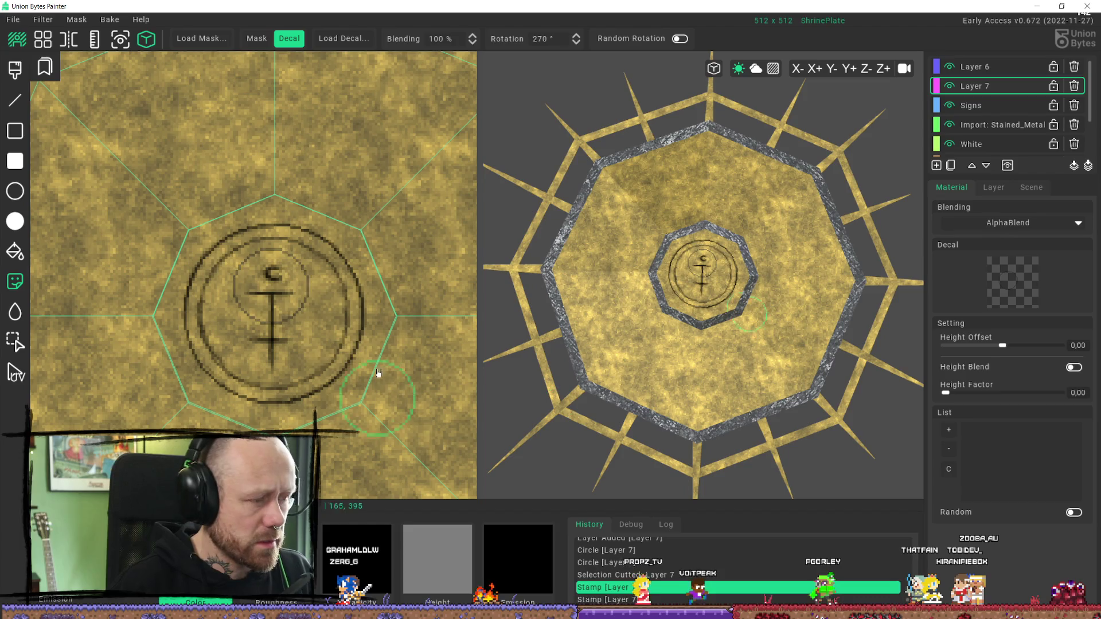
{"action": "key", "text": "ctrl+z"}
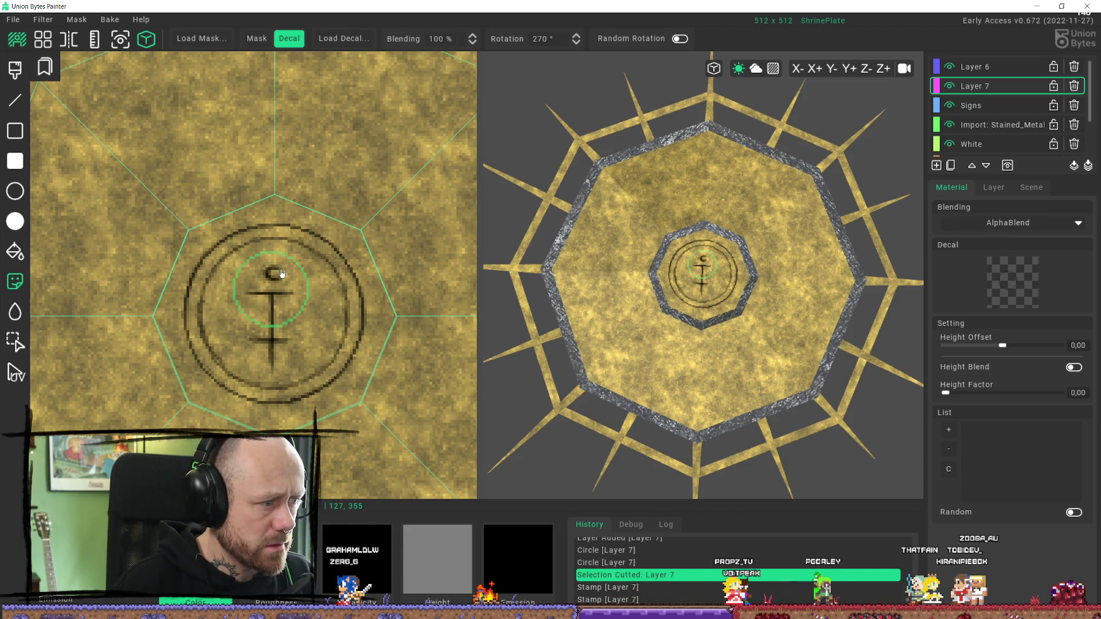
Step: Draw a faint circle around the moon glyph and cut away its upper arc
{"action": "left_click", "coordinate": [20, 187]}
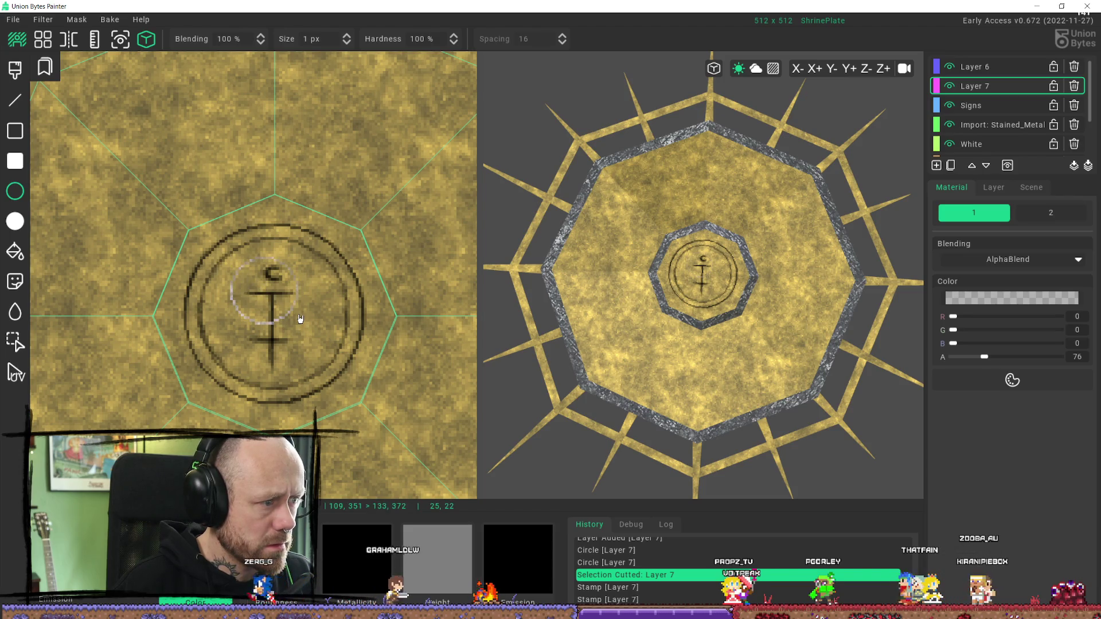
{"action": "left_click_drag", "start_coordinate": [300, 319], "coordinate": [298, 317]}
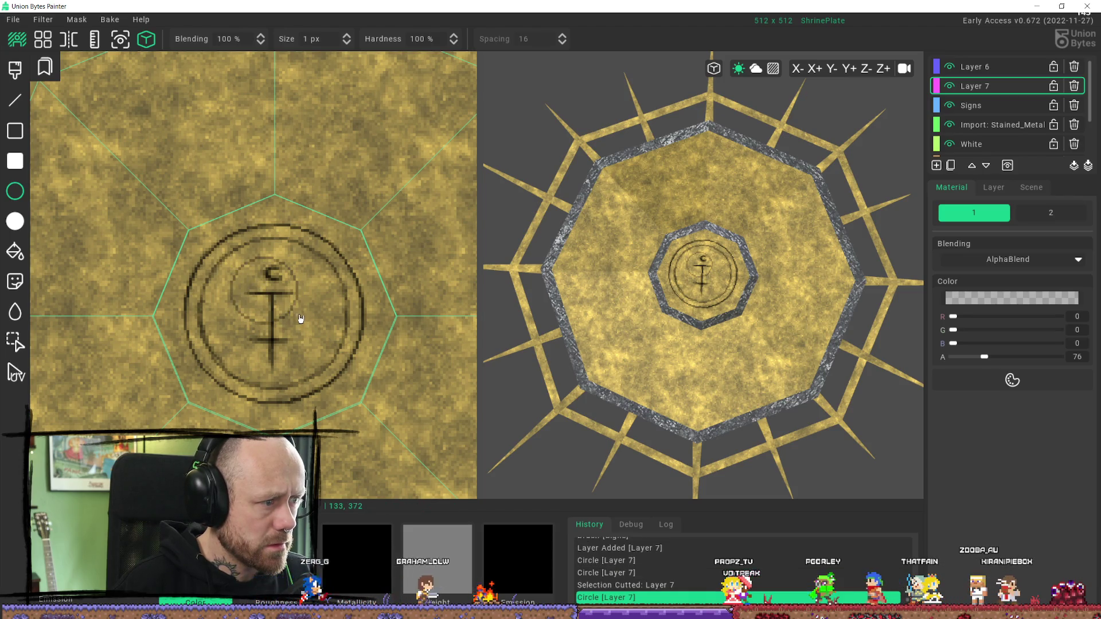
{"action": "left_click", "coordinate": [27, 340]}
{"action": "left_click_drag", "start_coordinate": [209, 241], "coordinate": [340, 333]}
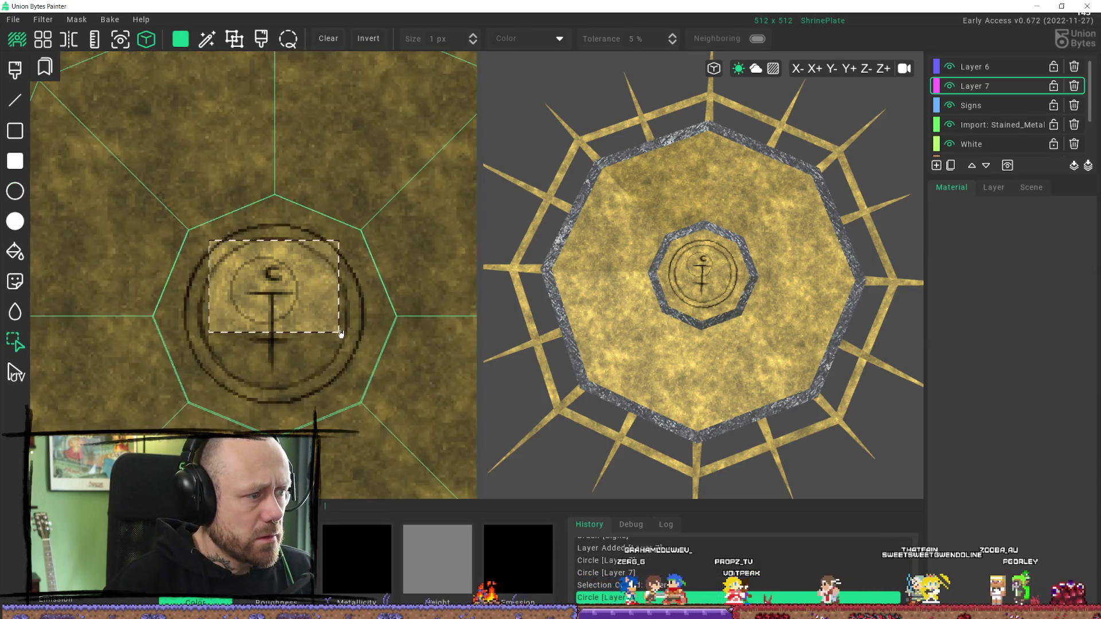
{"action": "key", "text": "ctrl+x"}
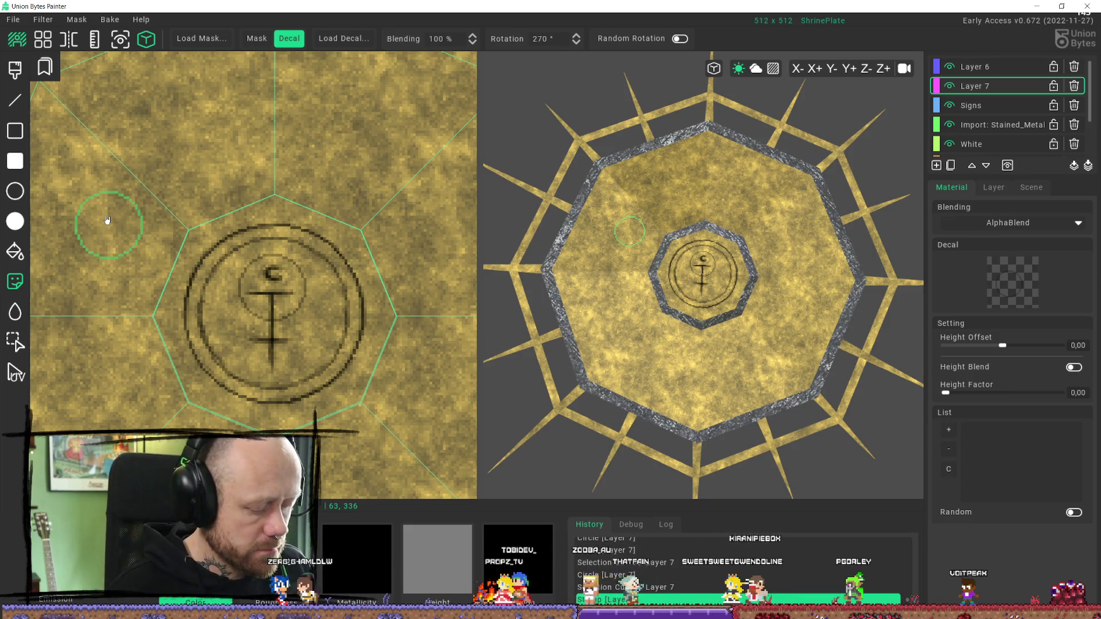
{"action": "key", "text": "b"}
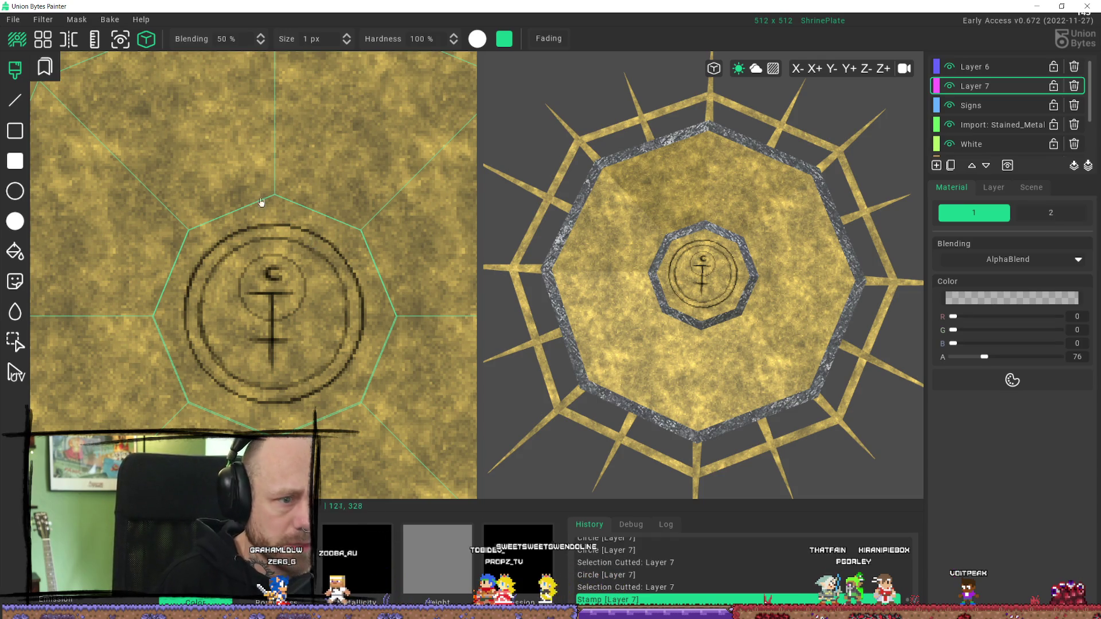
Step: Dab brush touch-ups around the small C mark, then delete Layer 7 with its trash icon
{"action": "left_click", "coordinate": [270, 269]}
{"action": "left_click", "coordinate": [274, 267]}
{"action": "left_click", "coordinate": [275, 266]}
{"action": "left_click", "coordinate": [278, 263]}
{"action": "left_click", "coordinate": [273, 268]}
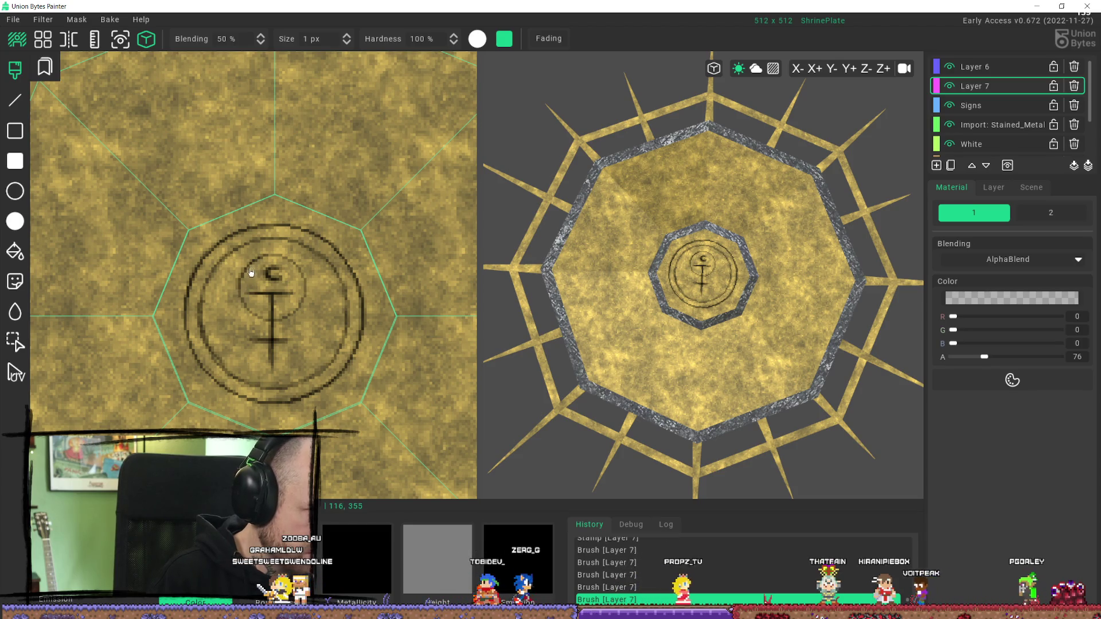
{"action": "left_click", "coordinate": [244, 278]}
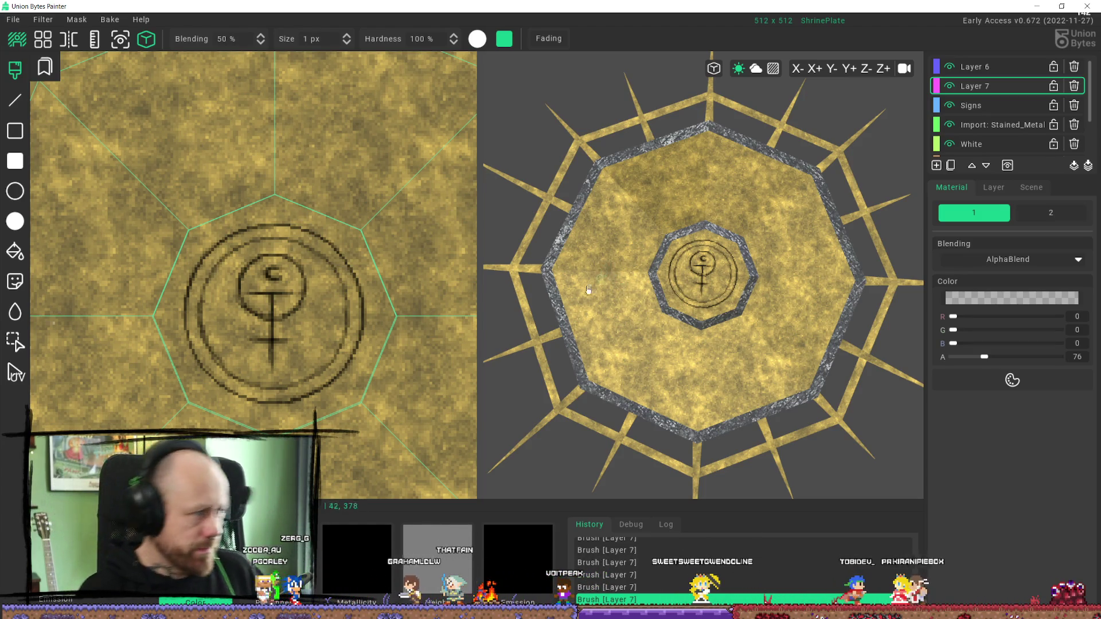
{"action": "left_click", "coordinate": [1074, 86]}
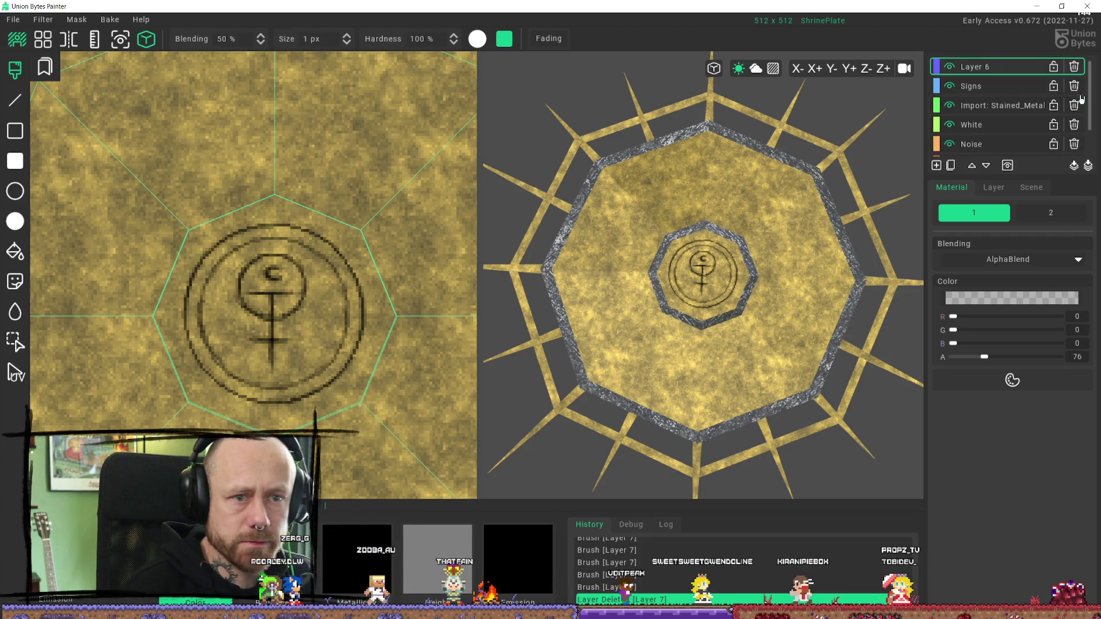
Step: Darken and extend the glyph's crossbar on Layer 6, undoing the extra lower crossbar
{"action": "left_click", "coordinate": [245, 297]}
{"action": "left_click", "coordinate": [246, 297]}
{"action": "left_click", "coordinate": [255, 297]}
{"action": "left_click", "coordinate": [267, 297]}
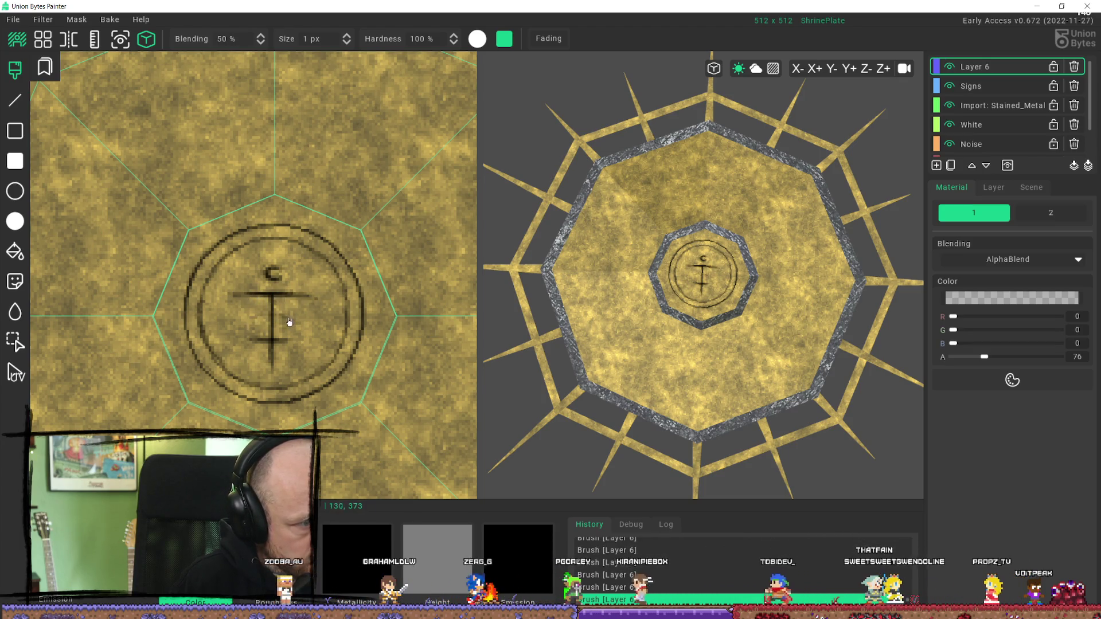
{"action": "left_click", "coordinate": [282, 319]}
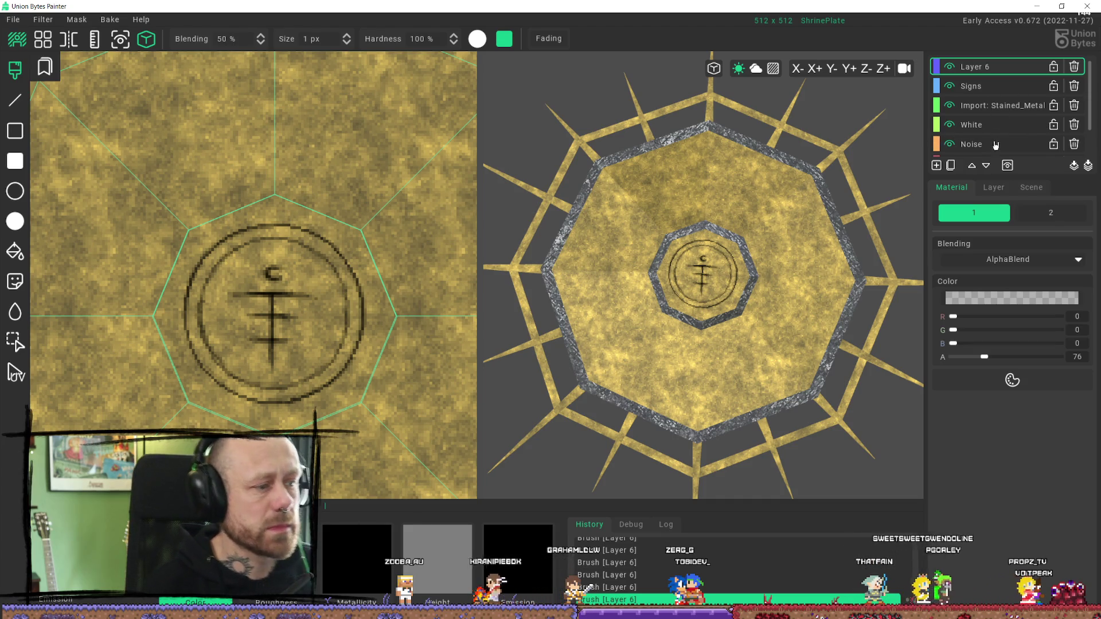
{"action": "key", "text": "ctrl+z"}
{"action": "key", "text": "ctrl+z"}
{"action": "key", "text": "ctrl+z"}
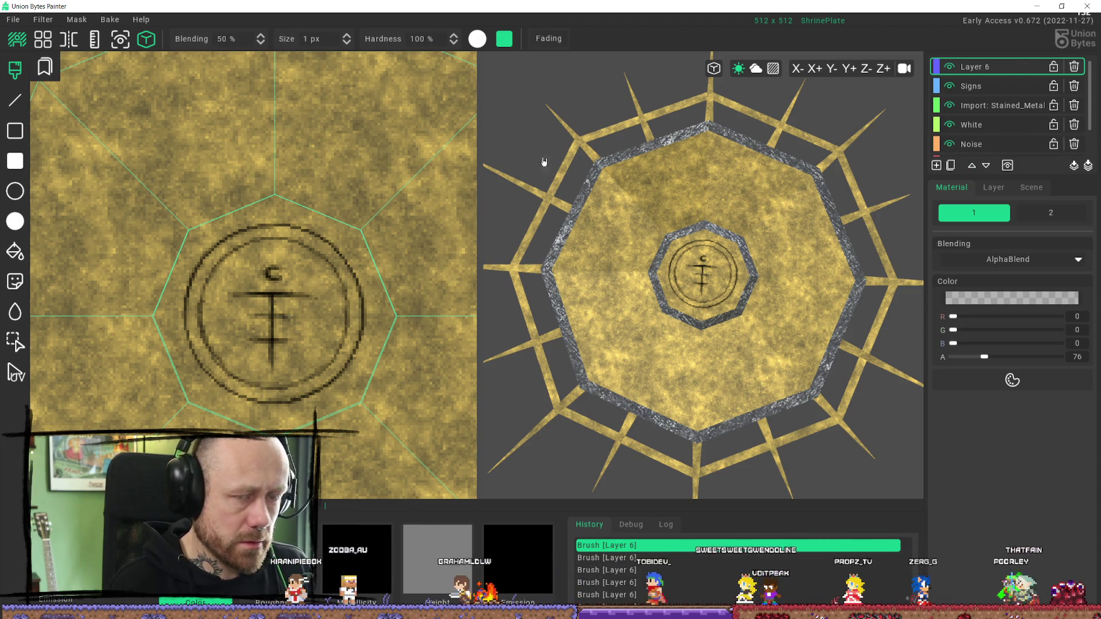
Step: Paint a filled rectangle over the symbol's centre on Layer 6, then select the Signs layer
{"action": "left_click", "coordinate": [15, 162]}
{"action": "left_click_drag", "start_coordinate": [688, 269], "coordinate": [711, 279]}
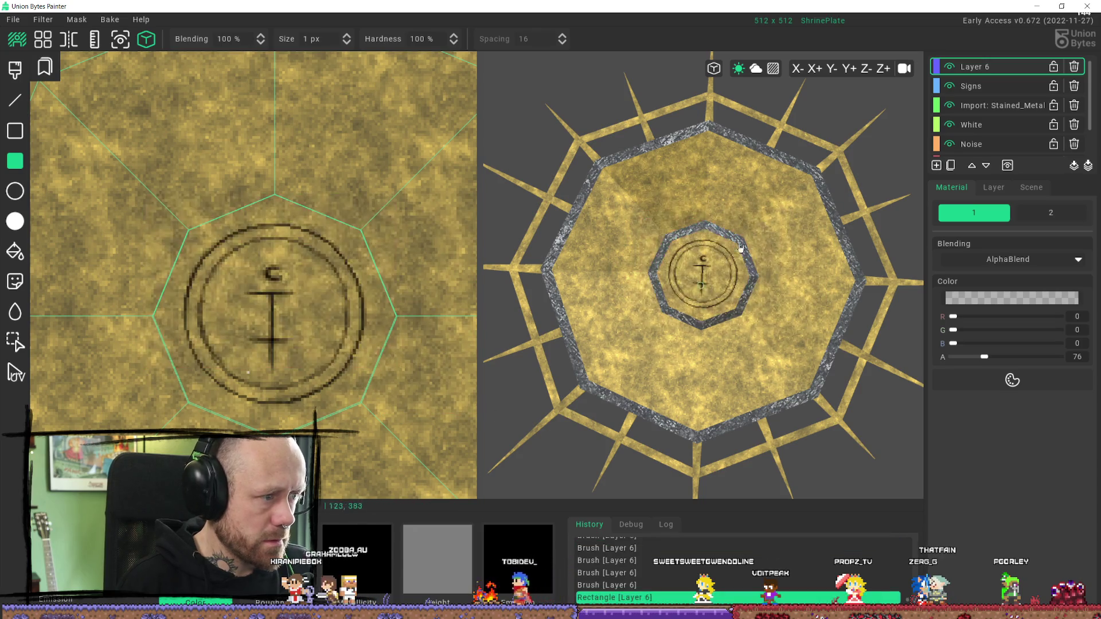
{"action": "left_click", "coordinate": [1015, 87]}
Step: Brush a crossbar across the sign's stem on the Signs layer
{"action": "key", "text": "b"}
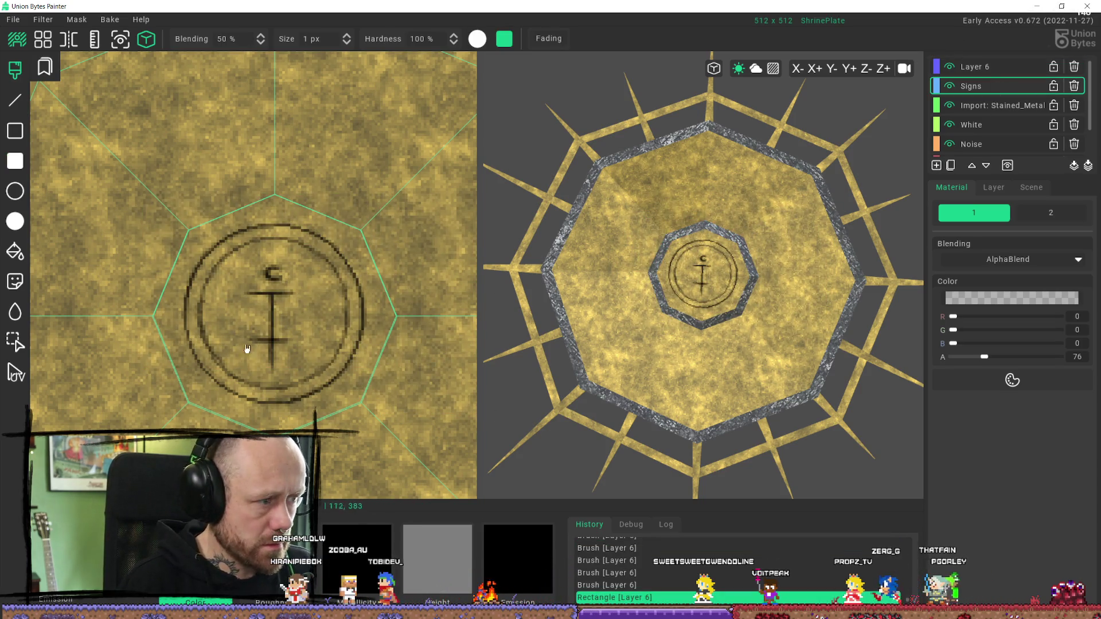
{"action": "left_click", "coordinate": [234, 300]}
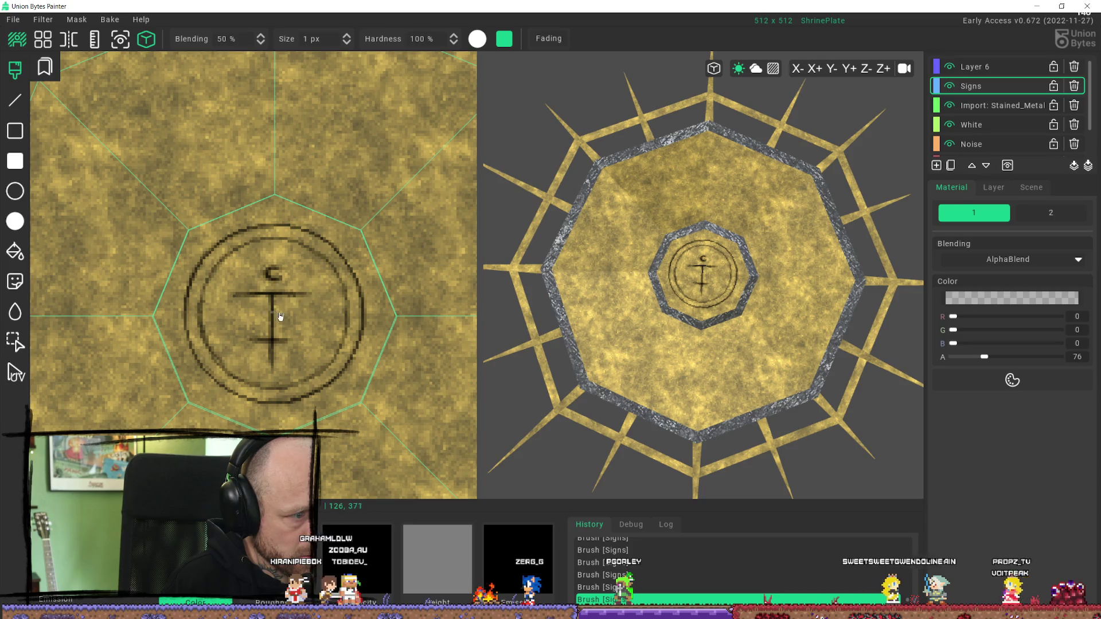
{"action": "left_click_drag", "start_coordinate": [245, 319], "coordinate": [295, 319]}
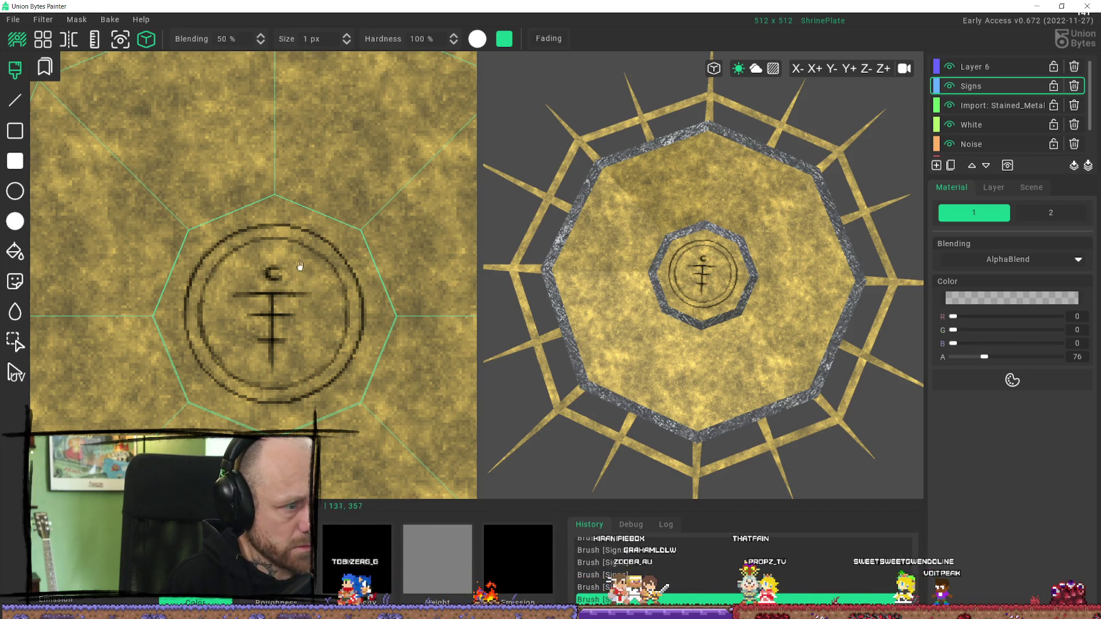
Step: Cut the small C mark out and discard it after two undone trial stamps
{"action": "left_click", "coordinate": [15, 342]}
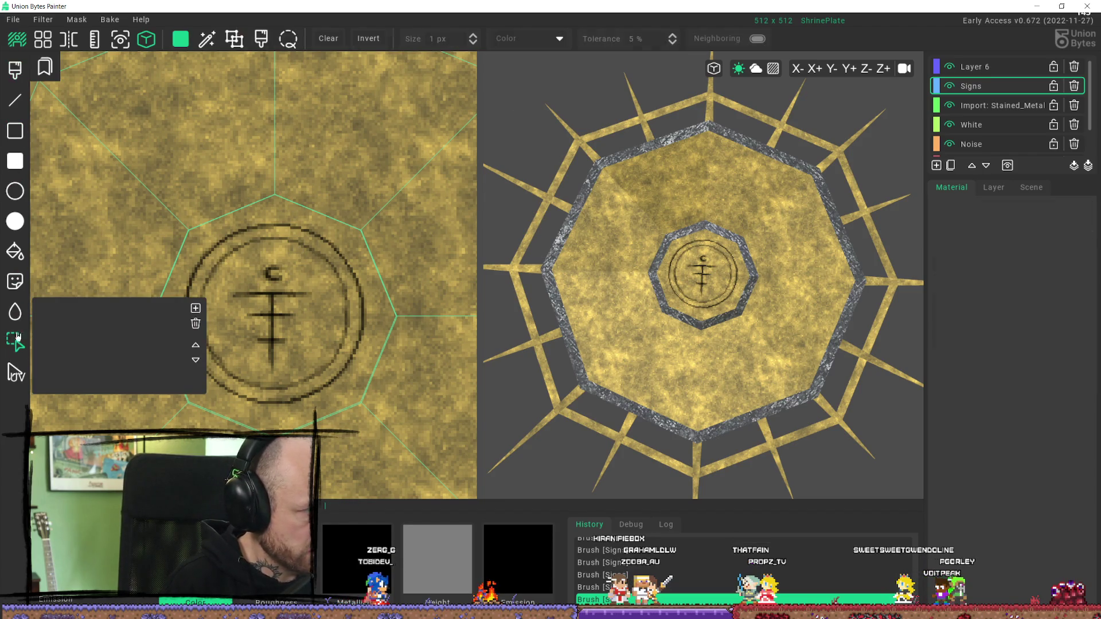
{"action": "left_click_drag", "start_coordinate": [255, 257], "coordinate": [295, 285]}
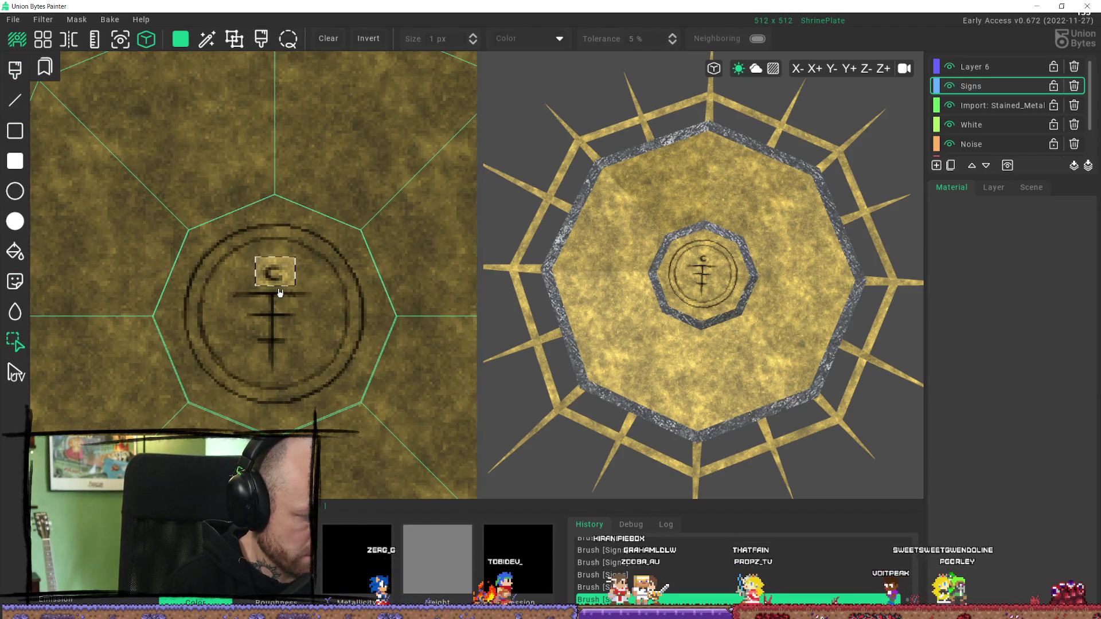
{"action": "key", "text": "ctrl+x"}
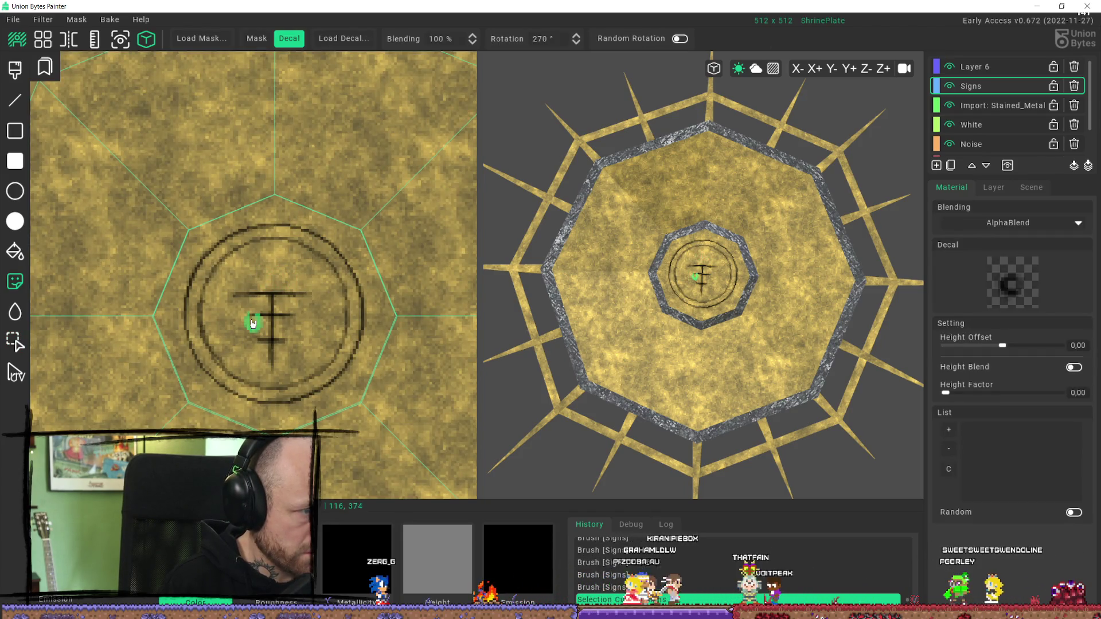
{"action": "scroll", "coordinate": [273, 270], "scroll_direction": "up", "scroll_amount": 1, "text": "ctrl"}
{"action": "left_click", "coordinate": [272, 269]}
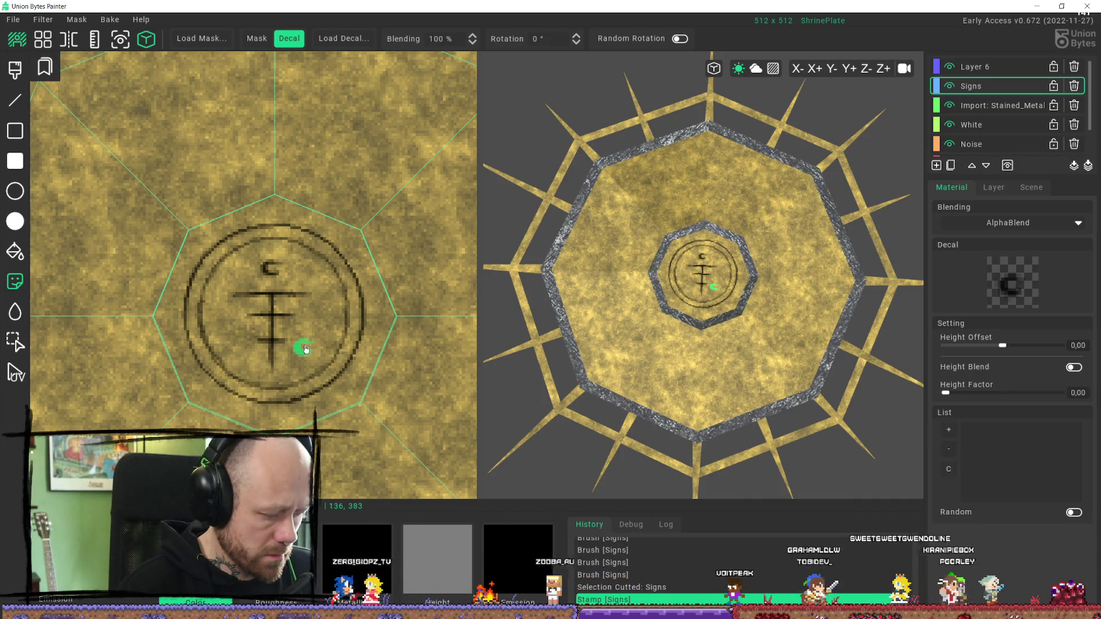
{"action": "key", "text": "ctrl+z"}
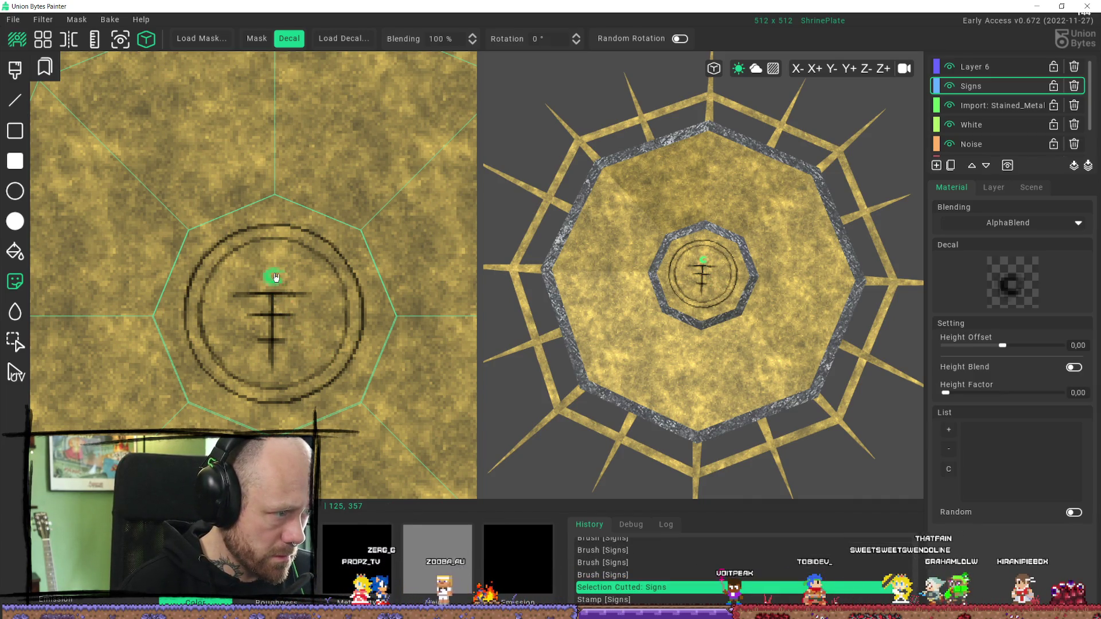
{"action": "left_click", "coordinate": [271, 277]}
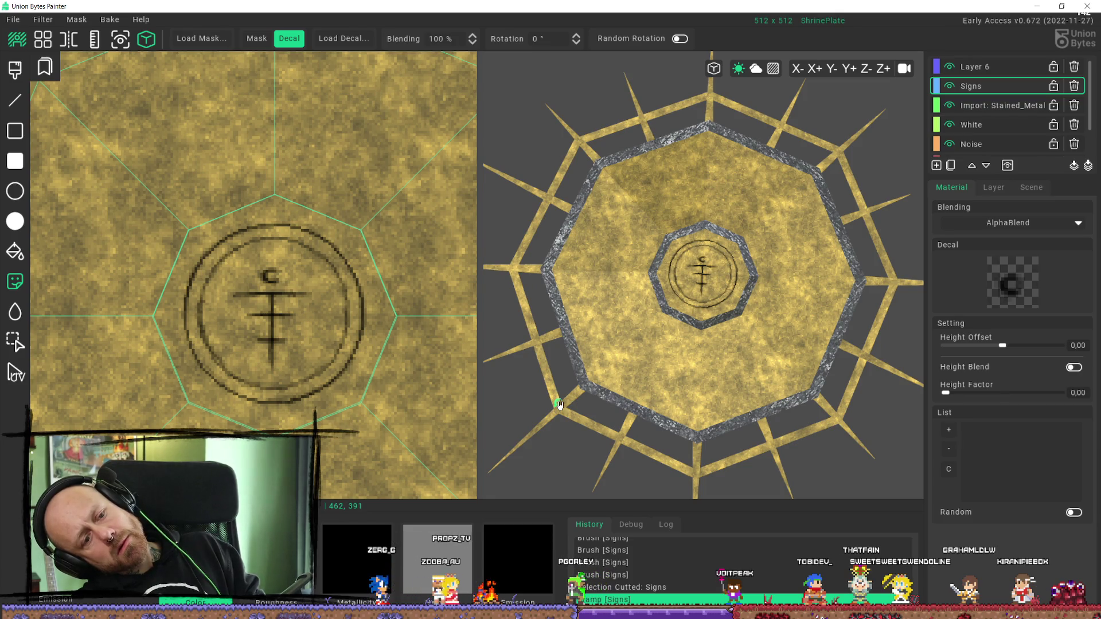
{"action": "key", "text": "ctrl+z"}
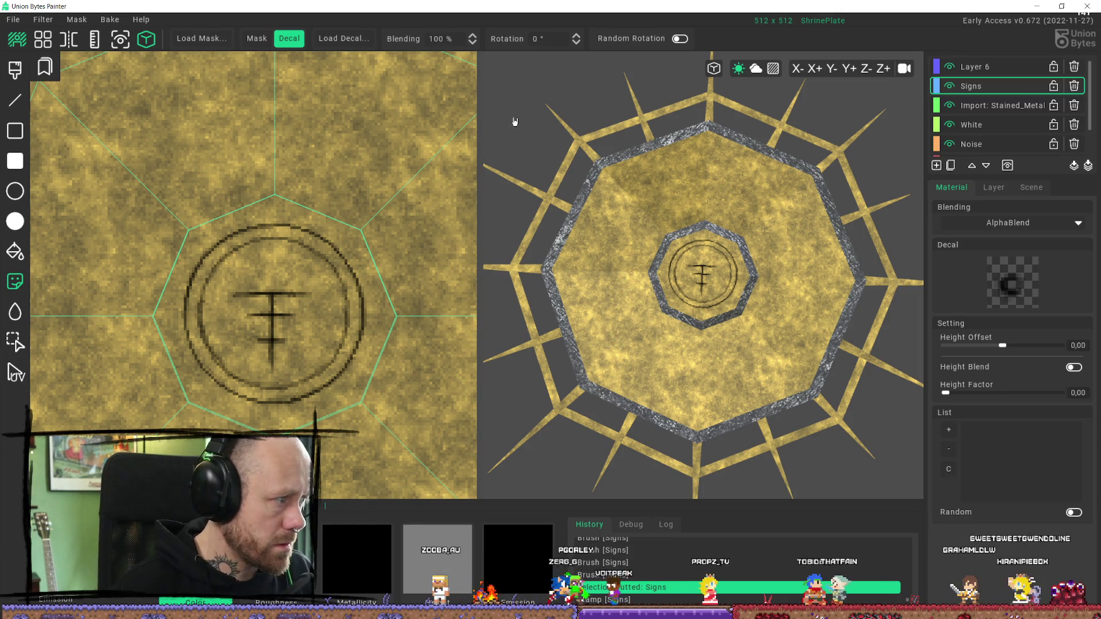
Step: Cut out the crossed sign and stamp it centred inside the double ring
{"action": "left_click", "coordinate": [15, 343]}
{"action": "left_click_drag", "start_coordinate": [219, 276], "coordinate": [323, 373]}
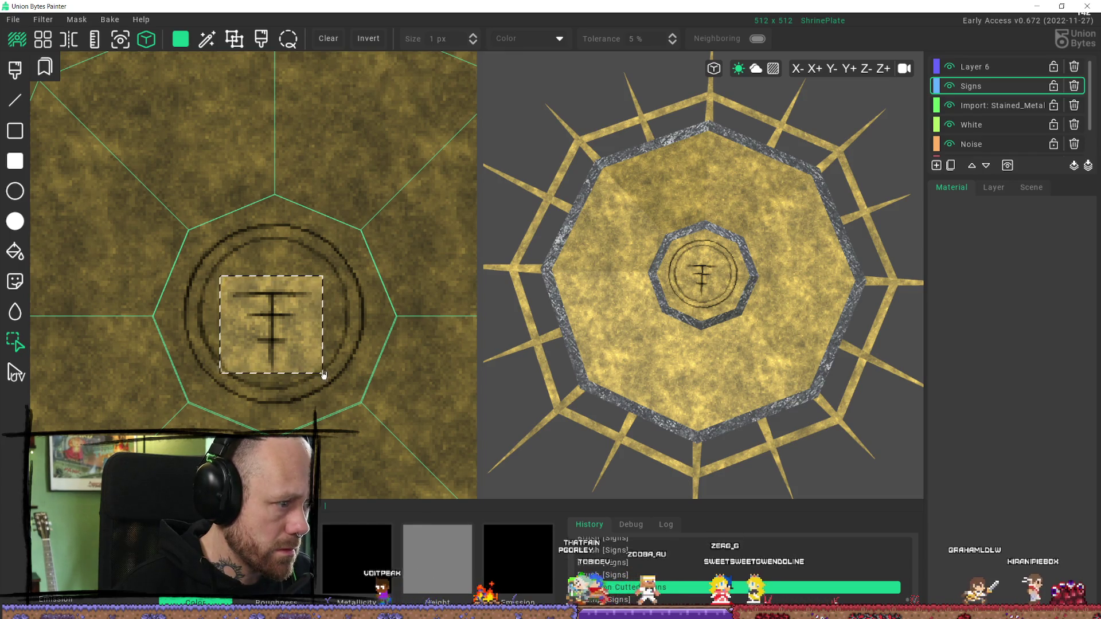
{"action": "key", "text": "ctrl+x"}
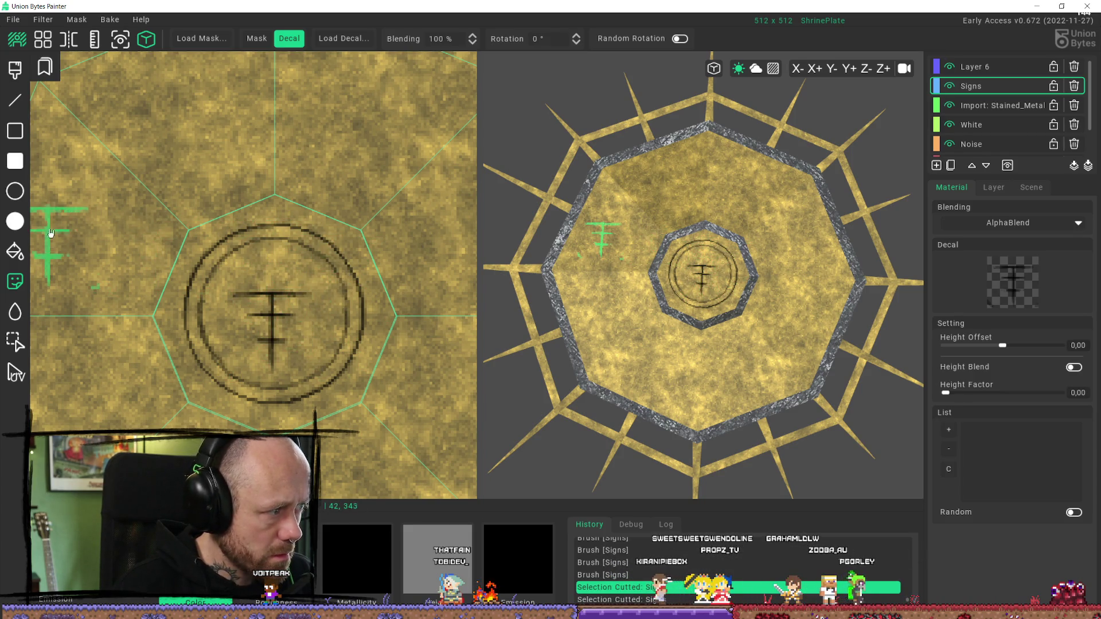
{"action": "left_click", "coordinate": [15, 342]}
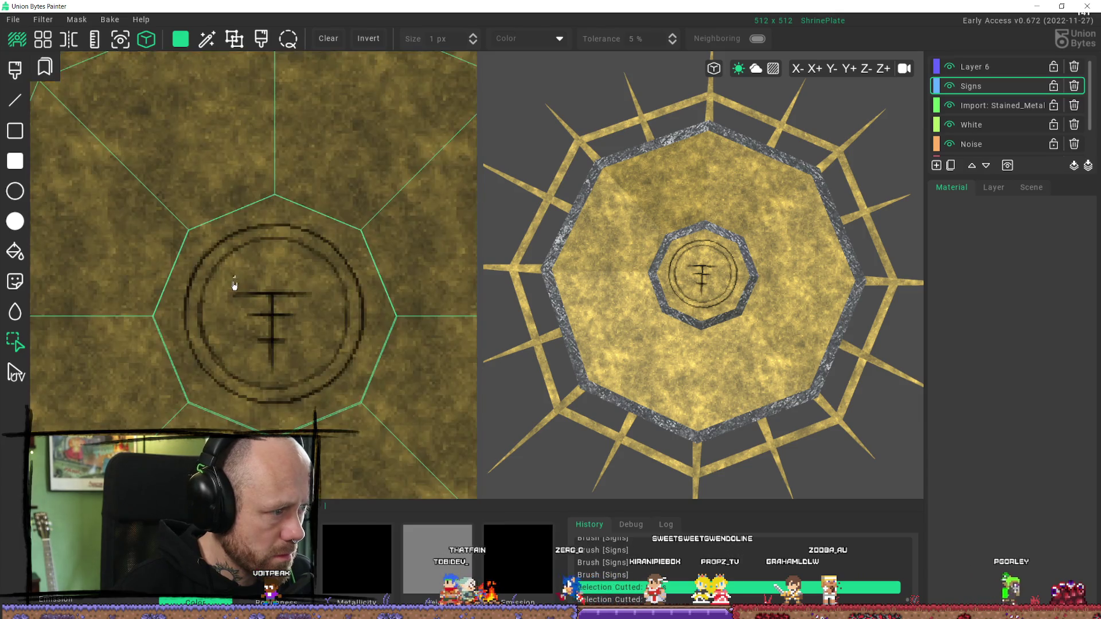
{"action": "mouse_move", "coordinate": [229, 284]}
{"action": "left_mouse_down"}
{"action": "mouse_move", "coordinate": [278, 369]}
{"action": "mouse_move", "coordinate": [317, 373]}
{"action": "left_mouse_up"}
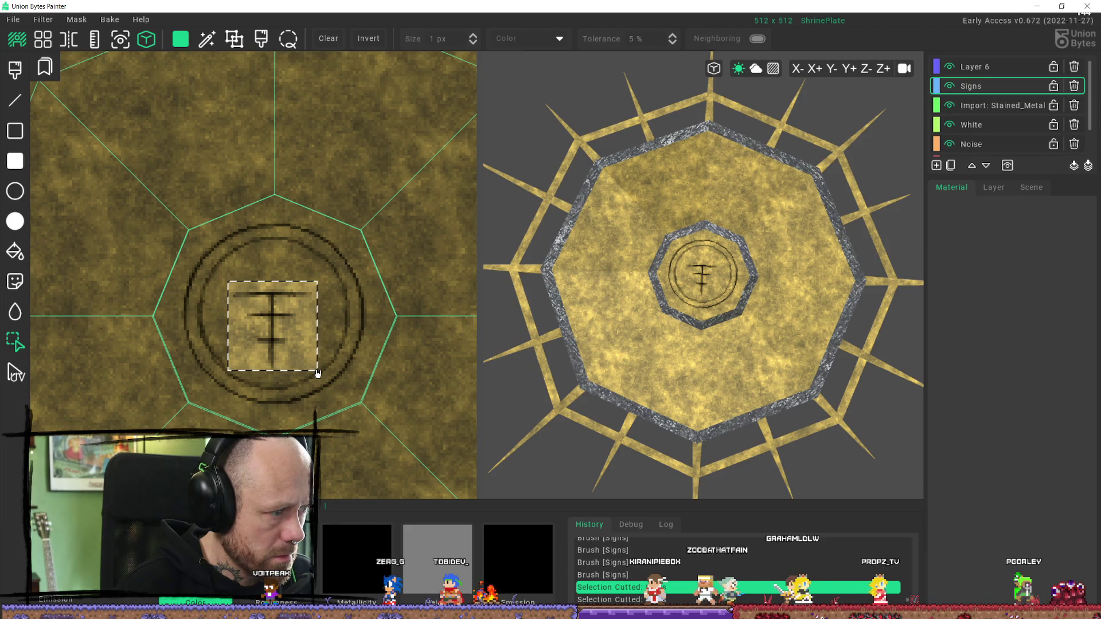
{"action": "key", "text": "ctrl+x"}
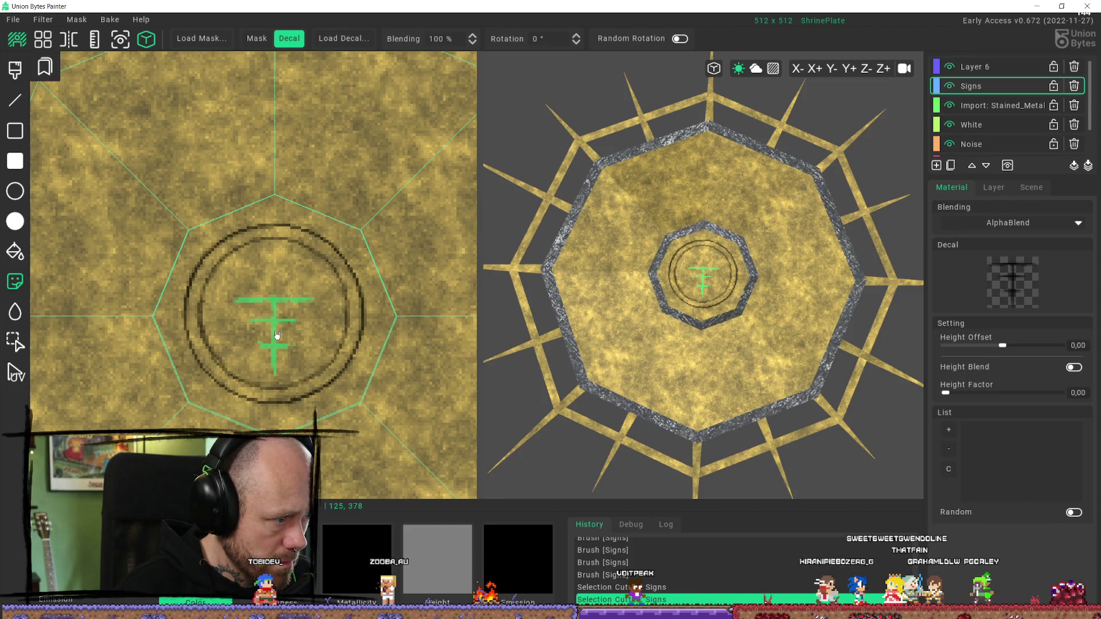
{"action": "left_click", "coordinate": [275, 336]}
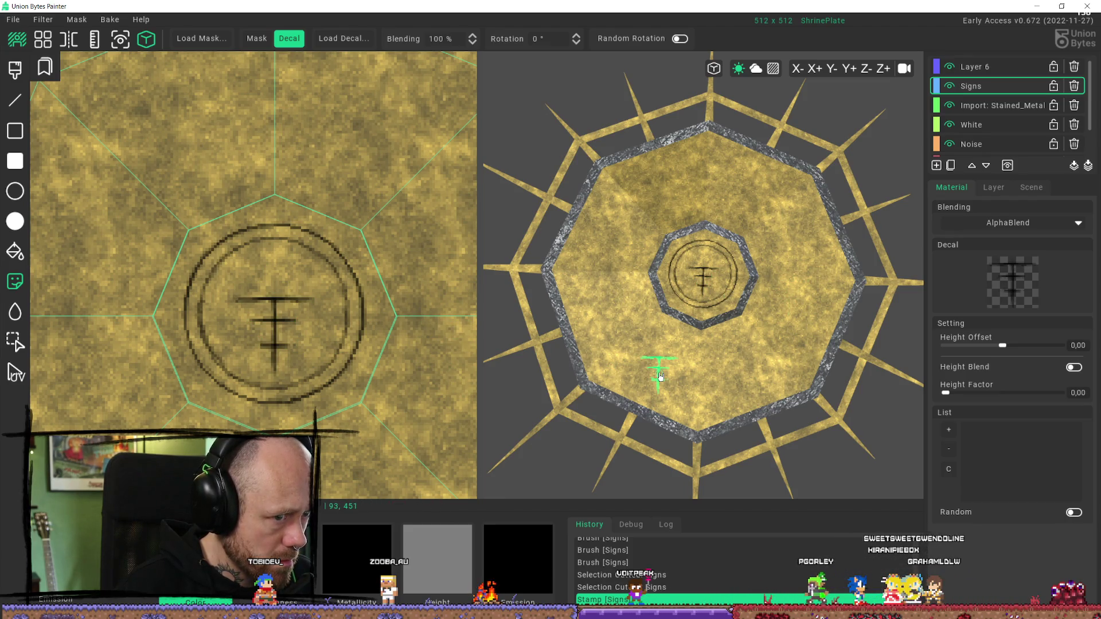
{"action": "key", "text": "b"}
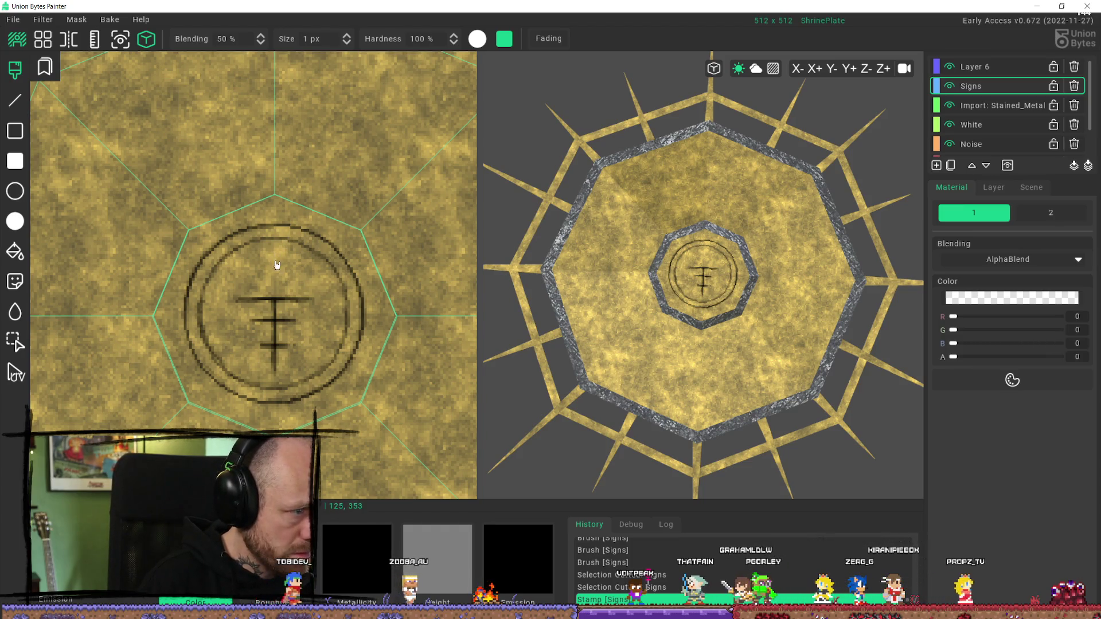
Step: Paint along the sign's vertical stem and make the paint colour semi-opaque
{"action": "left_click_drag", "start_coordinate": [276, 299], "coordinate": [276, 314]}
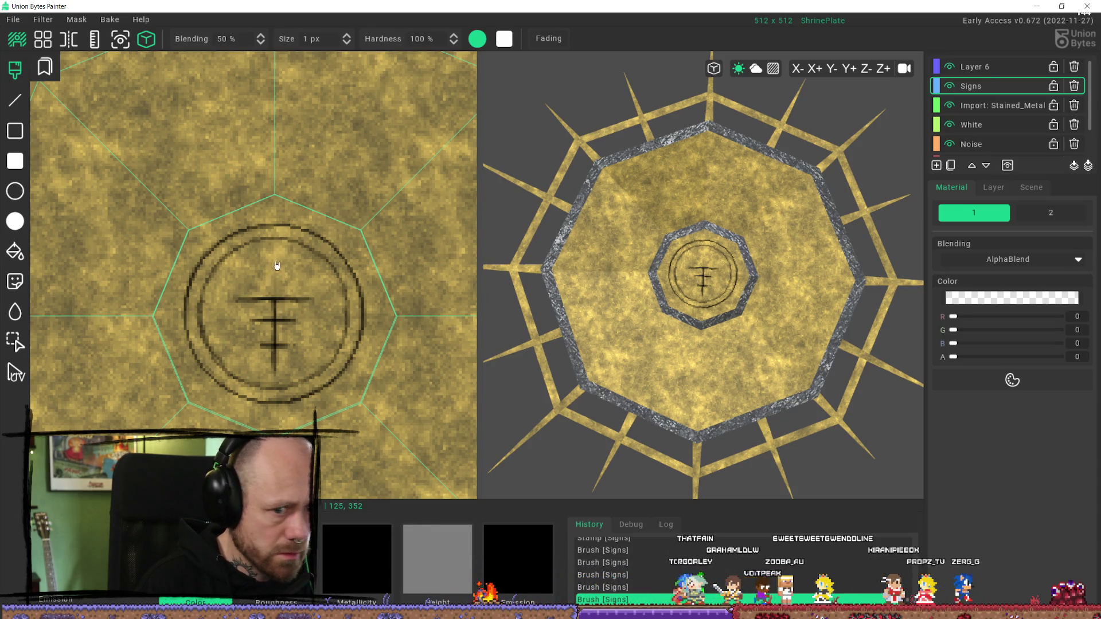
{"action": "left_click_drag", "start_coordinate": [957, 358], "coordinate": [981, 359]}
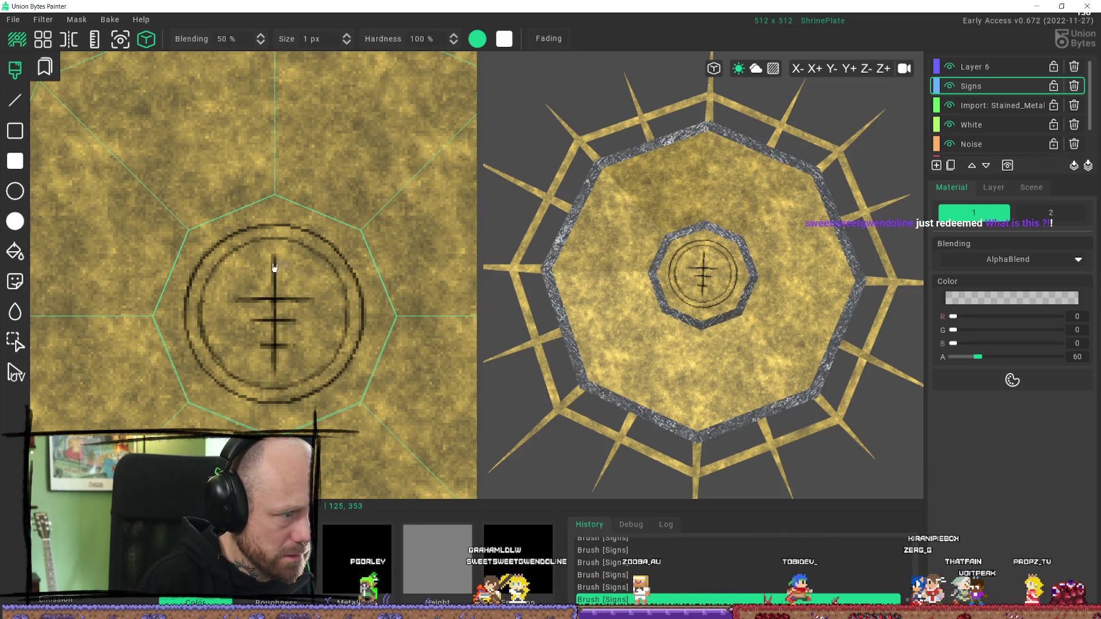
{"action": "key", "text": "ctrl+z"}
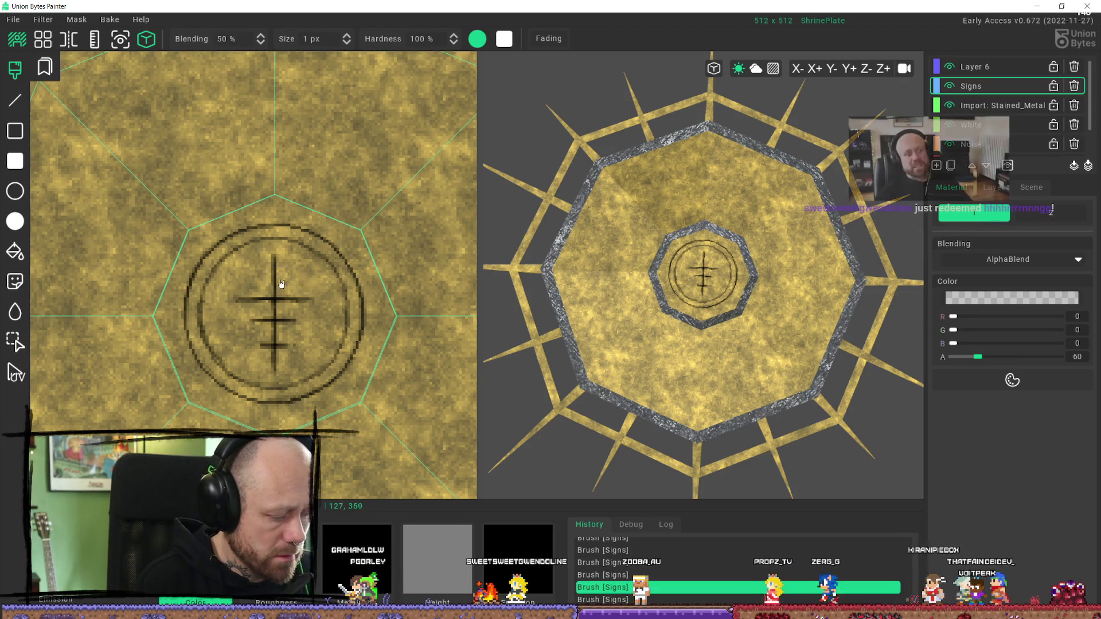
{"action": "key", "text": "ctrl+y"}
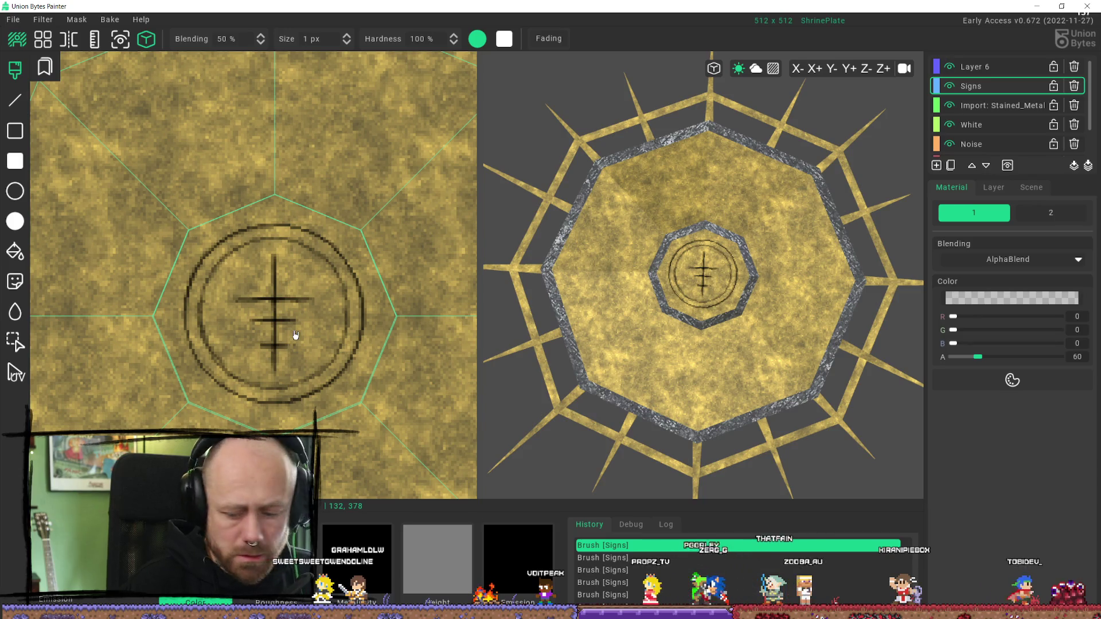
Step: Draw and undo a small circle above the crossbars, then add a new Layer 7
{"action": "key", "text": "c"}
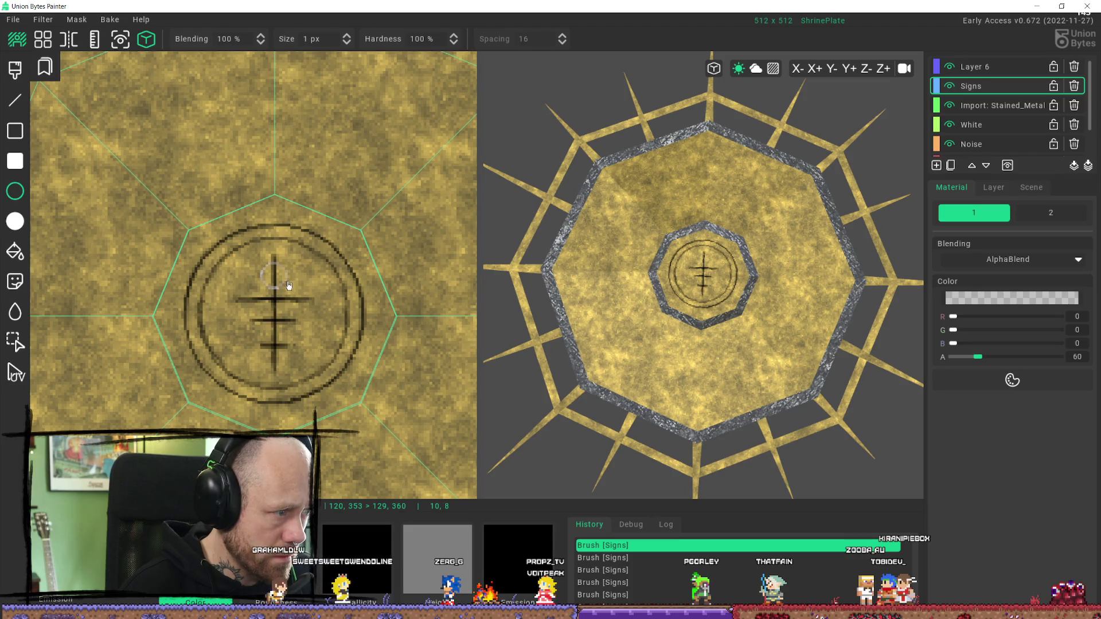
{"action": "left_click_drag", "start_coordinate": [290, 286], "coordinate": [291, 285]}
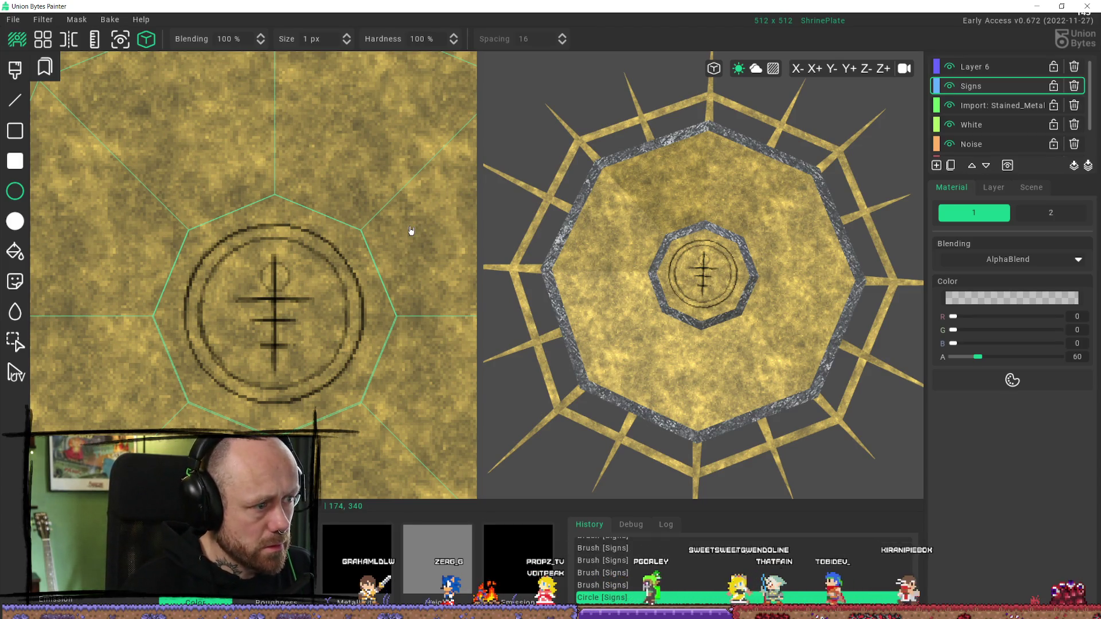
{"action": "key", "text": "ctrl+z"}
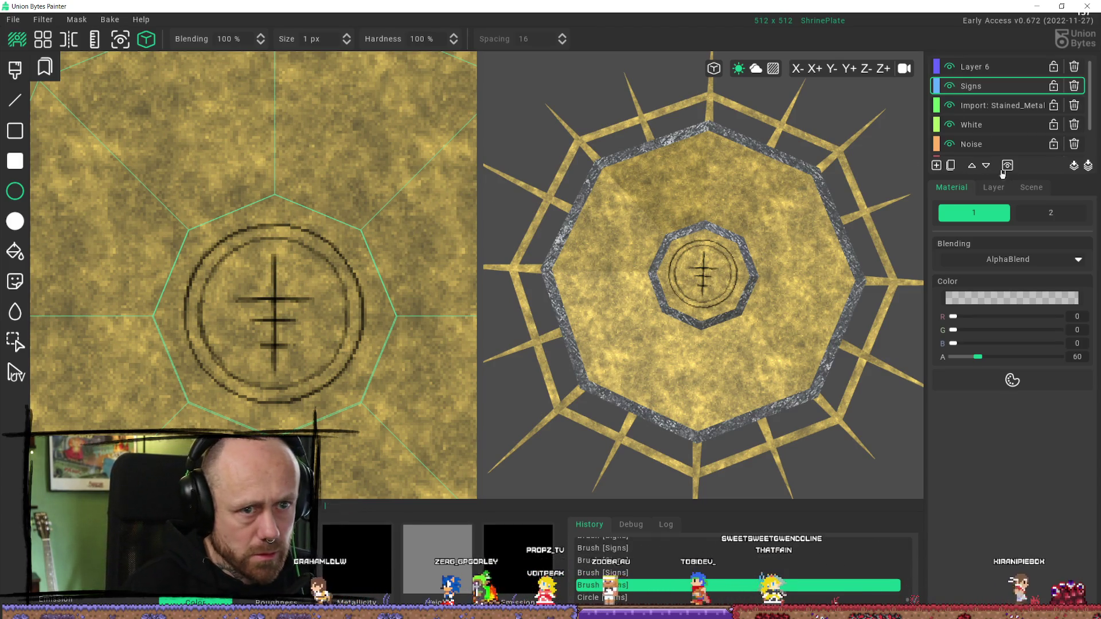
{"action": "left_click", "coordinate": [937, 165]}
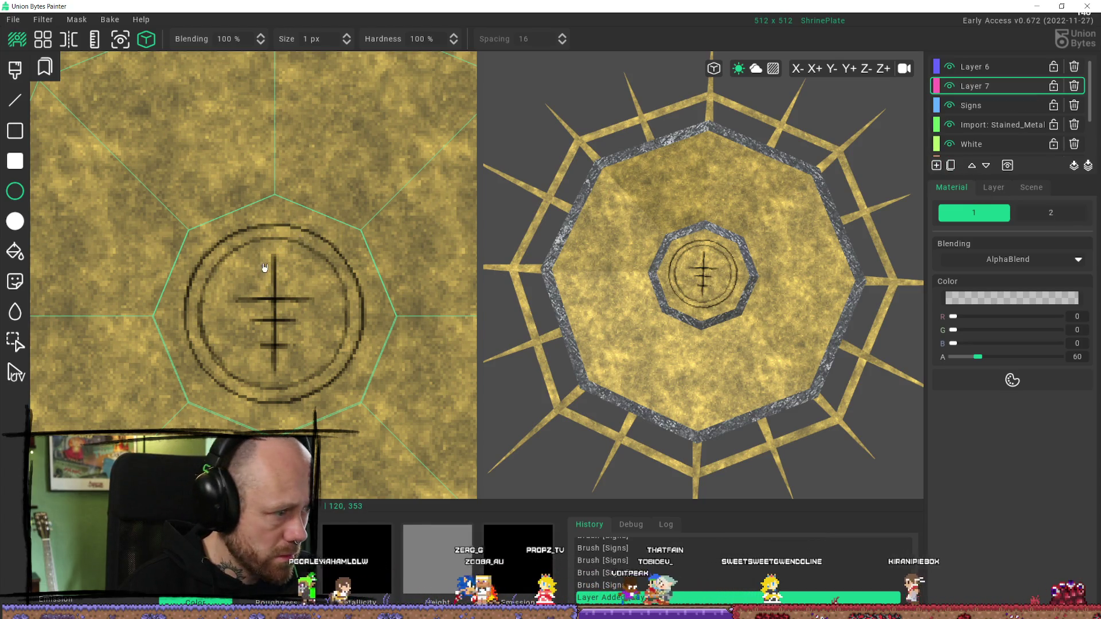
Step: Draw a small circle at the cross top and trim it into a crescent with 1 px dabs
{"action": "left_click_drag", "start_coordinate": [264, 267], "coordinate": [289, 283]}
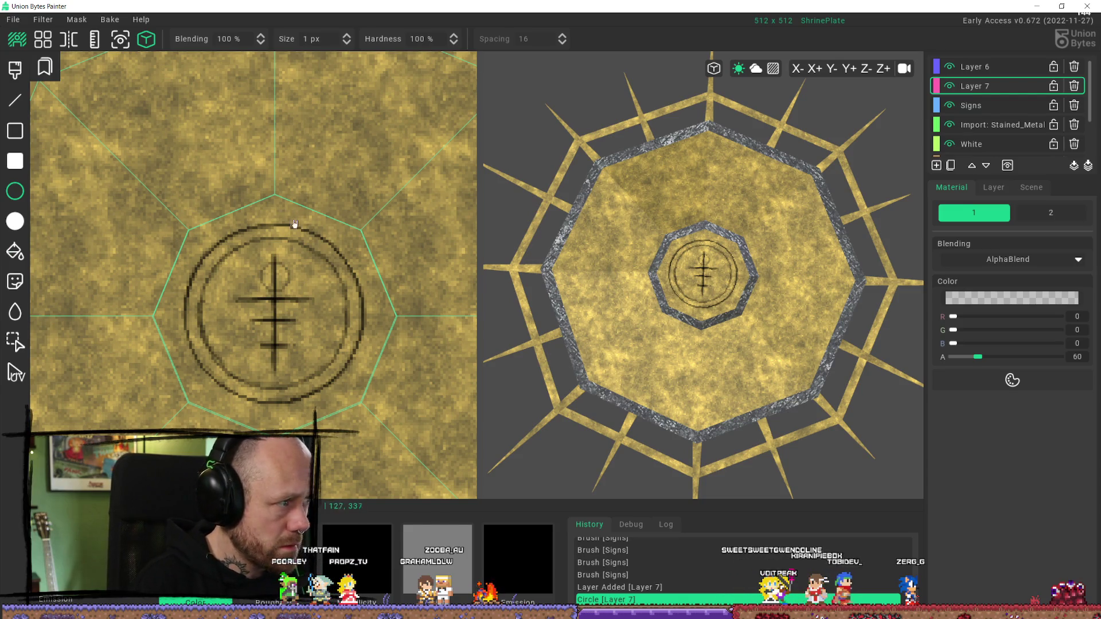
{"action": "left_click", "coordinate": [288, 275]}
{"action": "left_click", "coordinate": [290, 274]}
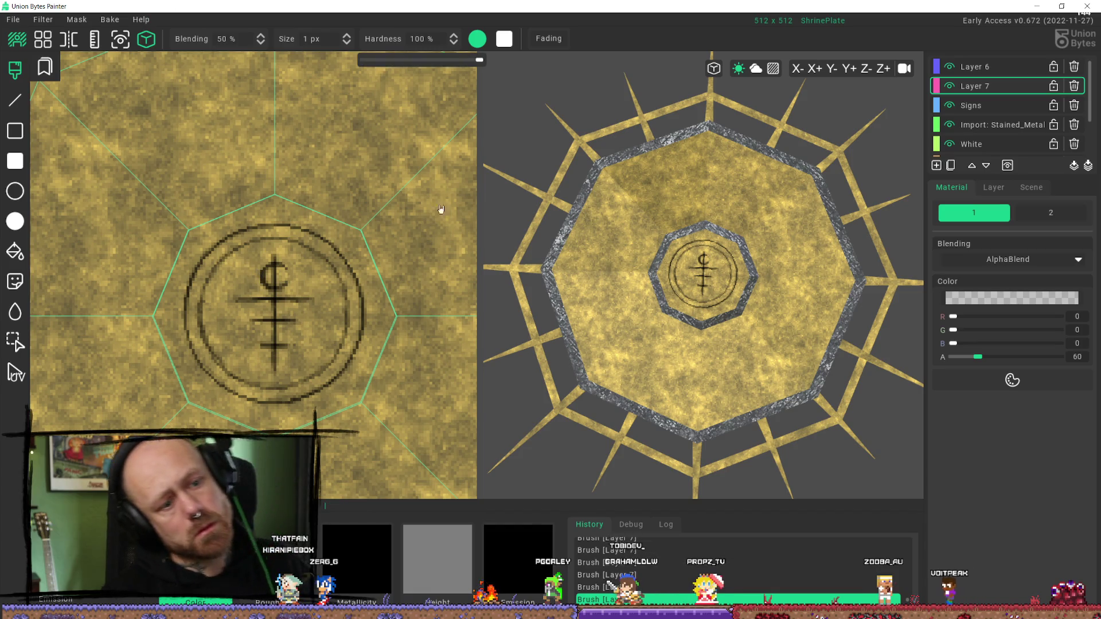
{"action": "scroll", "coordinate": [728, 277], "scroll_direction": "down", "scroll_amount": 3}
{"action": "scroll", "coordinate": [648, 225], "scroll_direction": "up", "scroll_amount": 3}
{"action": "scroll", "coordinate": [647, 225], "scroll_direction": "up", "scroll_amount": 3}
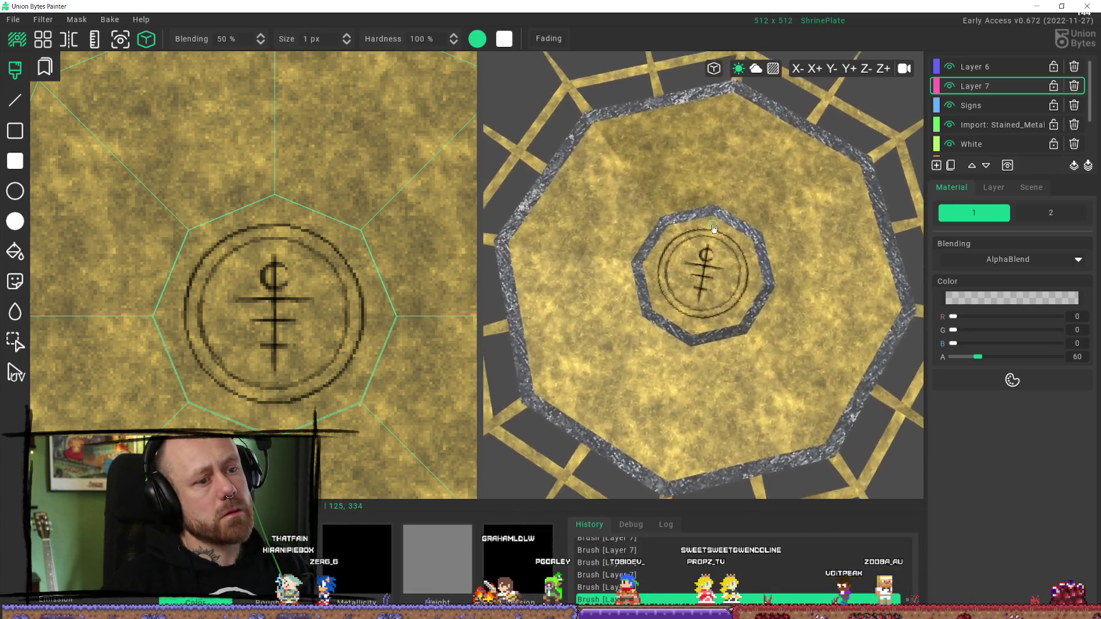
{"action": "left_click", "coordinate": [15, 341]}
{"action": "left_click_drag", "start_coordinate": [247, 251], "coordinate": [300, 294]}
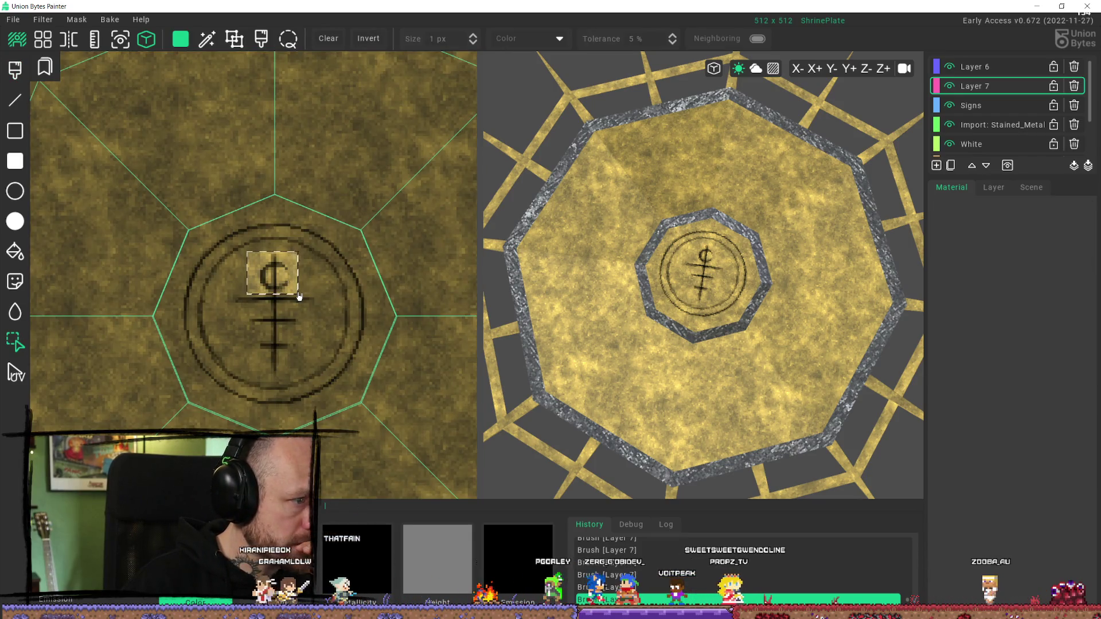
{"action": "key", "text": "ctrl+x"}
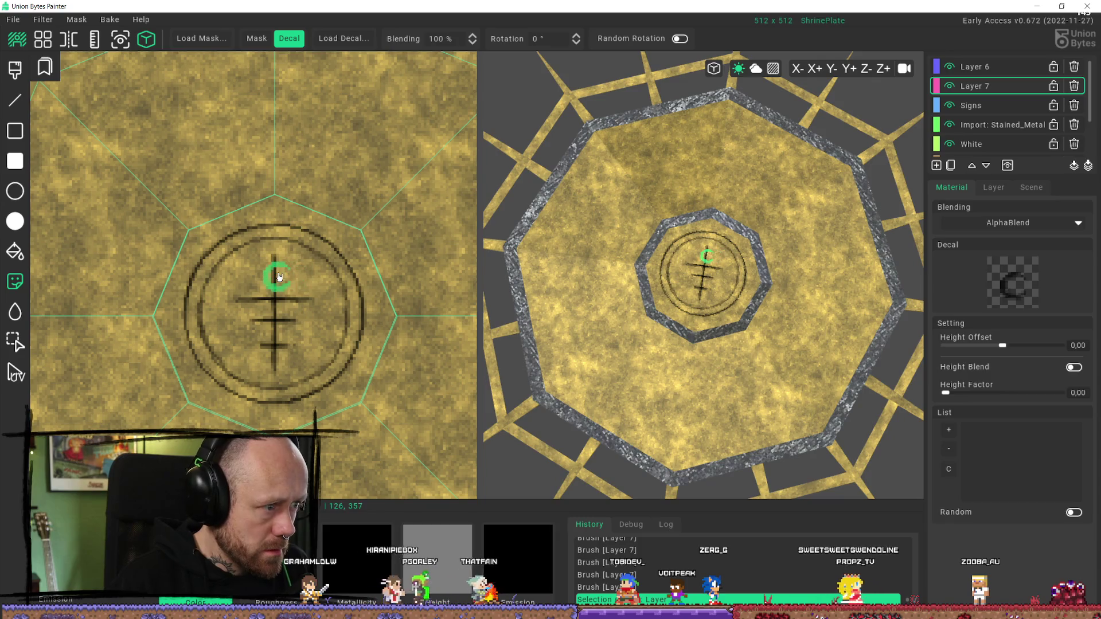
{"action": "left_click", "coordinate": [275, 274]}
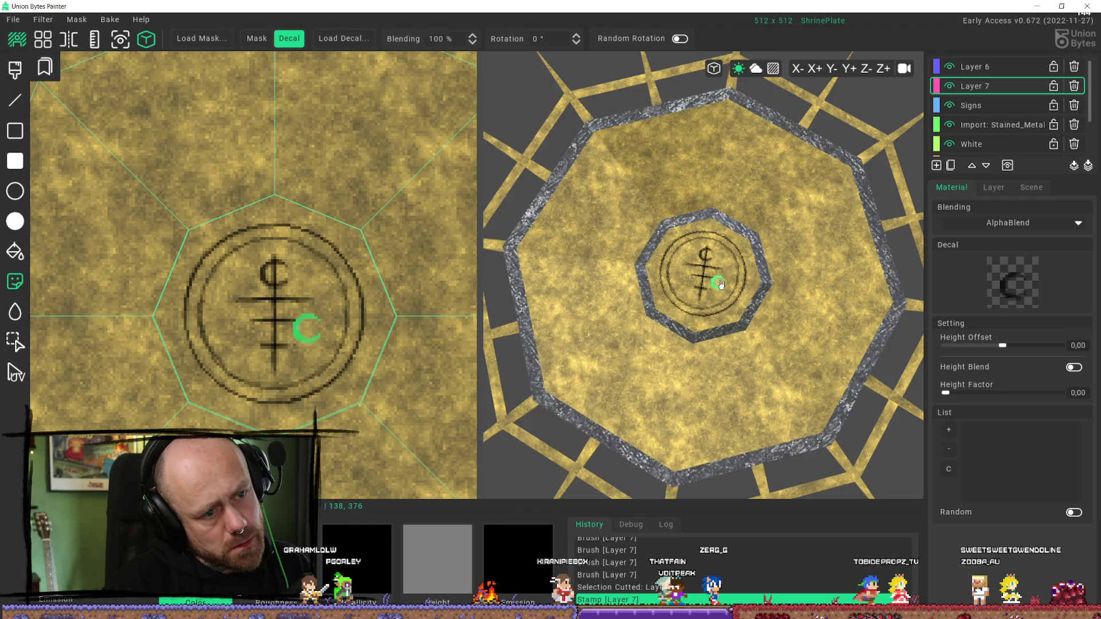
{"action": "scroll", "coordinate": [720, 285], "scroll_direction": "down", "scroll_amount": 5}
{"action": "mouse_move", "coordinate": [704, 289]}
{"action": "right_mouse_down"}
{"action": "mouse_move", "coordinate": [700, 375]}
{"action": "mouse_move", "coordinate": [684, 336]}
{"action": "right_mouse_up"}
{"action": "key", "text": "ctrl+z"}
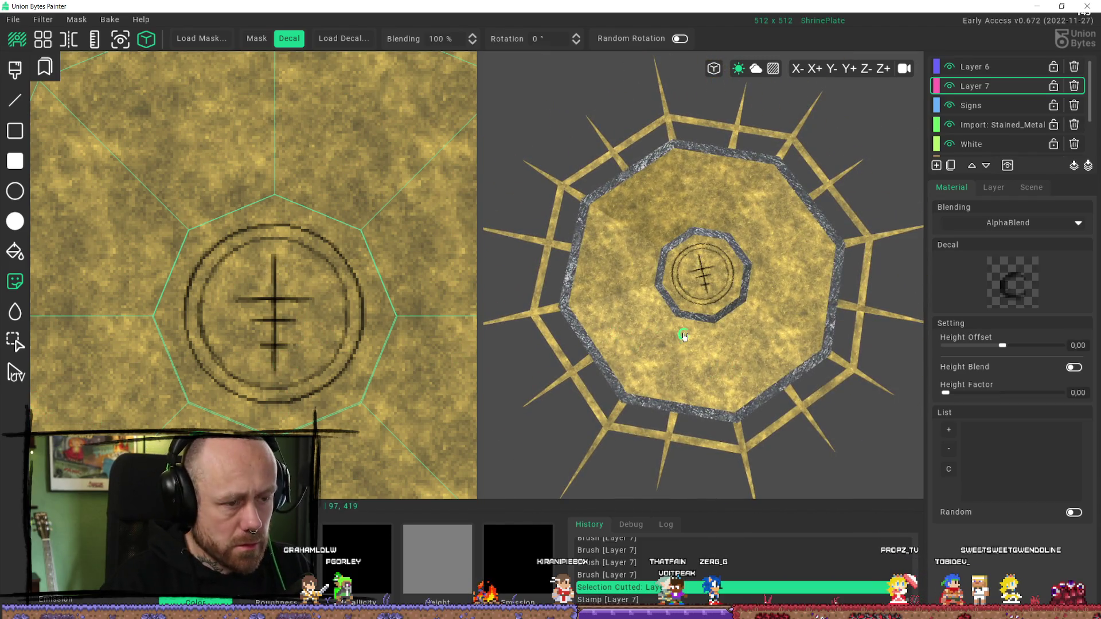
{"action": "key", "text": "ctrl+z"}
{"action": "scroll", "coordinate": [732, 293], "scroll_direction": "up", "scroll_amount": 10}
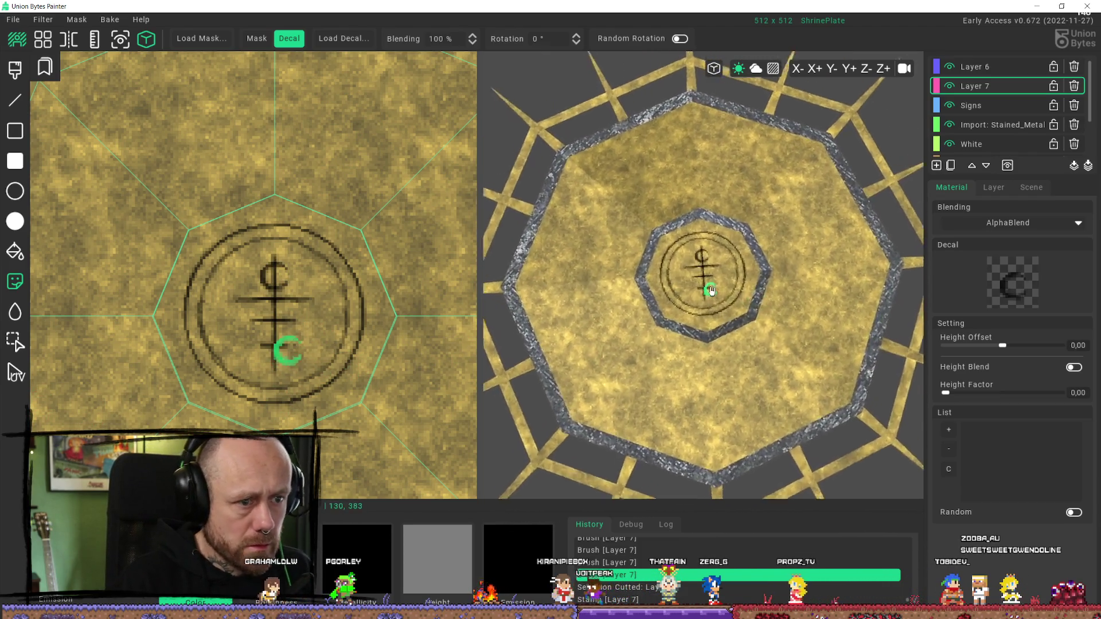
{"action": "scroll", "coordinate": [767, 381], "scroll_direction": "down", "scroll_amount": 6}
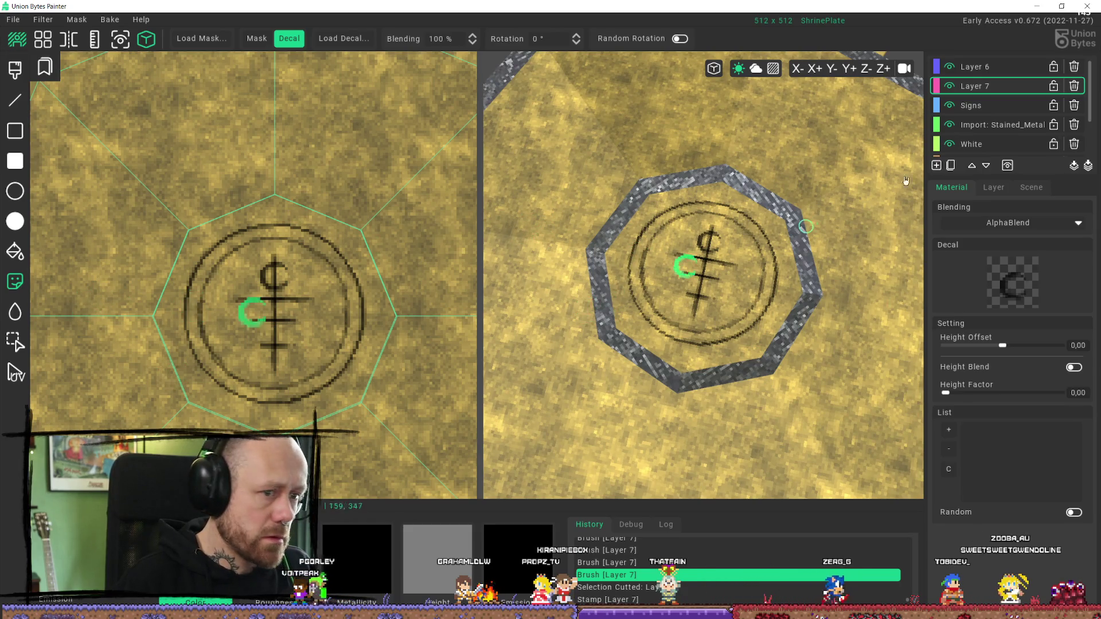
{"action": "key", "text": "b"}
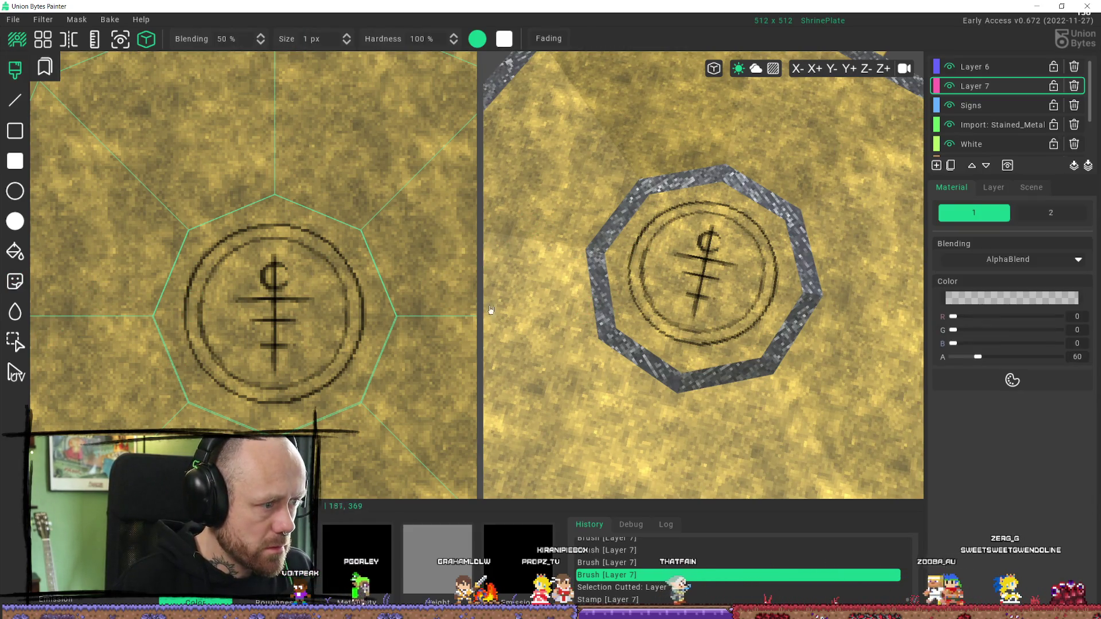
Step: Compare the sigil with Layer 7 hidden, swap the paint colours, and create Layer 8
{"action": "left_click", "coordinate": [950, 86]}
{"action": "left_click", "coordinate": [951, 87]}
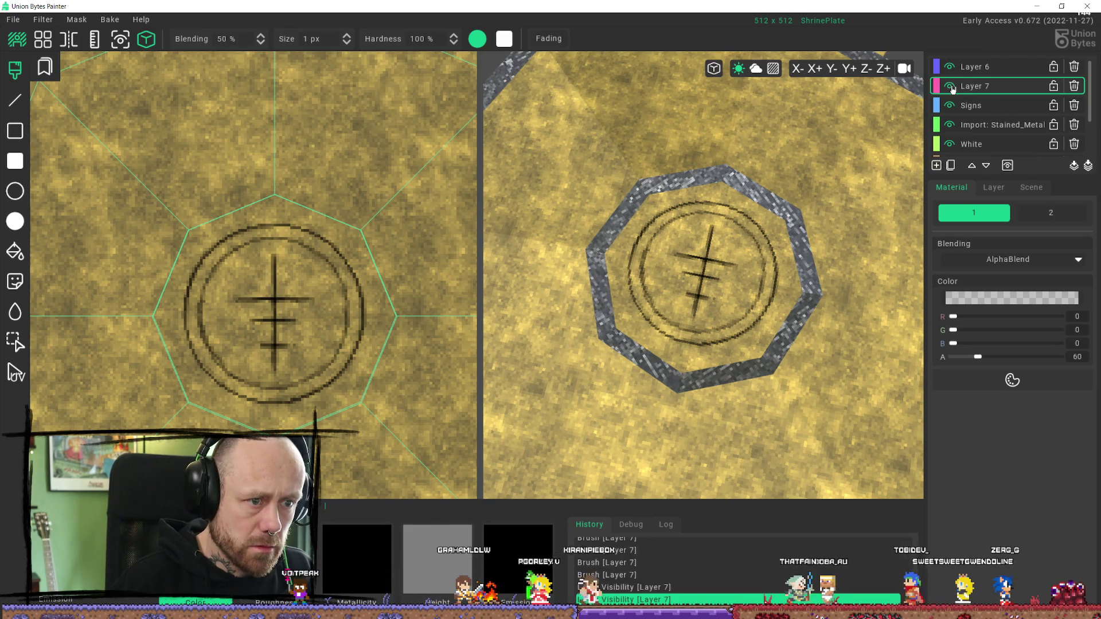
{"action": "scroll", "coordinate": [281, 340], "scroll_direction": "down", "scroll_amount": 1}
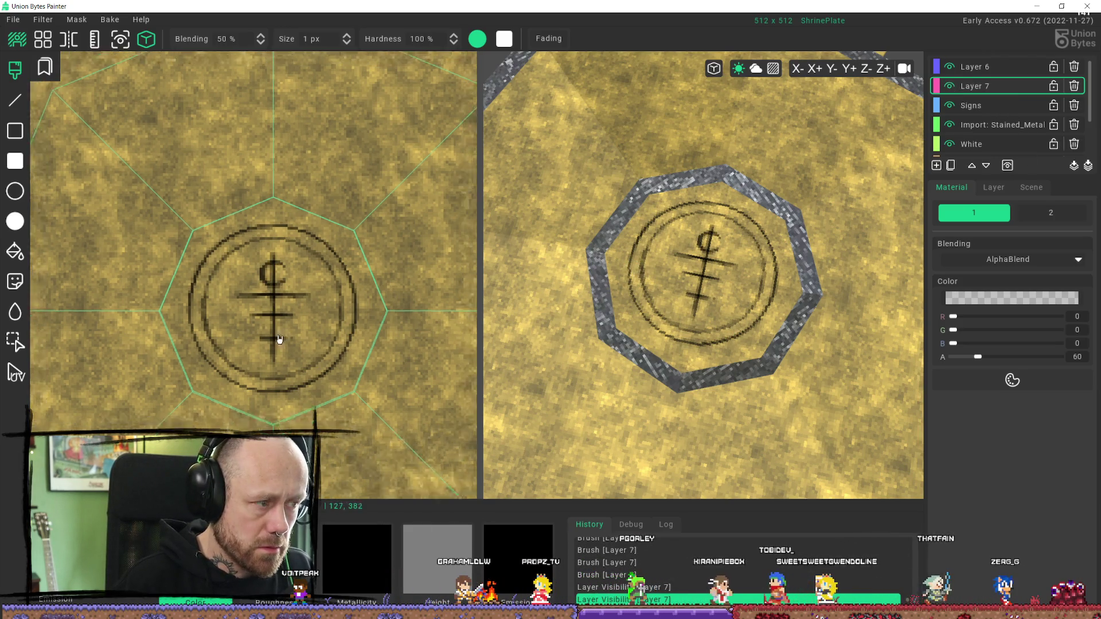
{"action": "scroll", "coordinate": [281, 340], "scroll_direction": "down", "scroll_amount": 4}
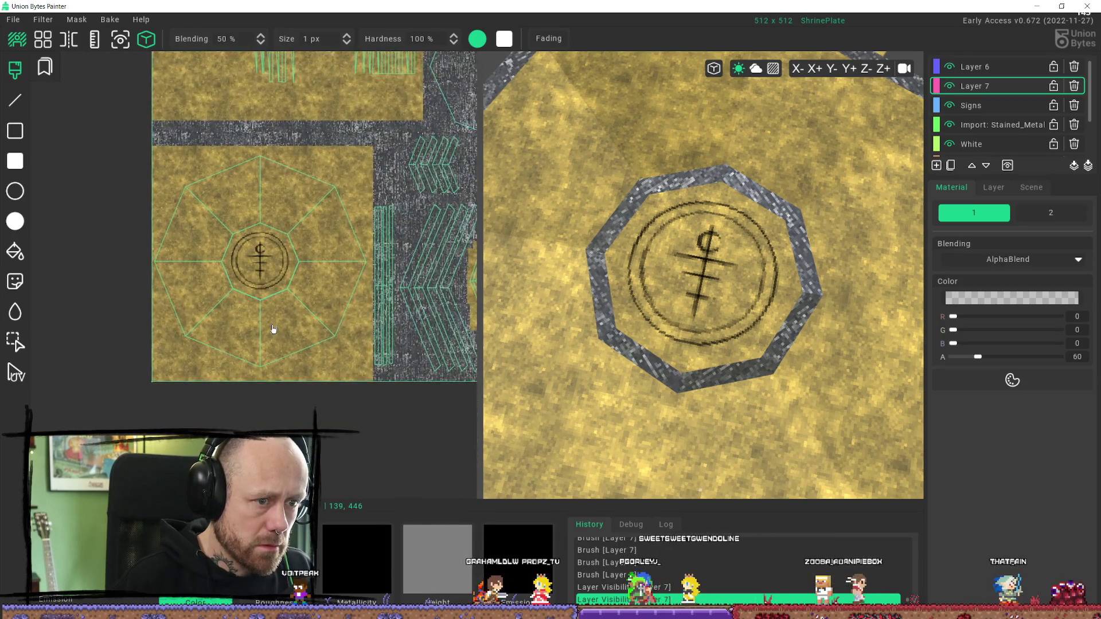
{"action": "scroll", "coordinate": [274, 329], "scroll_direction": "up", "scroll_amount": 1}
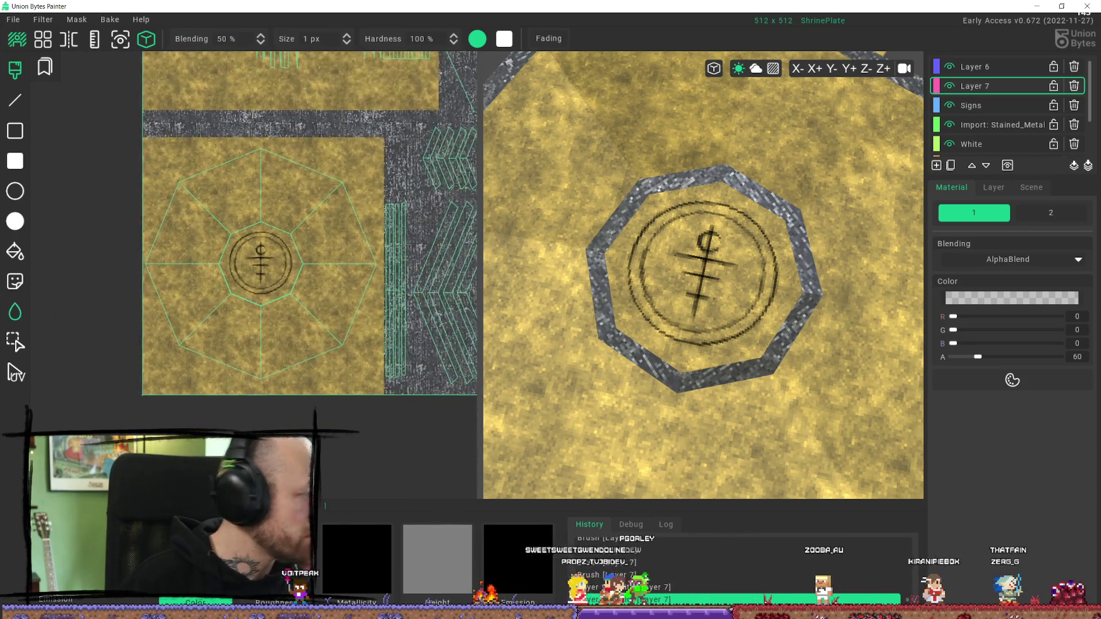
{"action": "scroll", "coordinate": [267, 276], "scroll_direction": "up", "scroll_amount": 5}
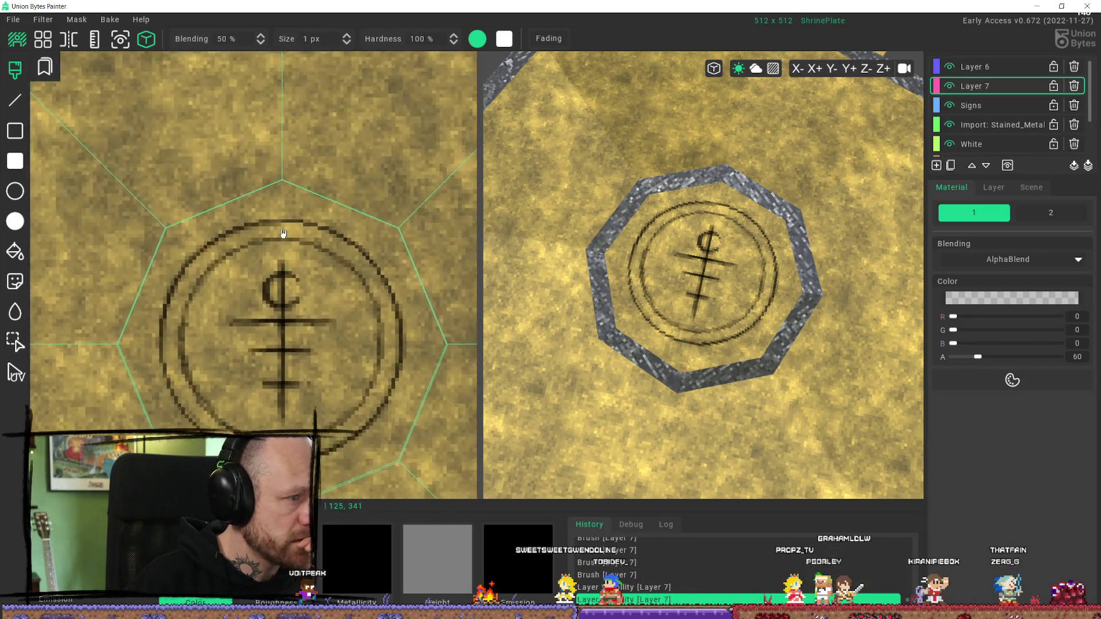
{"action": "scroll", "coordinate": [305, 276], "scroll_direction": "up", "scroll_amount": 1}
{"action": "key", "text": "x"}
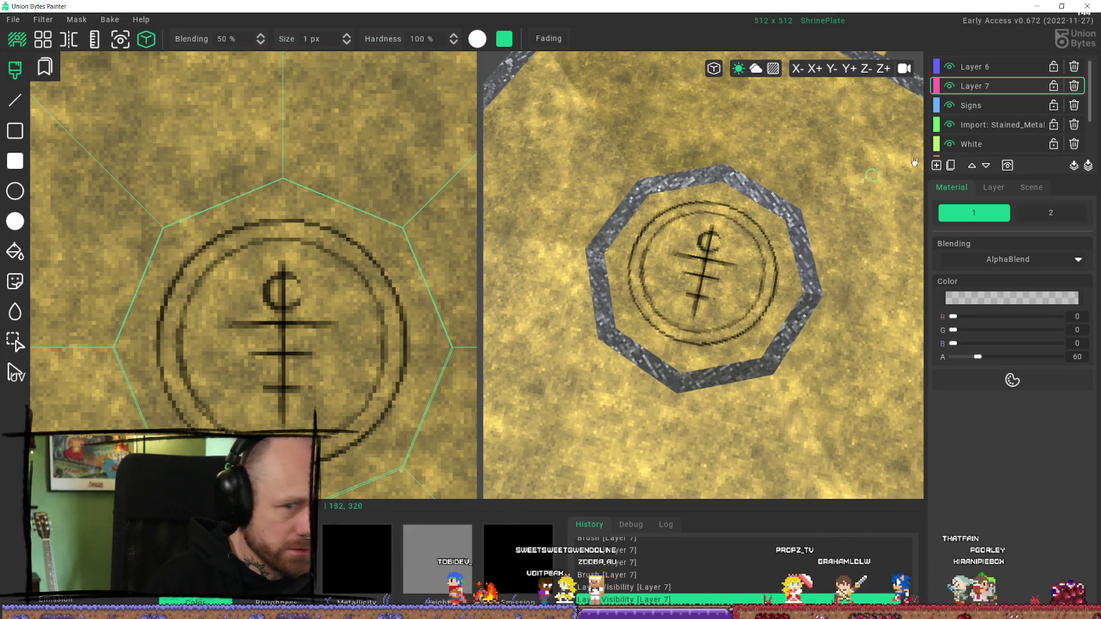
{"action": "left_click", "coordinate": [947, 166]}
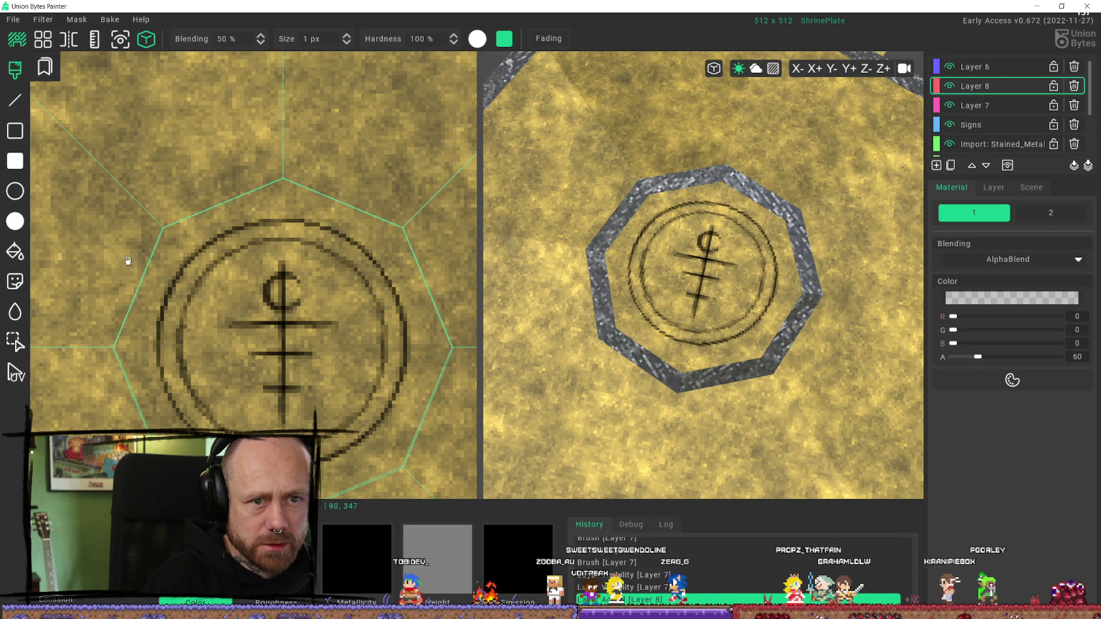
Step: Paint a dark shading stroke along the outer ring and raise the paint alpha to 188
{"action": "left_click_drag", "start_coordinate": [290, 229], "coordinate": [337, 248]}
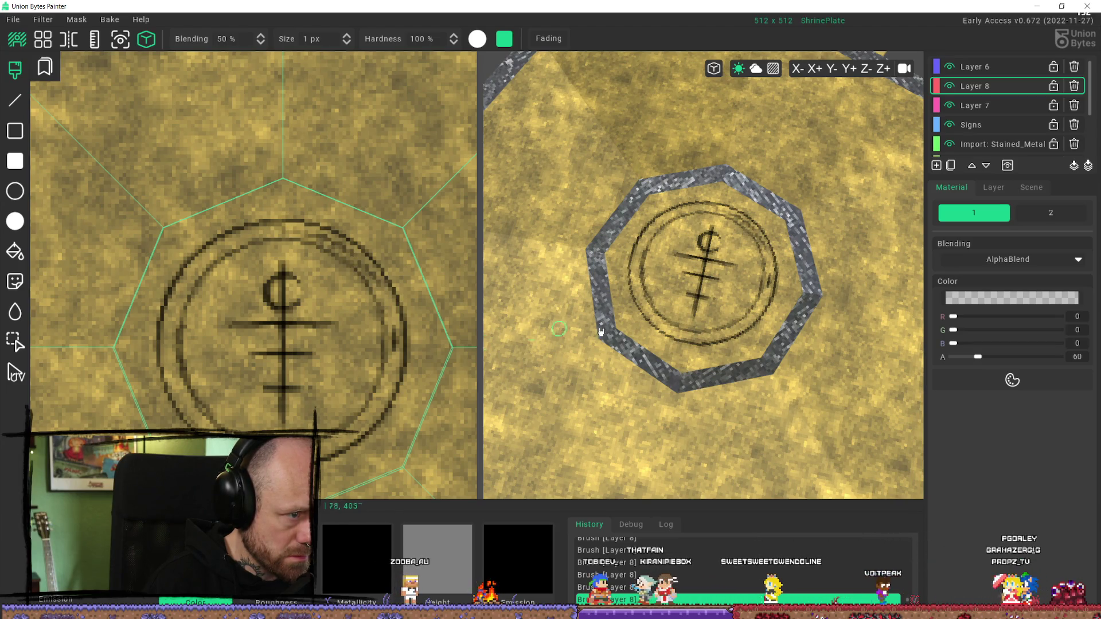
{"action": "left_click_drag", "start_coordinate": [978, 357], "coordinate": [1019, 364]}
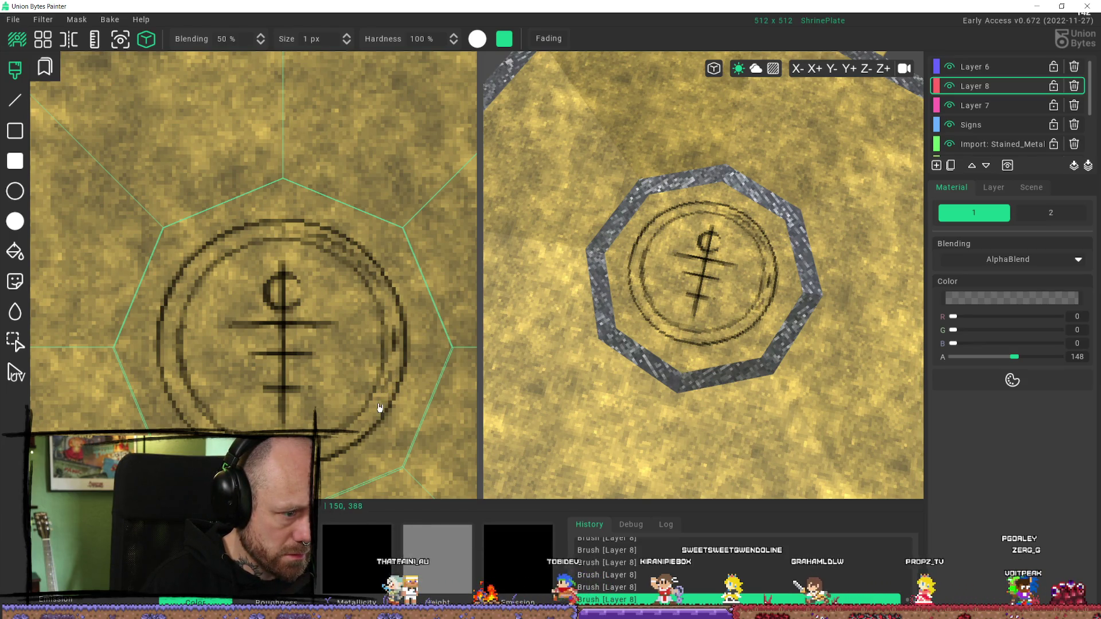
{"action": "left_click", "coordinate": [1028, 357]}
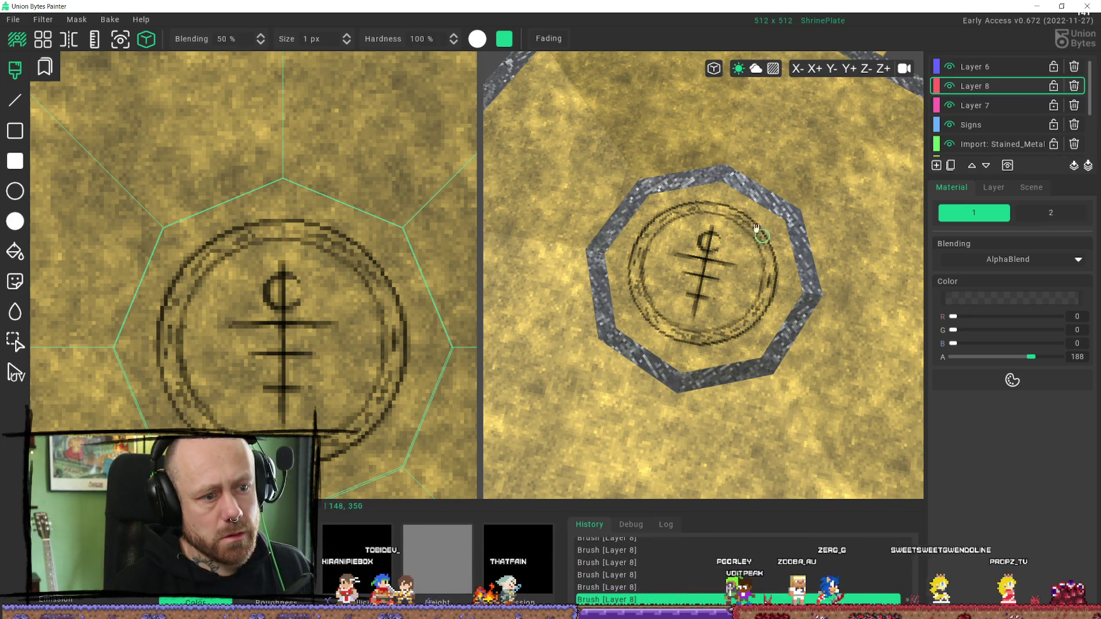
{"action": "scroll", "coordinate": [785, 298], "scroll_direction": "down", "scroll_amount": 5}
{"action": "scroll", "coordinate": [785, 298], "scroll_direction": "up", "scroll_amount": 8}
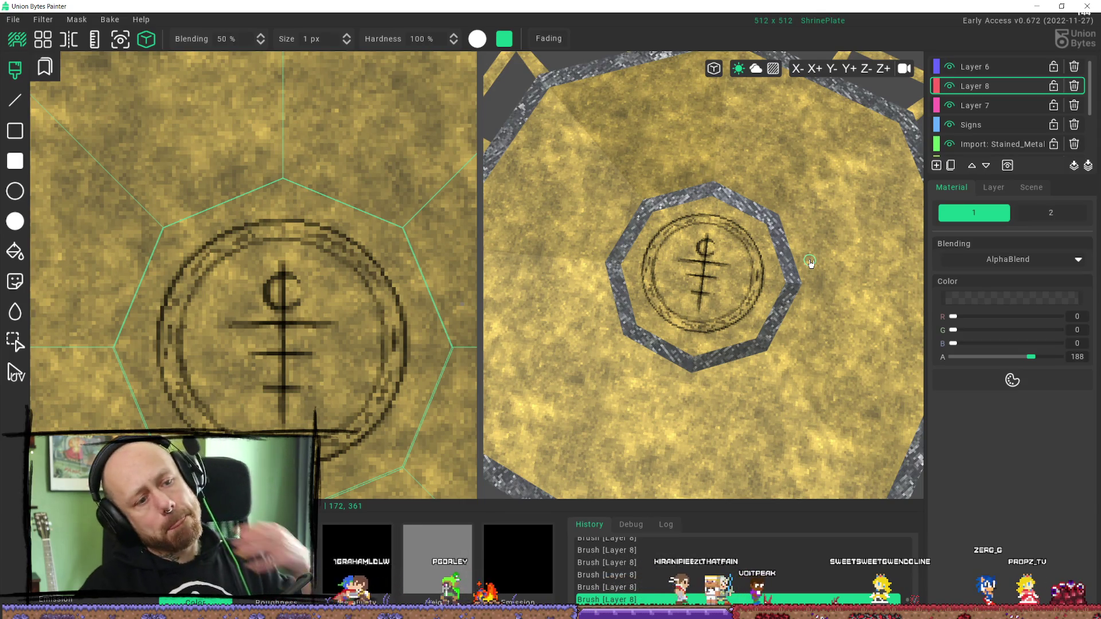
Step: Zoom and pan the texture view to reposition the sigil for the line work
{"action": "scroll", "coordinate": [773, 273], "scroll_direction": "down", "scroll_amount": 4}
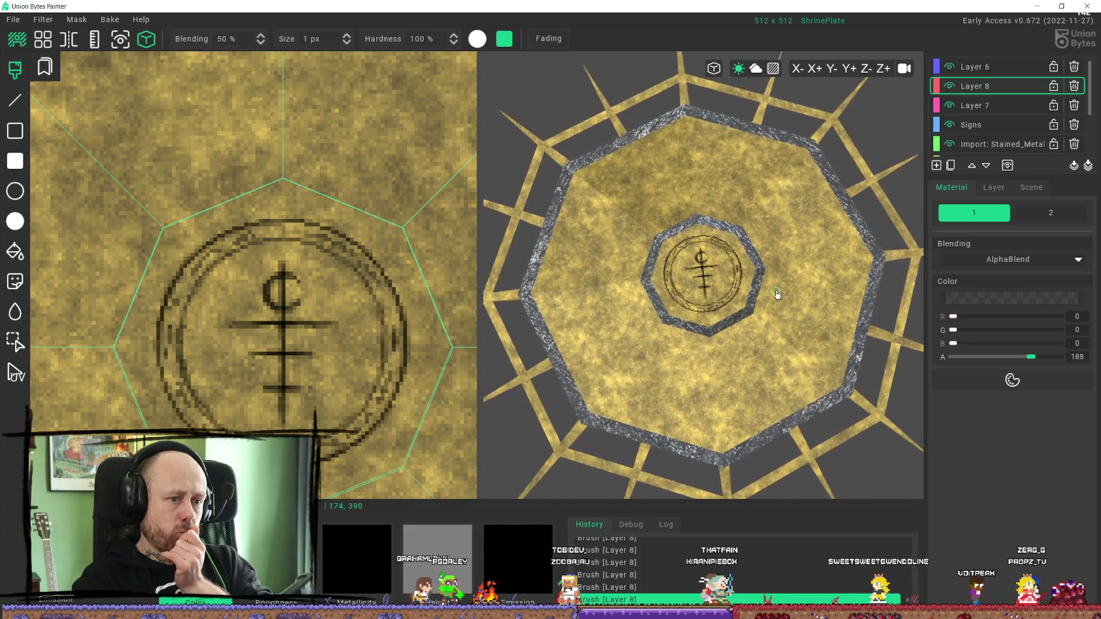
{"action": "scroll", "coordinate": [777, 294], "scroll_direction": "up", "scroll_amount": 3}
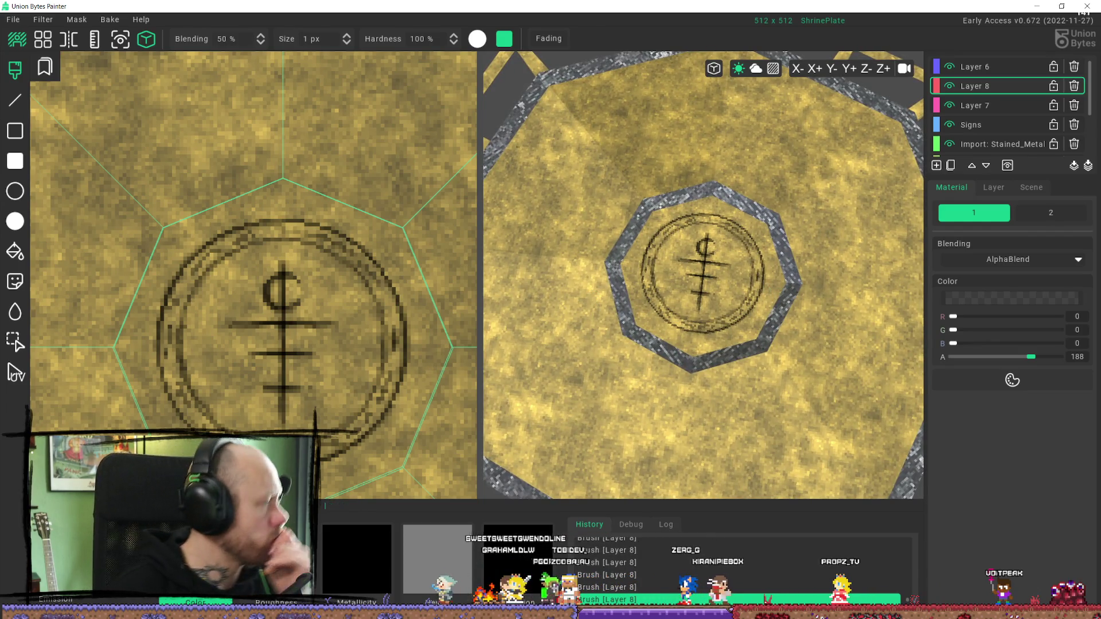
{"action": "scroll", "coordinate": [647, 324], "scroll_direction": "down", "scroll_amount": 3}
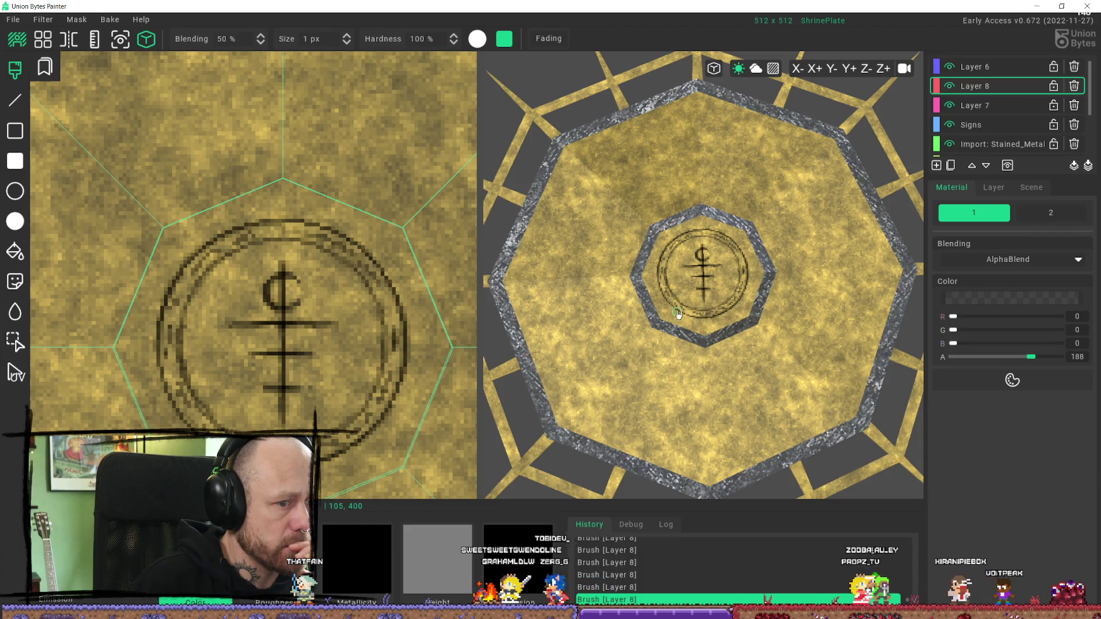
{"action": "scroll", "coordinate": [255, 278], "scroll_direction": "down", "scroll_amount": 1}
{"action": "middle_click_drag", "start_coordinate": [179, 476], "coordinate": [287, 257]}
{"action": "scroll", "coordinate": [287, 258], "scroll_direction": "down", "scroll_amount": 2}
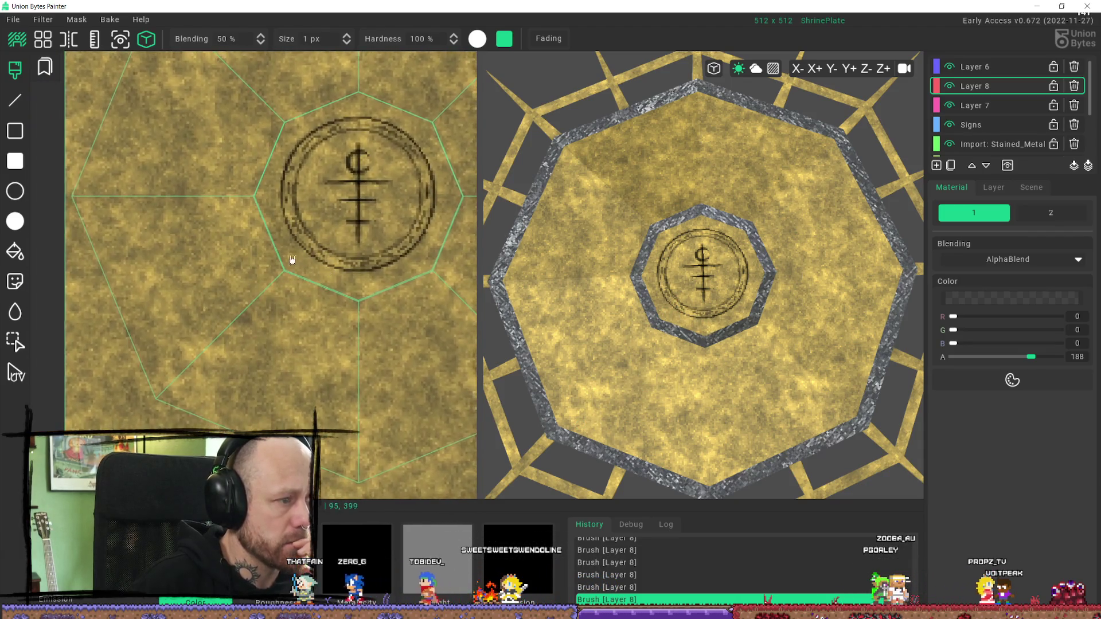
{"action": "scroll", "coordinate": [290, 261], "scroll_direction": "up", "scroll_amount": 2}
{"action": "scroll", "coordinate": [290, 263], "scroll_direction": "up", "scroll_amount": 4}
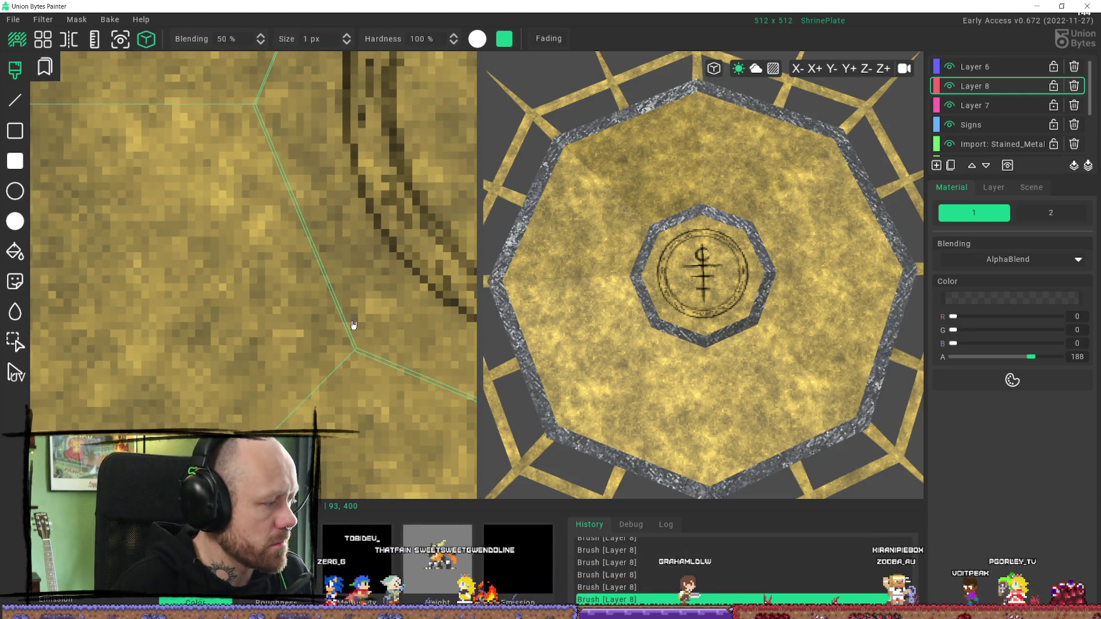
{"action": "scroll", "coordinate": [352, 323], "scroll_direction": "down", "scroll_amount": 4}
{"action": "scroll", "coordinate": [349, 324], "scroll_direction": "down", "scroll_amount": 2}
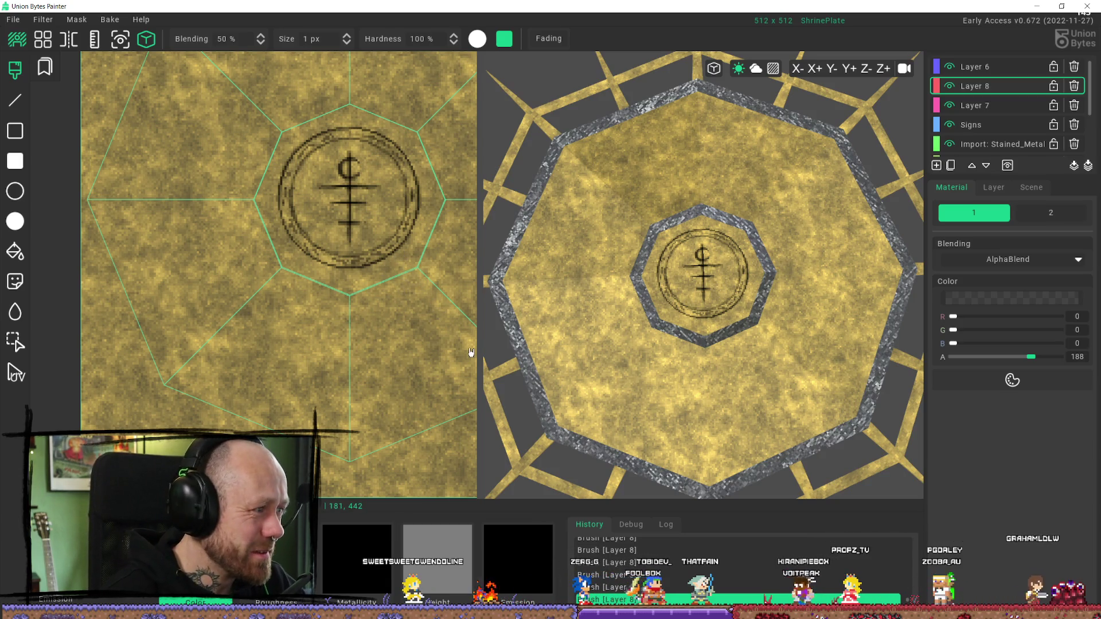
{"action": "scroll", "coordinate": [338, 275], "scroll_direction": "down", "scroll_amount": 5}
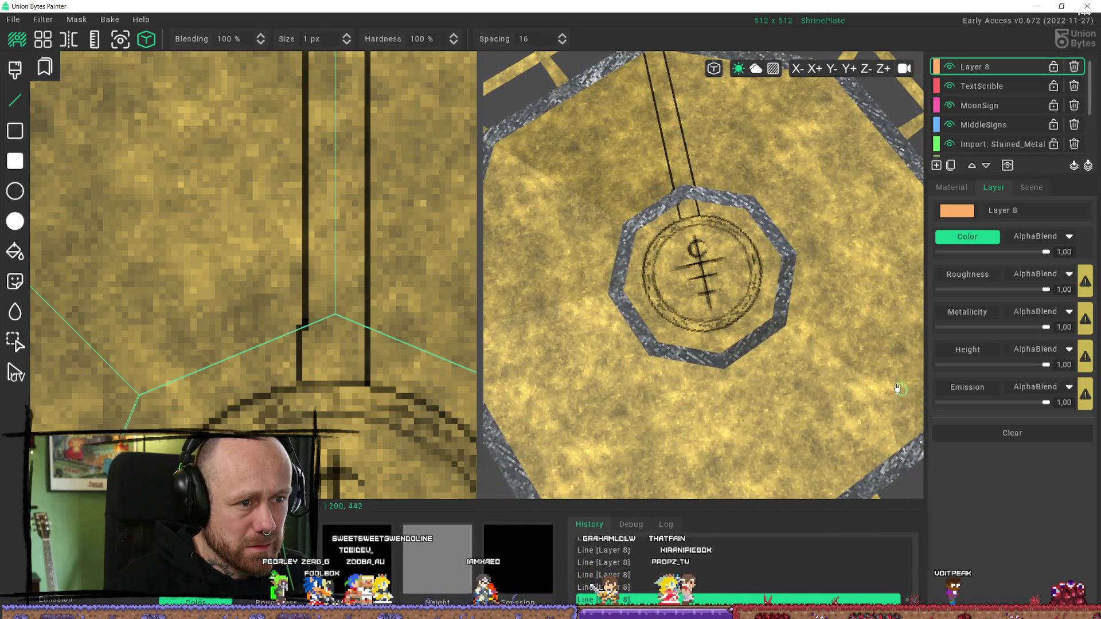
Step: Draw two short trial strokes above the ring, then undo them
{"action": "scroll", "coordinate": [720, 164], "scroll_direction": "up", "scroll_amount": 5}
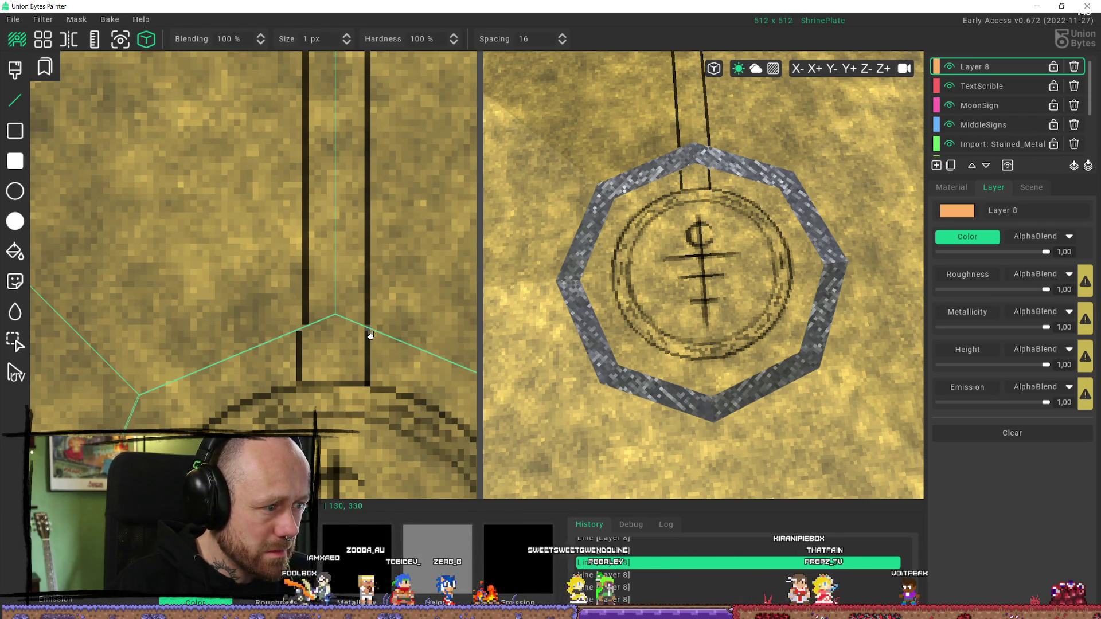
{"action": "left_click", "coordinate": [368, 383]}
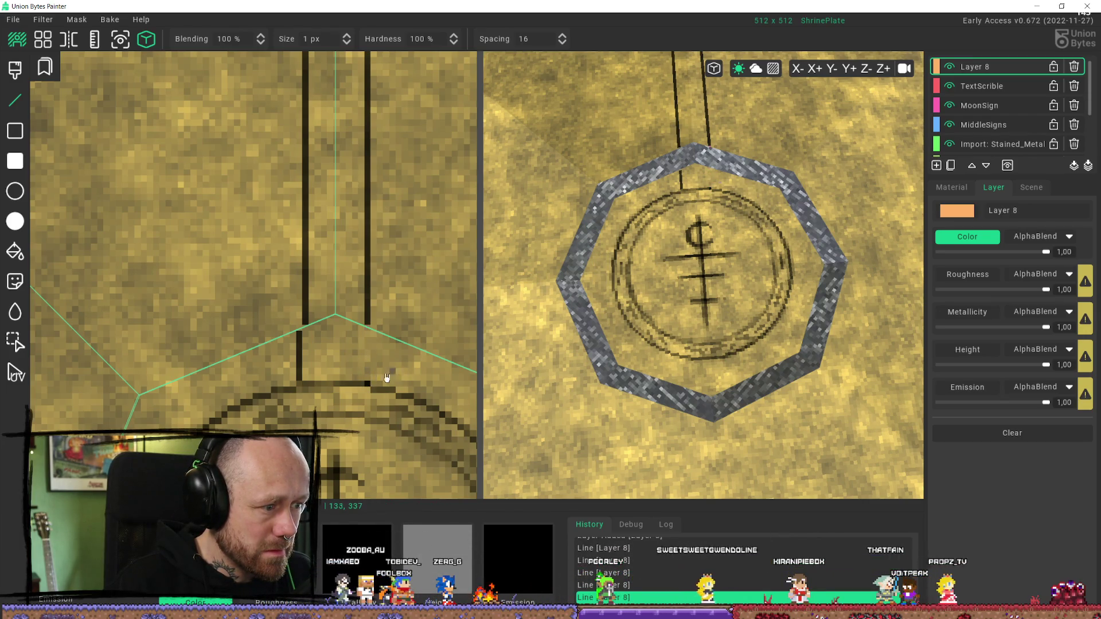
{"action": "key", "text": "ctrl+z"}
{"action": "key", "text": "ctrl+z"}
{"action": "key", "text": "ctrl+z"}
{"action": "key", "text": "ctrl+z"}
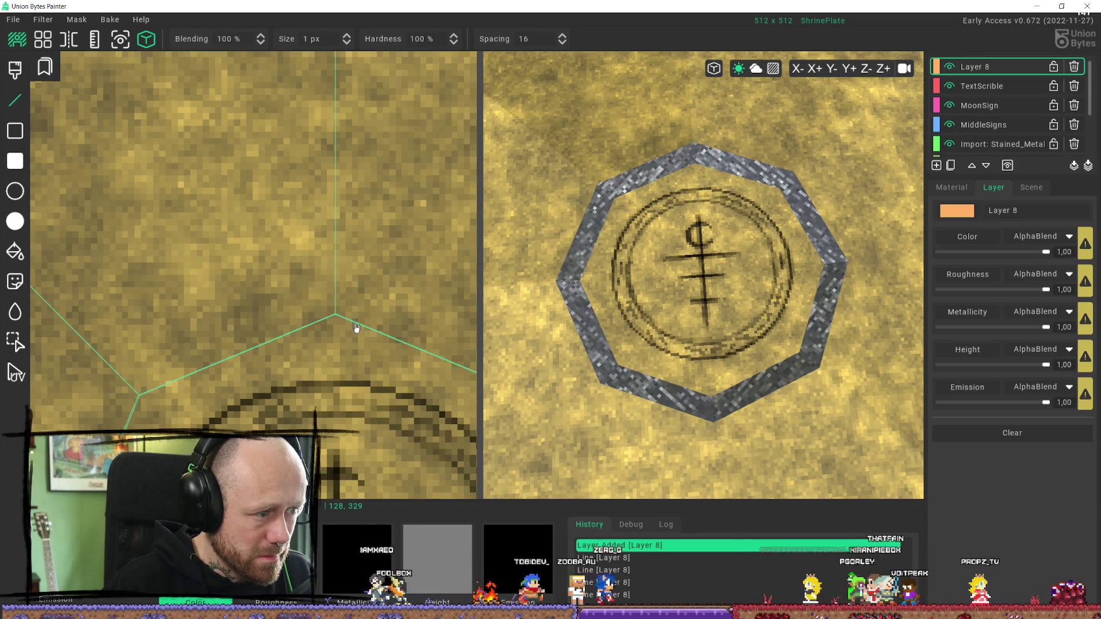
{"action": "left_click", "coordinate": [355, 378], "text": "shift"}
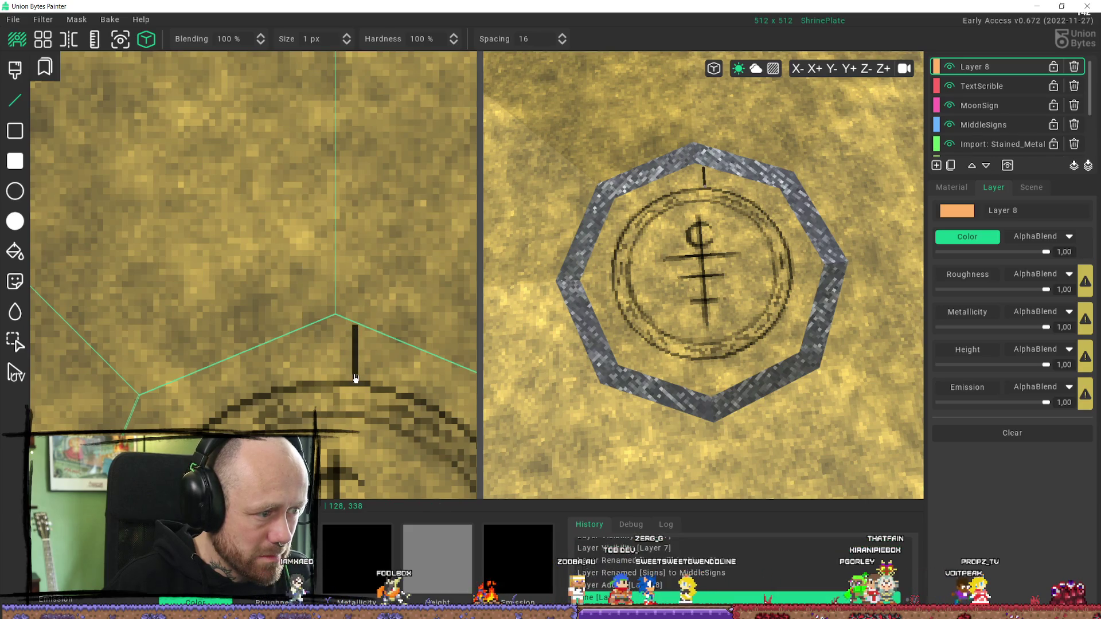
{"action": "left_click", "coordinate": [318, 376], "text": "shift"}
{"action": "scroll", "coordinate": [797, 217], "scroll_direction": "down", "scroll_amount": 5}
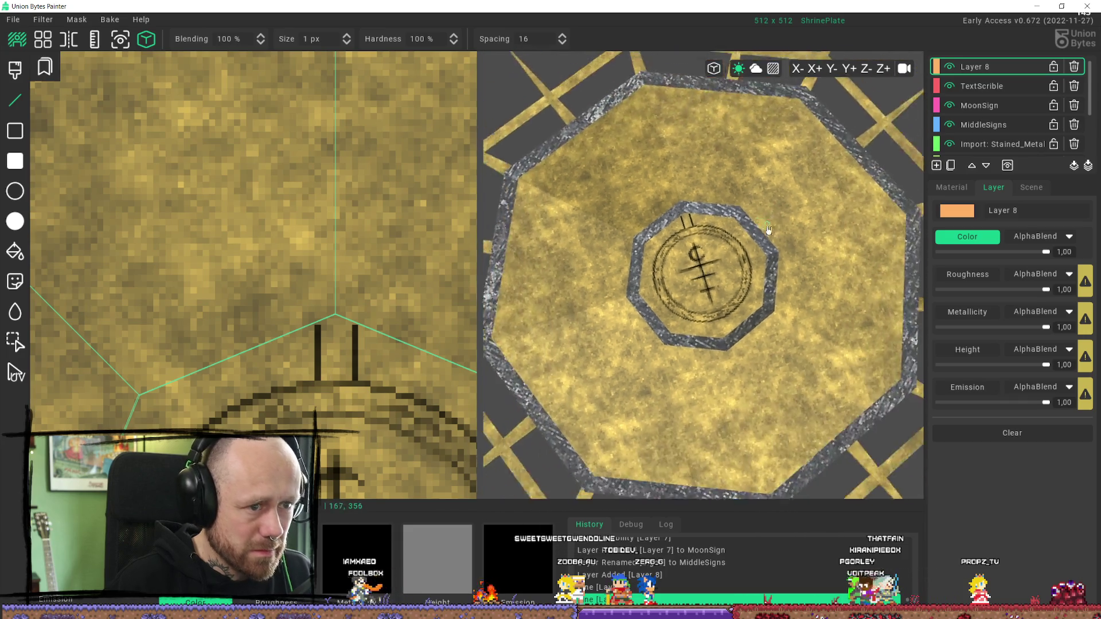
{"action": "scroll", "coordinate": [765, 226], "scroll_direction": "up", "scroll_amount": 4}
{"action": "scroll", "coordinate": [764, 227], "scroll_direction": "up", "scroll_amount": 3}
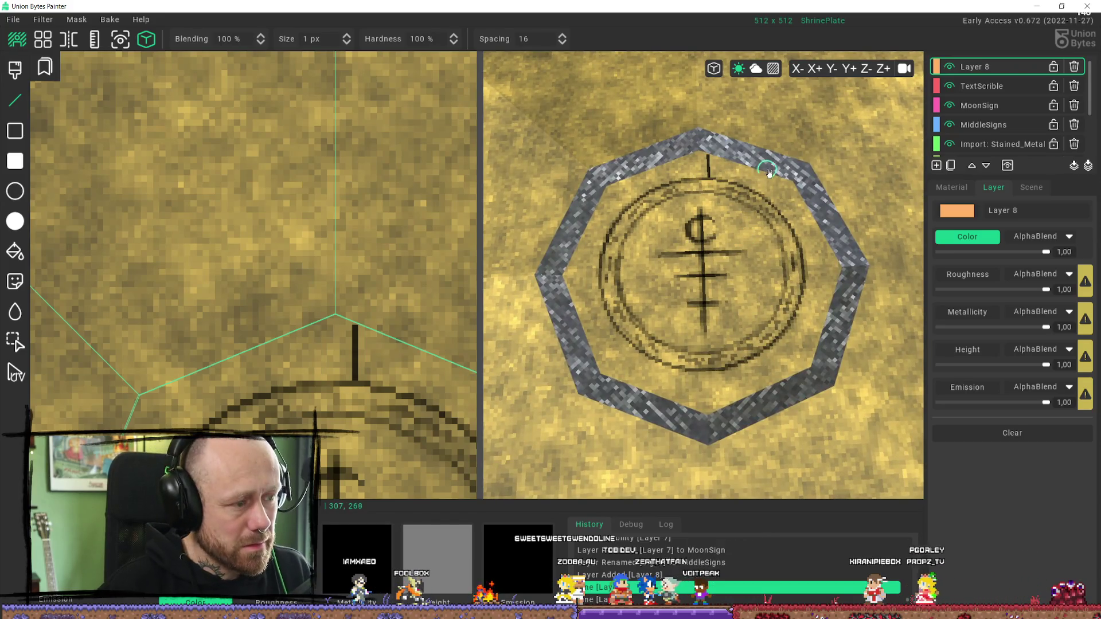
{"action": "key", "text": "ctrl+z"}
{"action": "key", "text": "ctrl+z"}
Step: Orbit the 3D view to look straight down and lower the paint colour alpha to 104
{"action": "scroll", "coordinate": [729, 302], "scroll_direction": "down", "scroll_amount": 2}
{"action": "right_click_drag", "start_coordinate": [730, 302], "coordinate": [753, 307]}
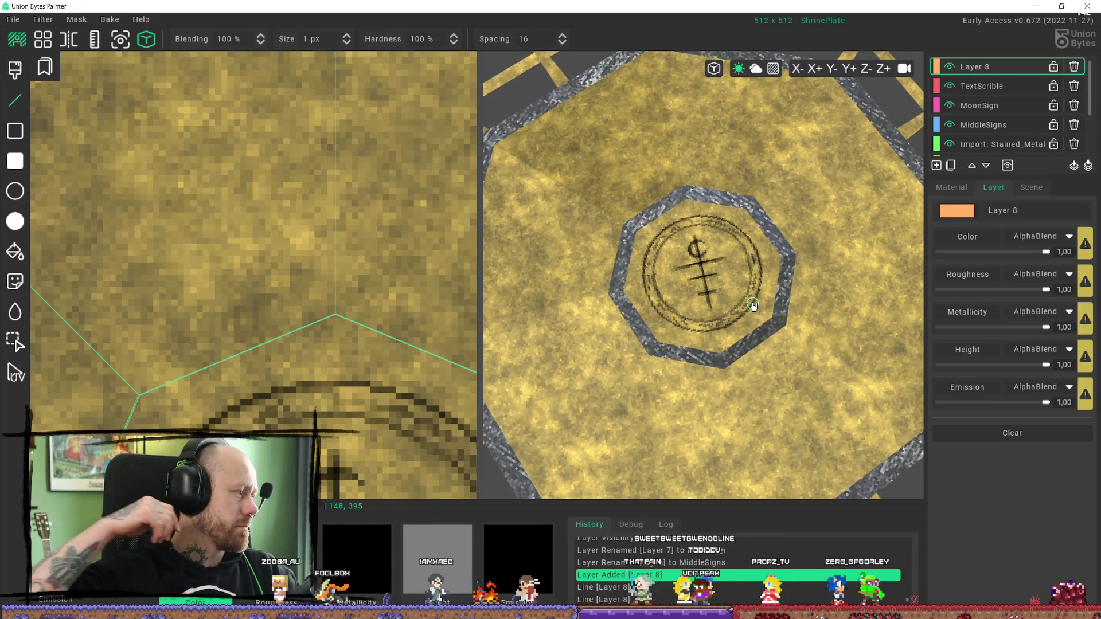
{"action": "scroll", "coordinate": [753, 307], "scroll_direction": "down", "scroll_amount": 2}
{"action": "right_click_drag", "start_coordinate": [753, 306], "coordinate": [751, 304]}
{"action": "scroll", "coordinate": [752, 304], "scroll_direction": "up", "scroll_amount": 3}
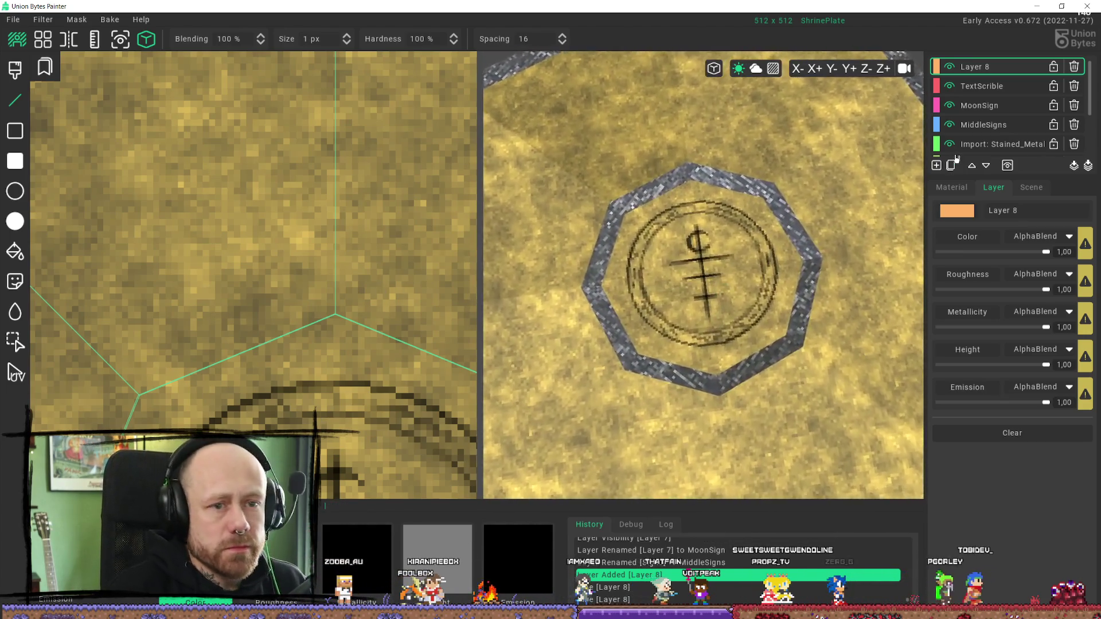
{"action": "left_click", "coordinate": [962, 193]}
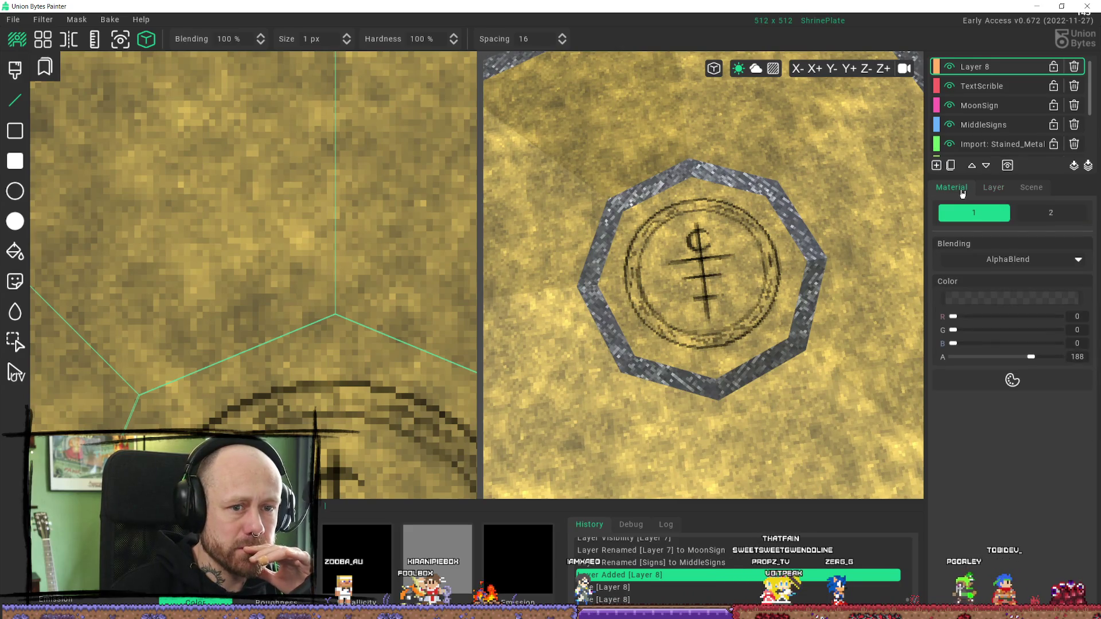
{"action": "left_click", "coordinate": [998, 358]}
{"action": "left_click_drag", "start_coordinate": [999, 359], "coordinate": [995, 358]}
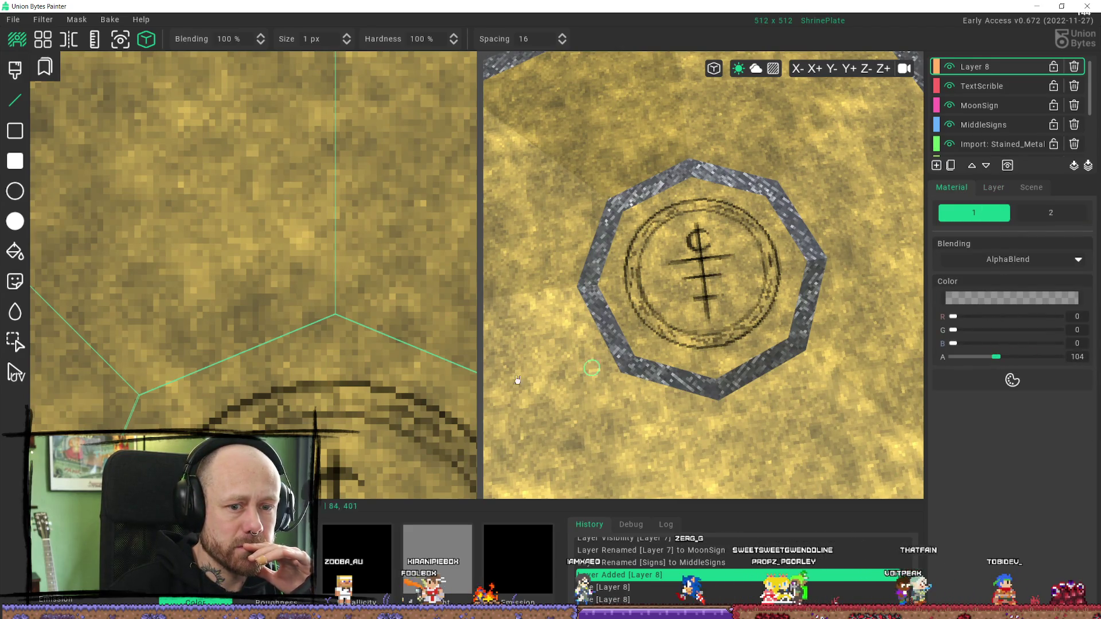
{"action": "scroll", "coordinate": [293, 223], "scroll_direction": "up", "scroll_amount": 2}
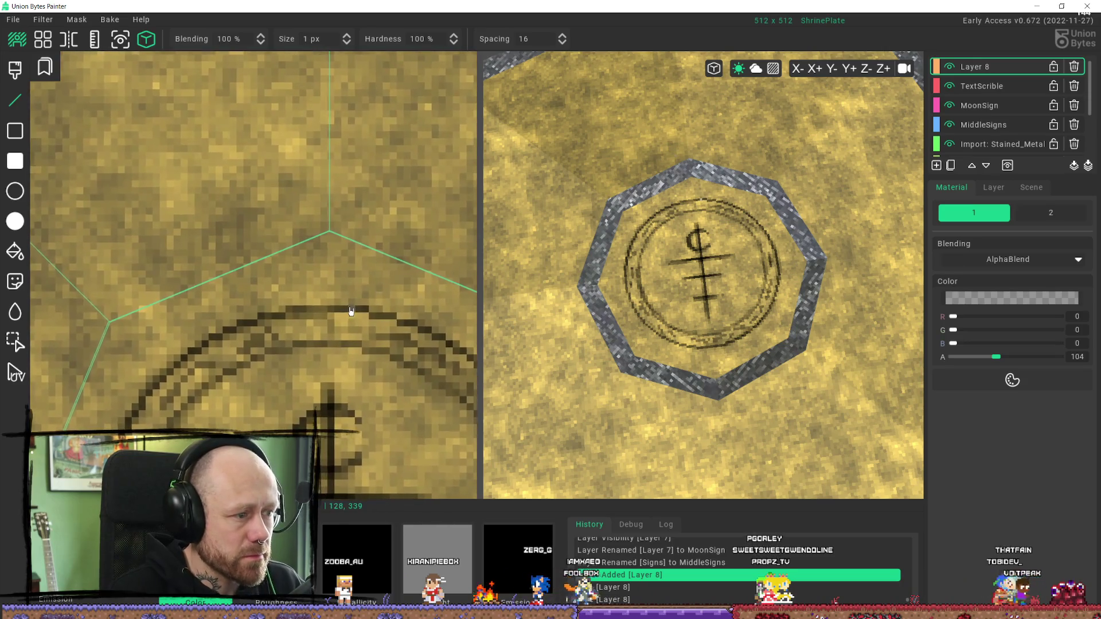
Step: Draw two short parallel vertical lines above the ring and inspect them in 3D
{"action": "left_click_drag", "start_coordinate": [352, 304], "coordinate": [352, 305]}
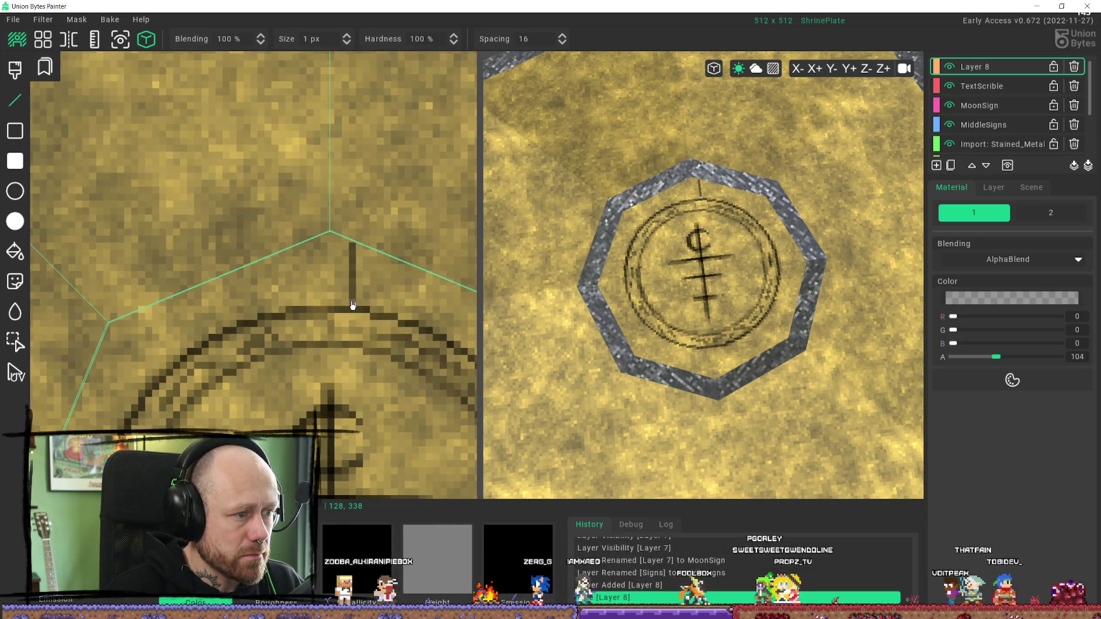
{"action": "left_click_drag", "start_coordinate": [310, 244], "coordinate": [312, 308]}
{"action": "scroll", "coordinate": [312, 309], "scroll_direction": "down", "scroll_amount": 4}
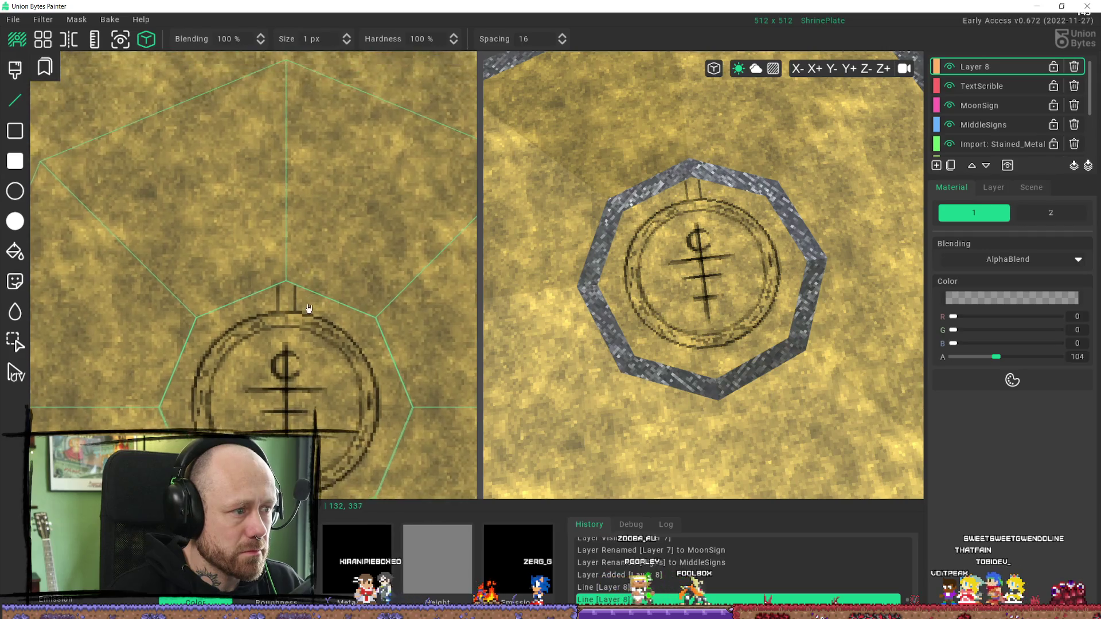
{"action": "scroll", "coordinate": [372, 373], "scroll_direction": "up", "scroll_amount": 5}
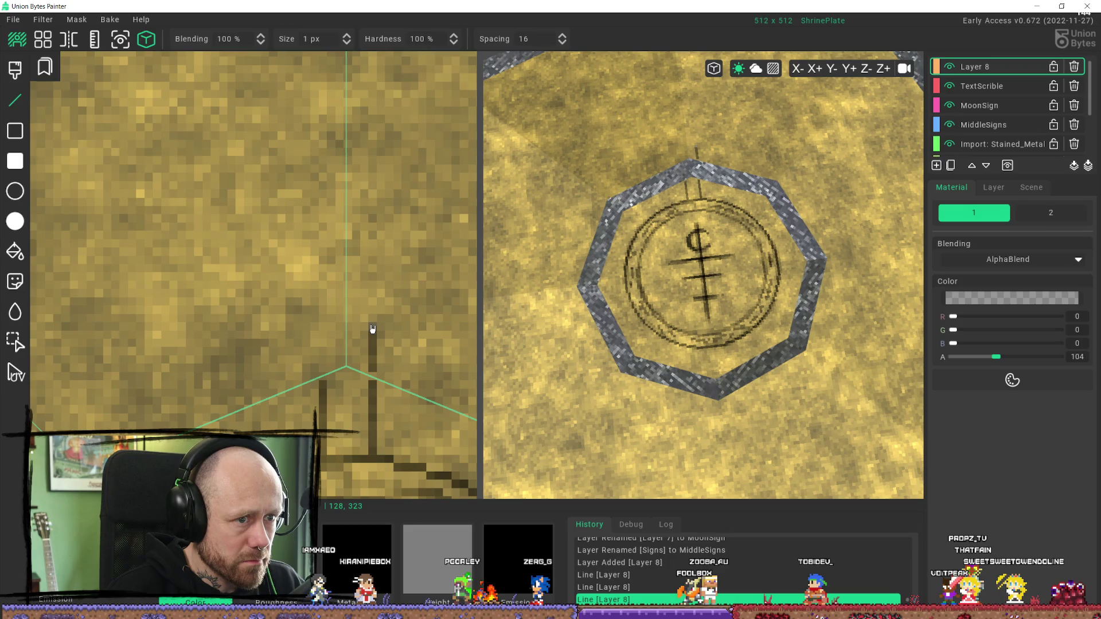
{"action": "right_click_drag", "start_coordinate": [739, 280], "coordinate": [728, 380]}
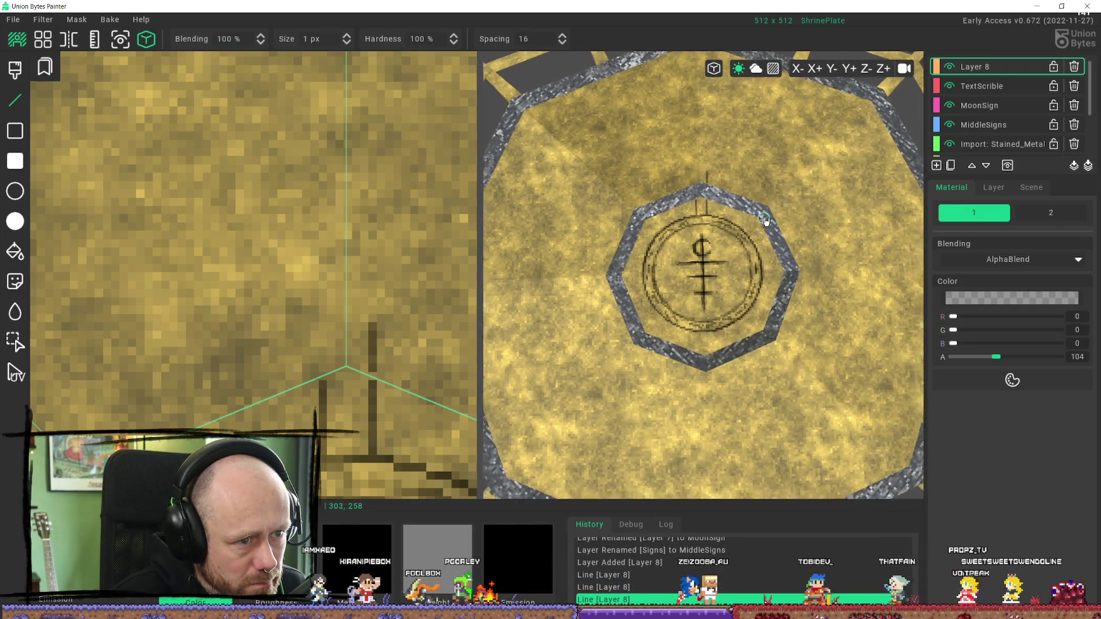
{"action": "scroll", "coordinate": [740, 256], "scroll_direction": "down", "scroll_amount": 3}
{"action": "scroll", "coordinate": [739, 256], "scroll_direction": "up", "scroll_amount": 10}
{"action": "mouse_move", "coordinate": [739, 256]}
{"action": "right_mouse_down"}
{"action": "mouse_move", "coordinate": [553, 256]}
{"action": "mouse_move", "coordinate": [644, 317]}
{"action": "mouse_move", "coordinate": [711, 324]}
{"action": "right_mouse_up"}
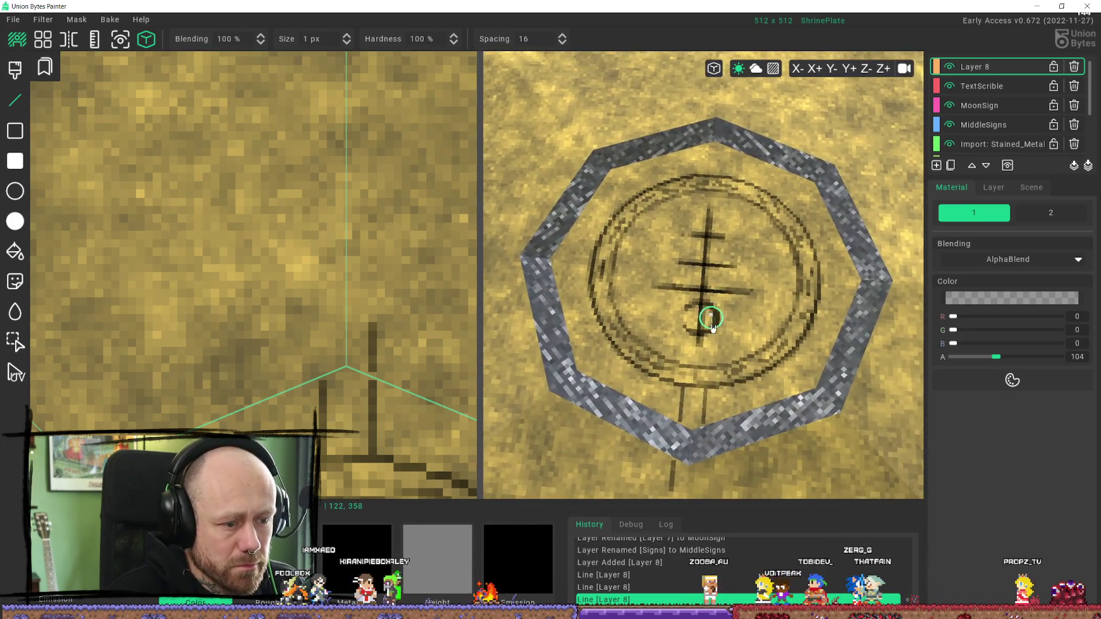
{"action": "mouse_move", "coordinate": [738, 492]}
{"action": "right_mouse_down"}
{"action": "mouse_move", "coordinate": [690, 450]}
{"action": "mouse_move", "coordinate": [708, 444]}
{"action": "mouse_move", "coordinate": [700, 421]}
{"action": "mouse_move", "coordinate": [710, 424]}
{"action": "right_mouse_up"}
{"action": "scroll", "coordinate": [709, 424], "scroll_direction": "down", "scroll_amount": 5}
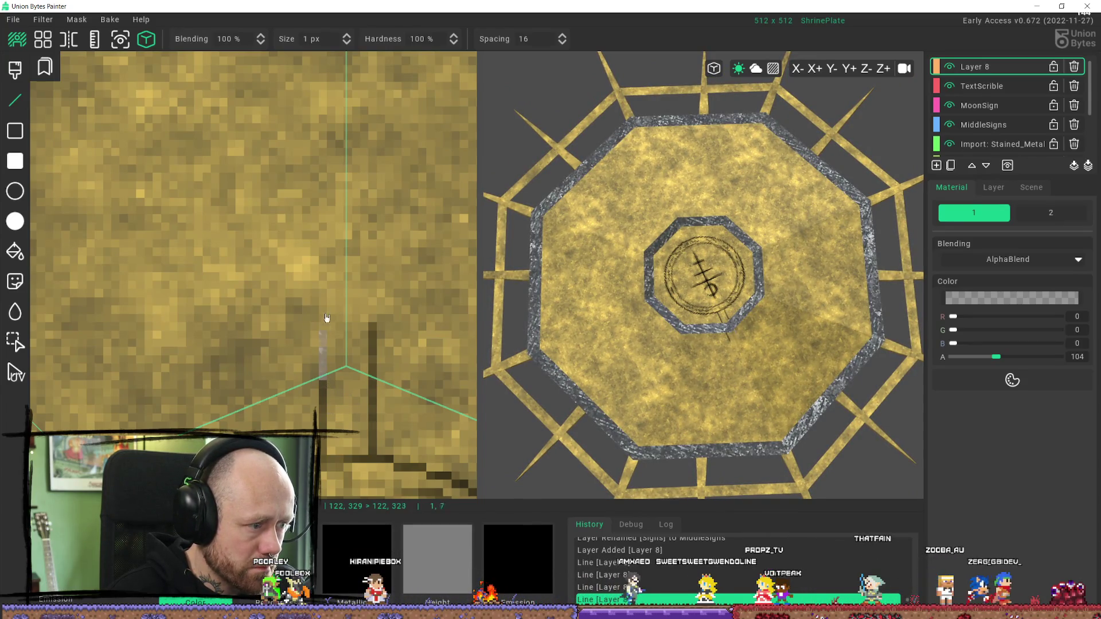
Step: Extend the two parallel vertical lines from the ring up to the octagon's top corner
{"action": "left_click", "coordinate": [324, 101]}
{"action": "scroll", "coordinate": [332, 150], "scroll_direction": "down", "scroll_amount": 3}
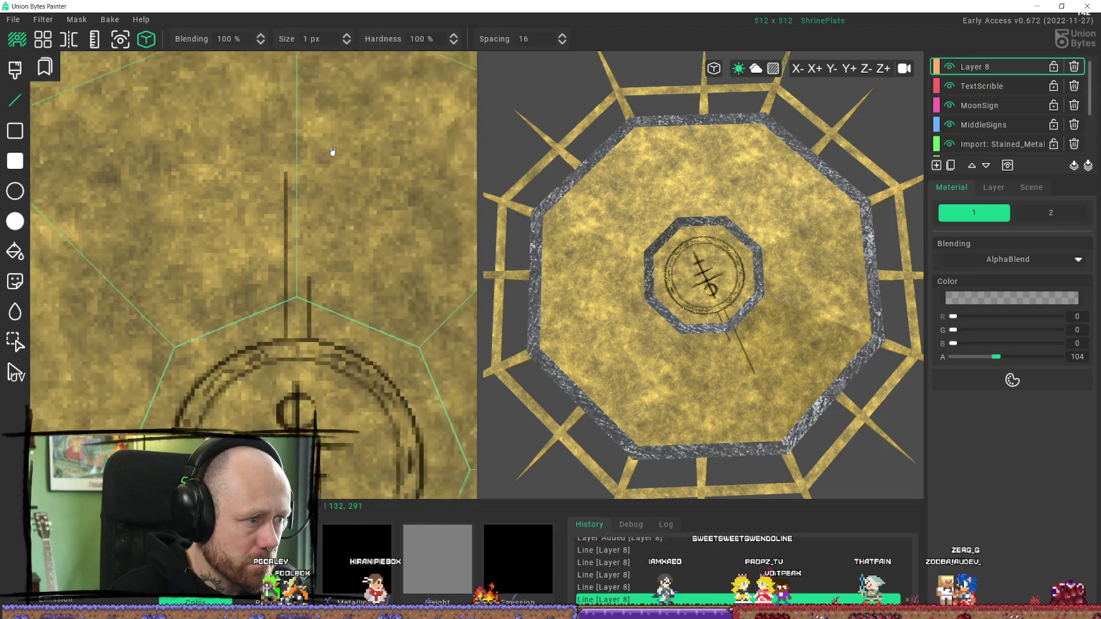
{"action": "scroll", "coordinate": [332, 151], "scroll_direction": "down", "scroll_amount": 3}
{"action": "scroll", "coordinate": [293, 321], "scroll_direction": "up", "scroll_amount": 3}
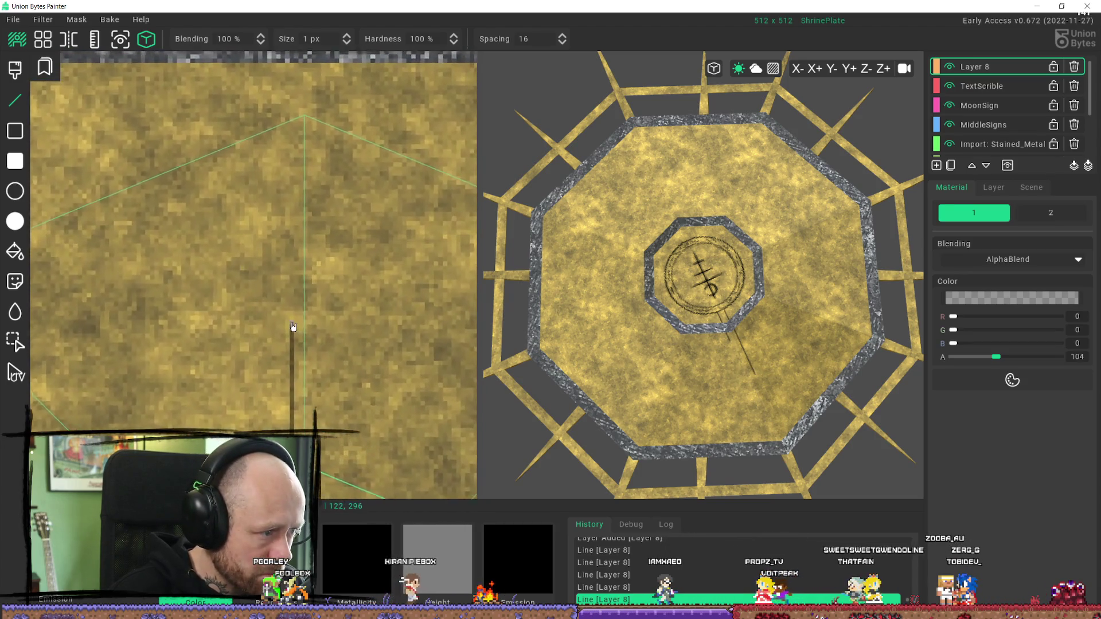
{"action": "left_click_drag", "start_coordinate": [294, 316], "coordinate": [295, 310]}
{"action": "left_click_drag", "start_coordinate": [291, 138], "coordinate": [295, 103]}
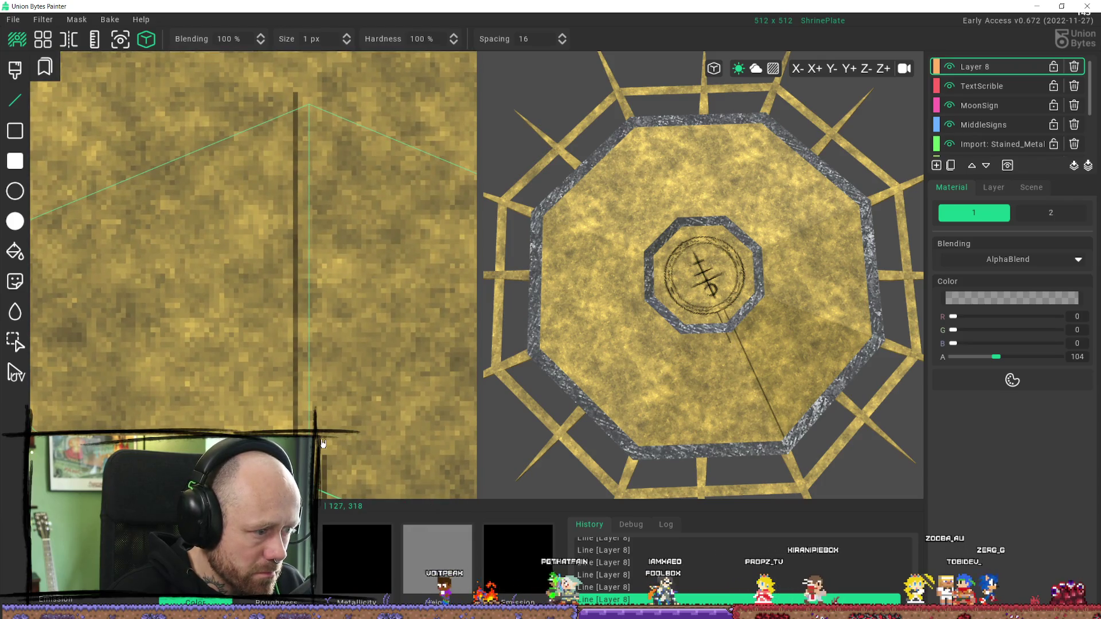
{"action": "left_click_drag", "start_coordinate": [326, 454], "coordinate": [327, 456]}
{"action": "left_click_drag", "start_coordinate": [328, 190], "coordinate": [326, 97]}
{"action": "scroll", "coordinate": [356, 315], "scroll_direction": "down", "scroll_amount": 3}
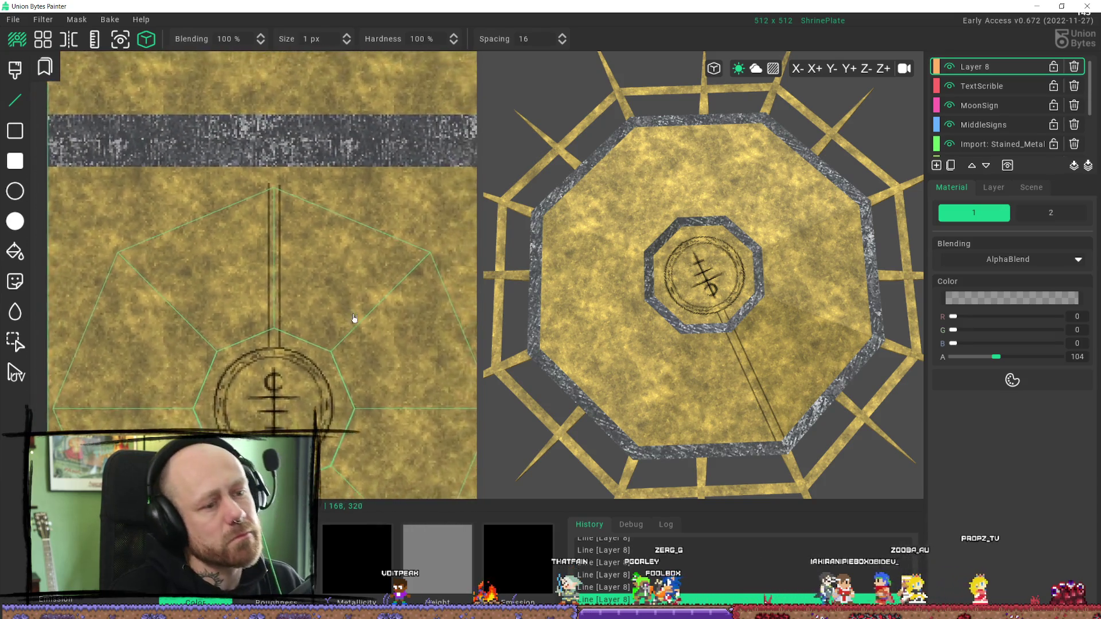
{"action": "scroll", "coordinate": [812, 344], "scroll_direction": "down", "scroll_amount": 5}
{"action": "right_click_drag", "start_coordinate": [794, 344], "coordinate": [837, 296]}
{"action": "scroll", "coordinate": [837, 297], "scroll_direction": "up", "scroll_amount": 6}
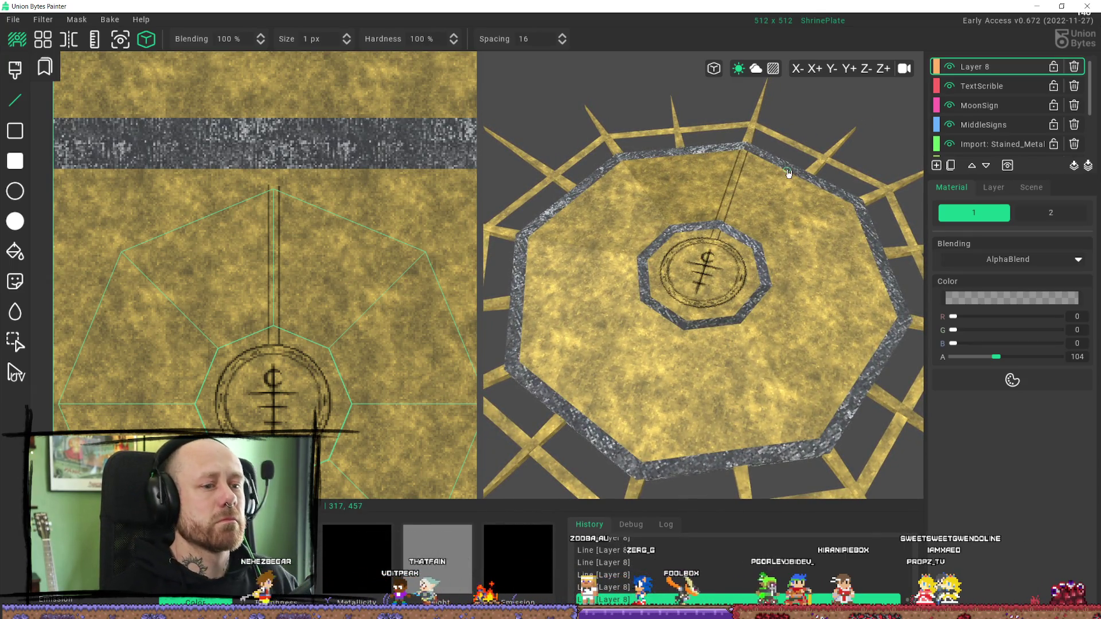
{"action": "scroll", "coordinate": [275, 344], "scroll_direction": "up", "scroll_amount": 2}
{"action": "right_click_drag", "start_coordinate": [338, 476], "coordinate": [278, 280]}
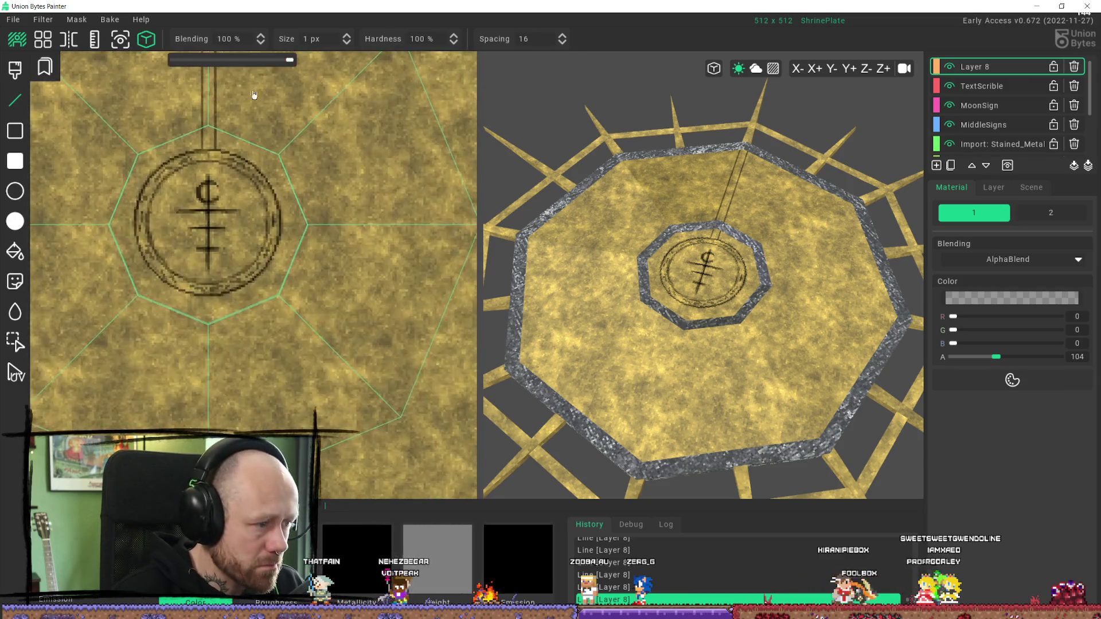
Step: Draw a diagonal line from the ring toward the lower-right corner, undo it, and restart it
{"action": "scroll", "coordinate": [278, 279], "scroll_direction": "up", "scroll_amount": 3}
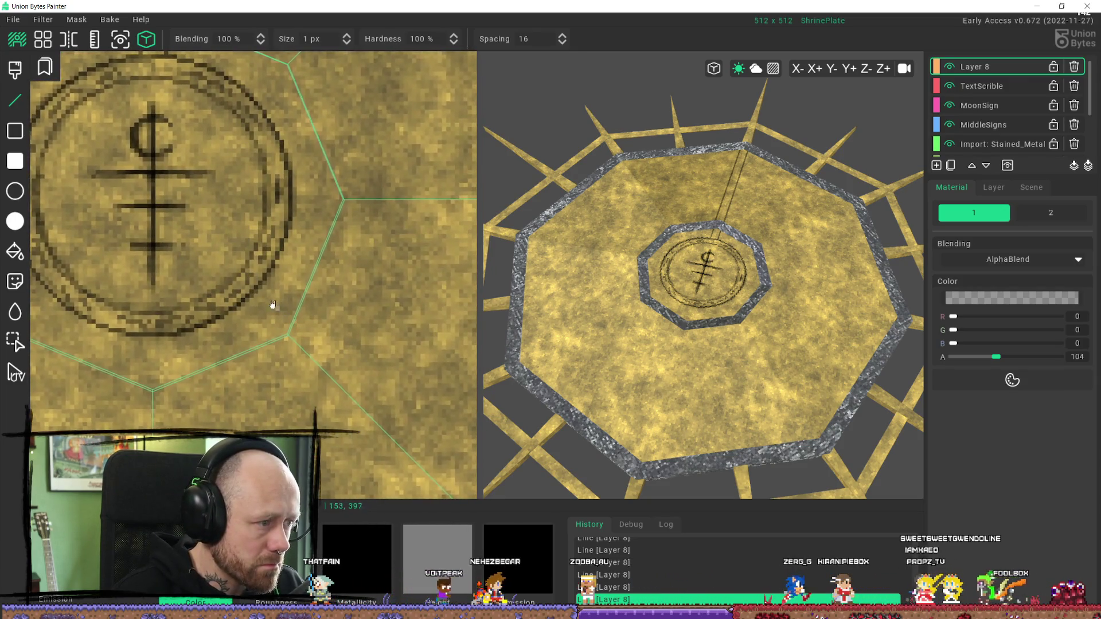
{"action": "mouse_move", "coordinate": [265, 290]}
{"action": "left_mouse_down"}
{"action": "mouse_move", "coordinate": [400, 421]}
{"action": "mouse_move", "coordinate": [453, 447]}
{"action": "mouse_move", "coordinate": [432, 430]}
{"action": "left_mouse_up"}
{"action": "scroll", "coordinate": [452, 447], "scroll_direction": "down", "scroll_amount": 2}
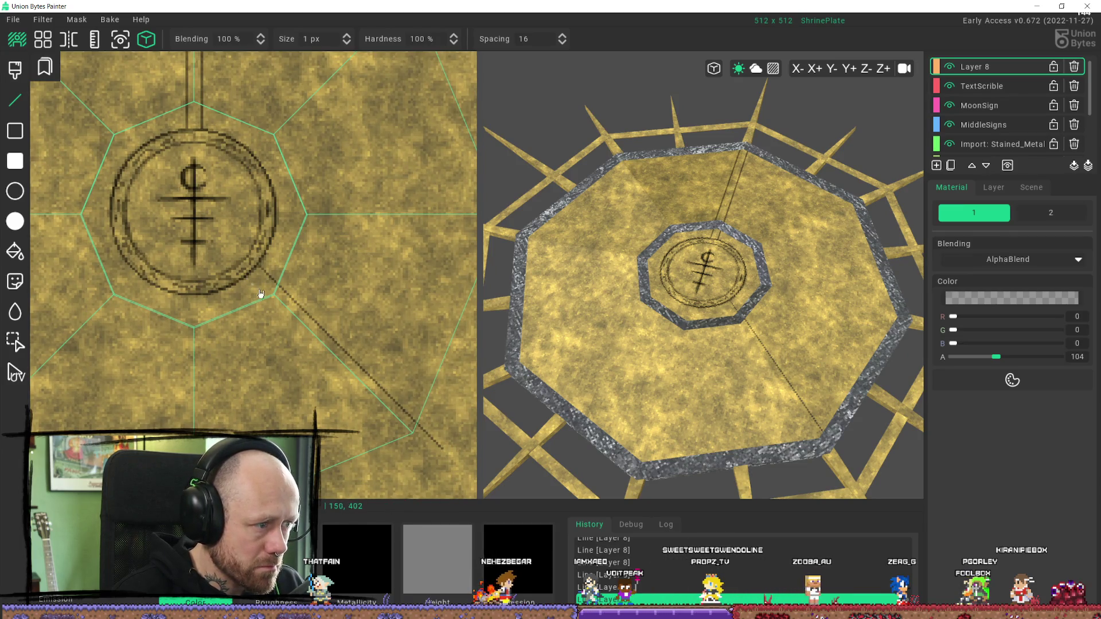
{"action": "scroll", "coordinate": [262, 297], "scroll_direction": "up", "scroll_amount": 3}
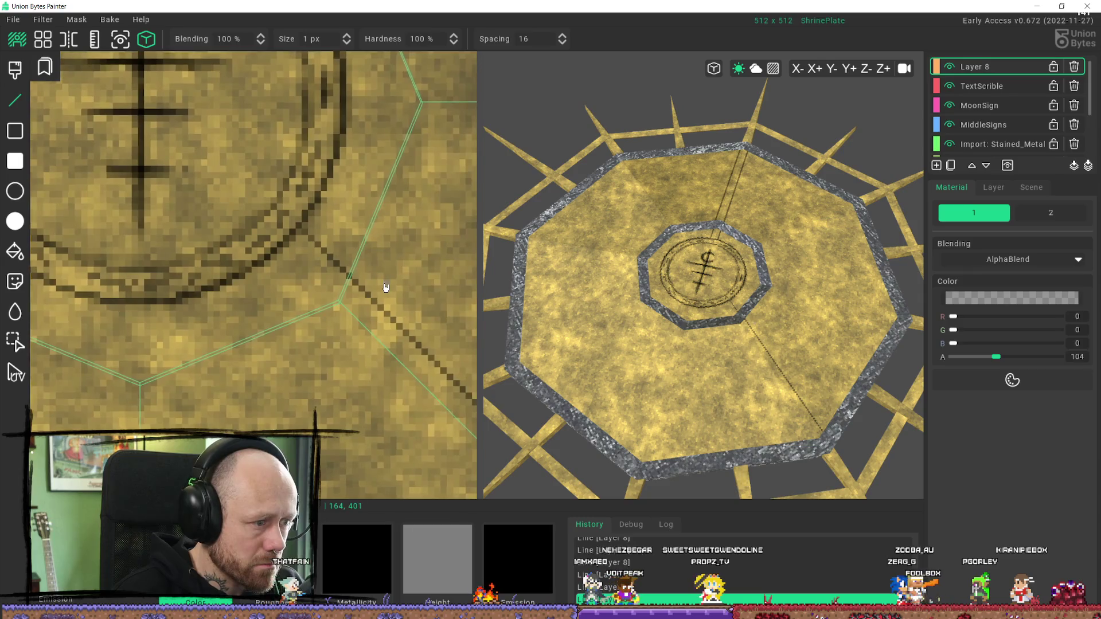
{"action": "key", "text": "ctrl+z"}
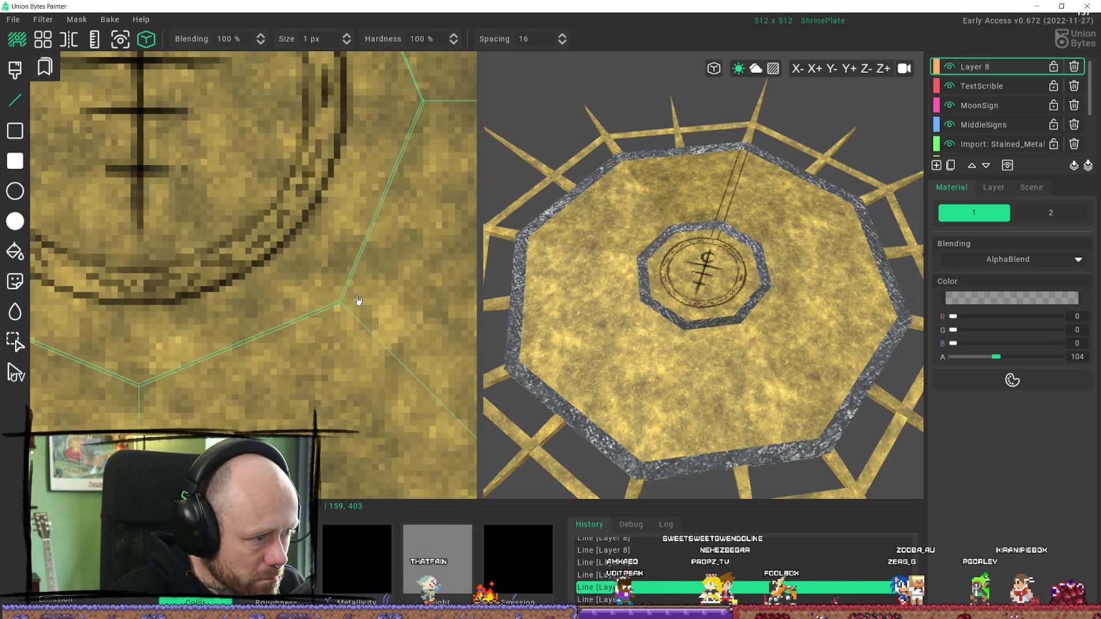
{"action": "left_click", "coordinate": [297, 241]}
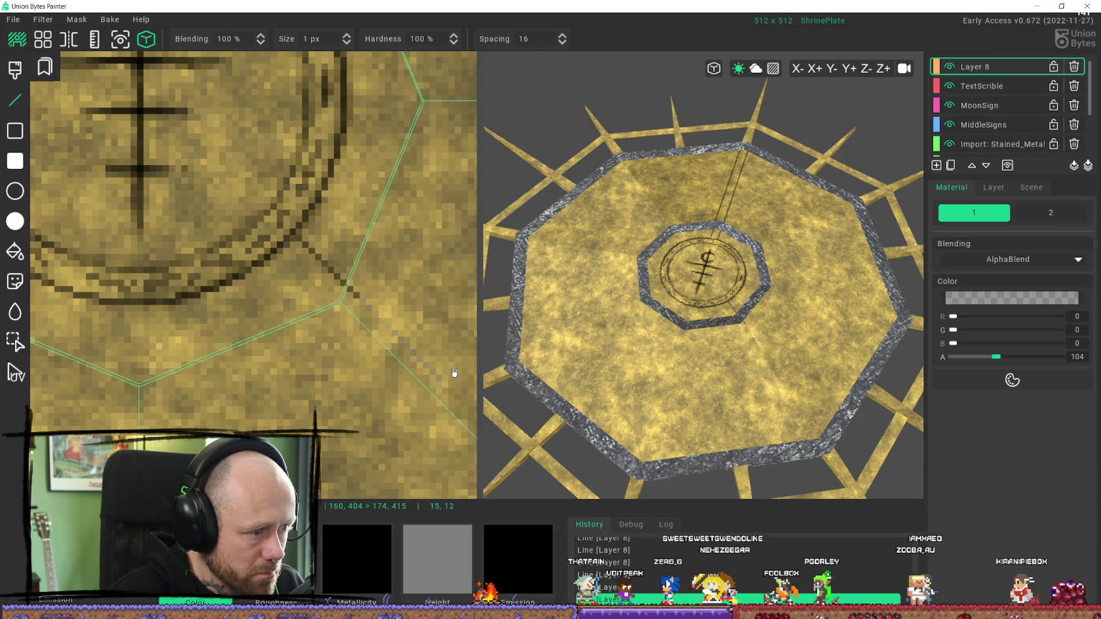
Step: Extend the first diagonal engraved line to the lower-right octagon corner
{"action": "scroll", "coordinate": [456, 404], "scroll_direction": "down", "scroll_amount": 3}
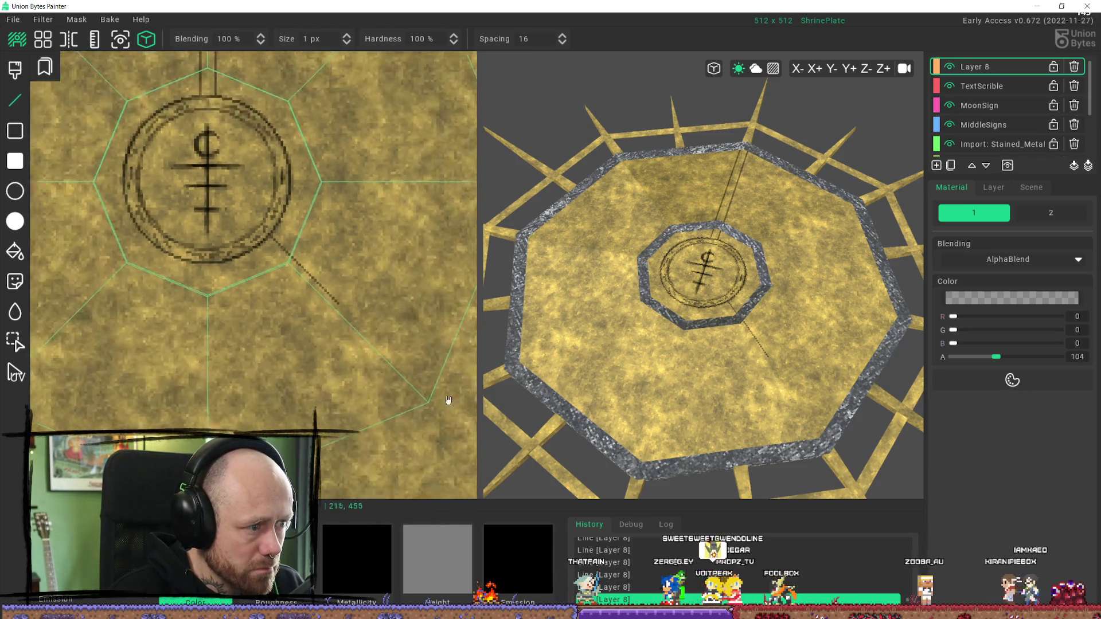
{"action": "scroll", "coordinate": [337, 307], "scroll_direction": "up", "scroll_amount": 2}
{"action": "scroll", "coordinate": [266, 293], "scroll_direction": "up", "scroll_amount": 2}
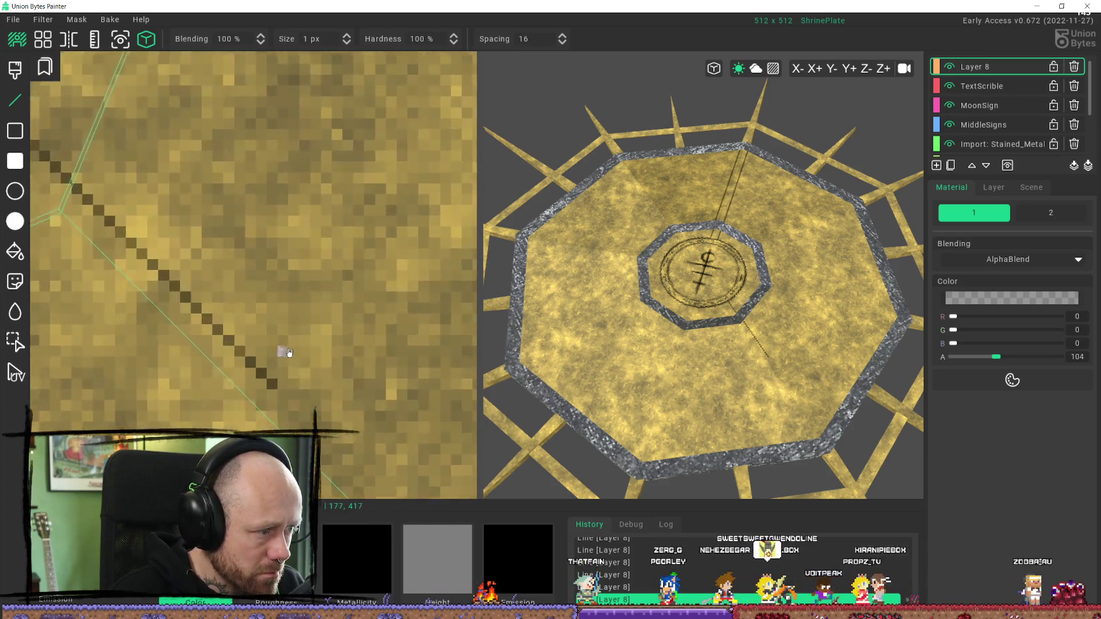
{"action": "scroll", "coordinate": [287, 349], "scroll_direction": "down", "scroll_amount": 2}
{"action": "scroll", "coordinate": [235, 273], "scroll_direction": "up", "scroll_amount": 2}
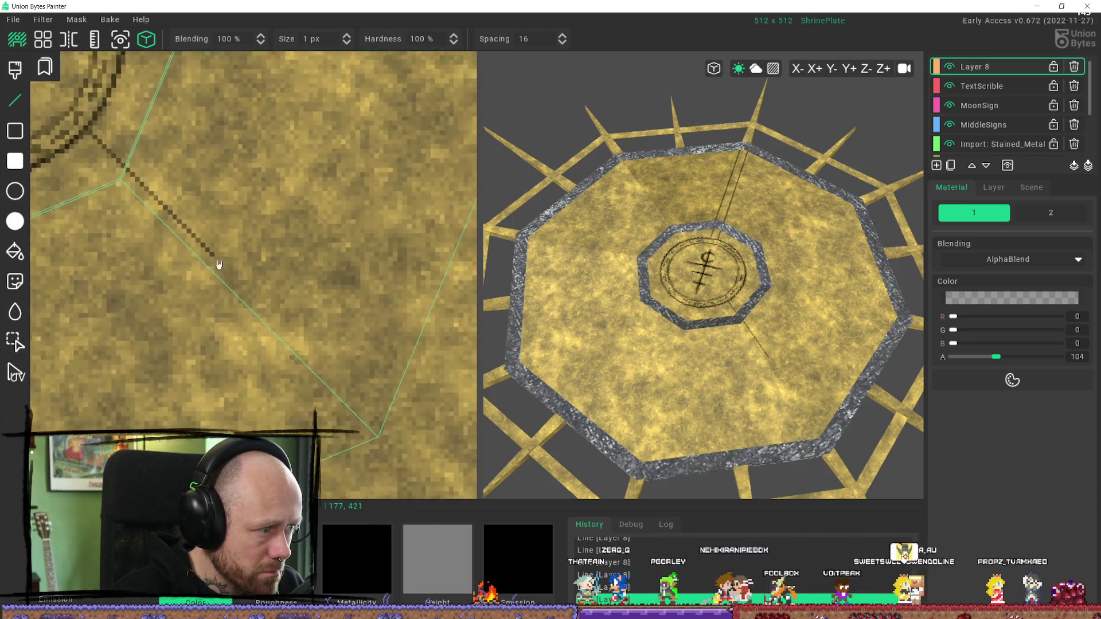
{"action": "left_click", "coordinate": [418, 452]}
{"action": "scroll", "coordinate": [418, 453], "scroll_direction": "down", "scroll_amount": 2}
{"action": "scroll", "coordinate": [193, 207], "scroll_direction": "up", "scroll_amount": 2}
{"action": "scroll", "coordinate": [154, 190], "scroll_direction": "up", "scroll_amount": 2}
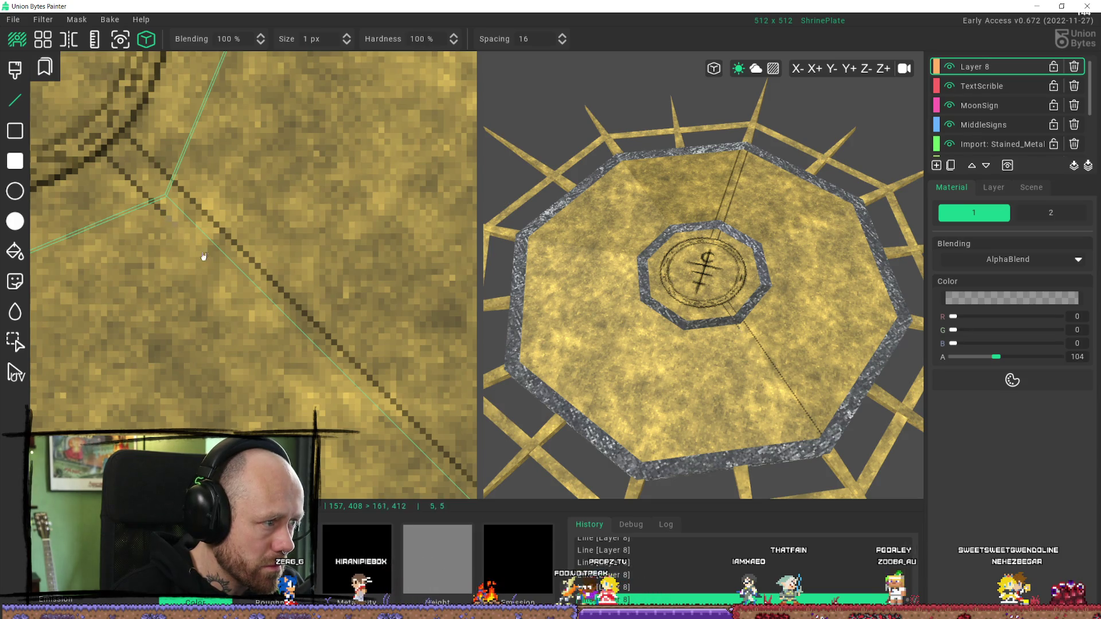
Step: Lay a second parallel engraved line beside the first and view the plate from above
{"action": "left_click_drag", "start_coordinate": [415, 521], "coordinate": [393, 442]}
{"action": "scroll", "coordinate": [401, 437], "scroll_direction": "down", "scroll_amount": 3}
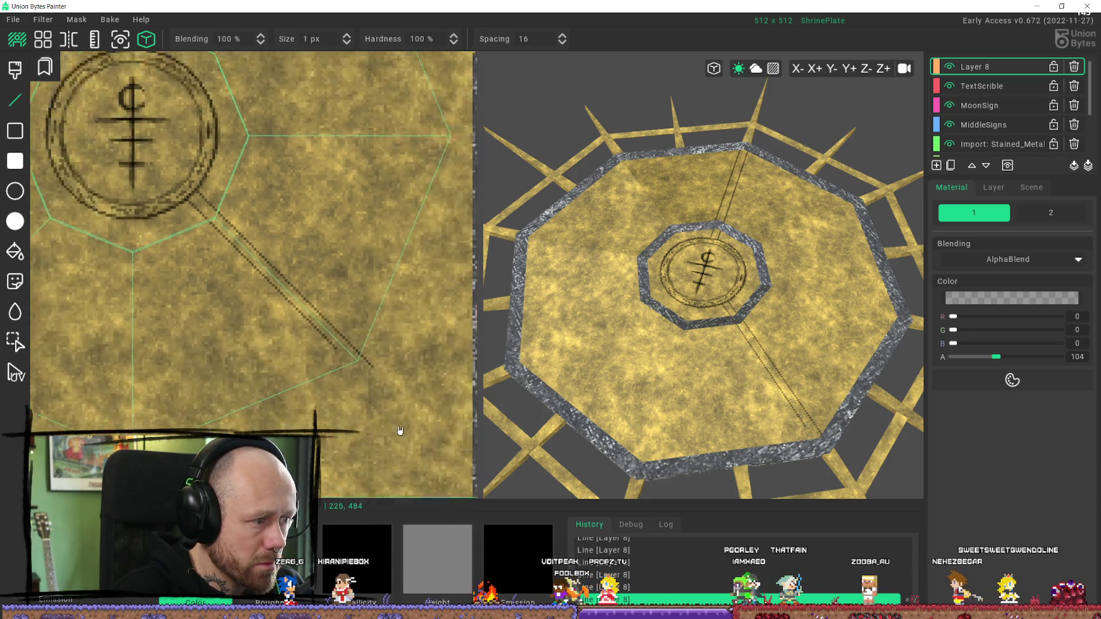
{"action": "scroll", "coordinate": [212, 237], "scroll_direction": "up", "scroll_amount": 5}
{"action": "scroll", "coordinate": [269, 315], "scroll_direction": "up", "scroll_amount": 3}
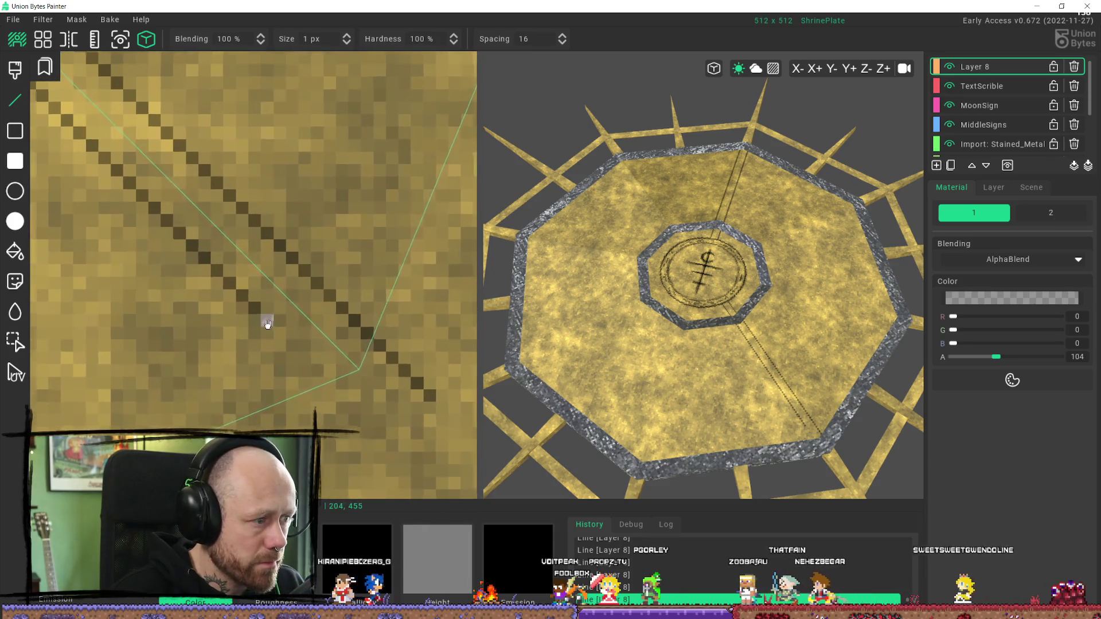
{"action": "scroll", "coordinate": [301, 387], "scroll_direction": "down", "scroll_amount": 4}
{"action": "mouse_move", "coordinate": [717, 389]}
{"action": "right_mouse_down"}
{"action": "mouse_move", "coordinate": [798, 449]}
{"action": "mouse_move", "coordinate": [789, 460]}
{"action": "right_mouse_up"}
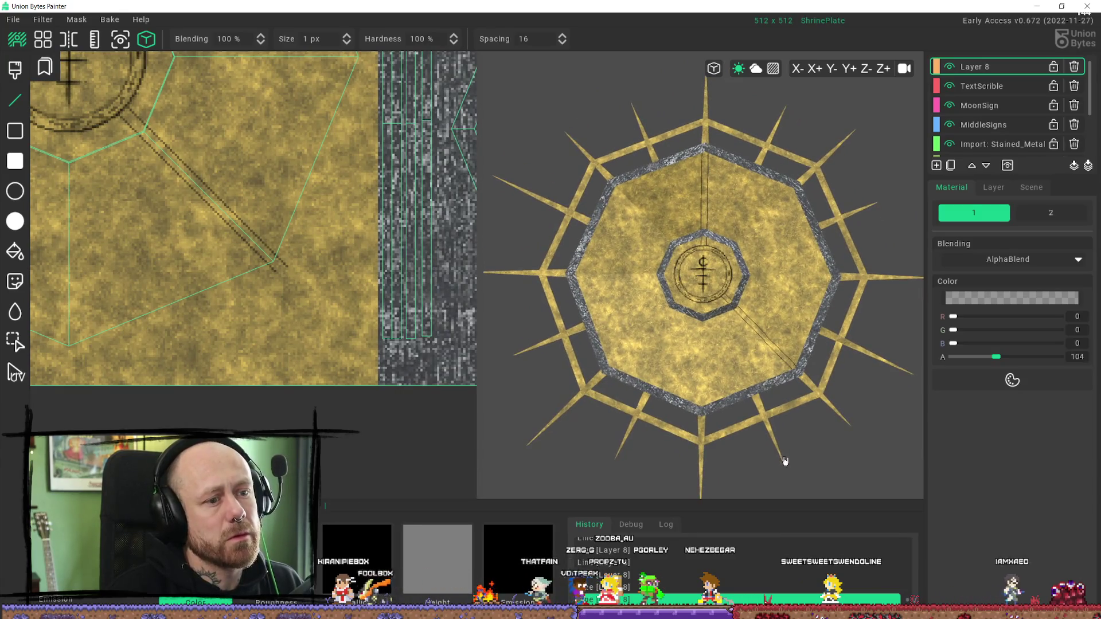
Step: Inspect the diagonal lines from several 3D angles and undo the last engraved line
{"action": "scroll", "coordinate": [776, 412], "scroll_direction": "up", "scroll_amount": 3}
{"action": "scroll", "coordinate": [763, 379], "scroll_direction": "up", "scroll_amount": 5}
{"action": "mouse_move", "coordinate": [765, 395]}
{"action": "right_mouse_down"}
{"action": "mouse_move", "coordinate": [775, 490]}
{"action": "mouse_move", "coordinate": [737, 424]}
{"action": "mouse_move", "coordinate": [755, 459]}
{"action": "mouse_move", "coordinate": [692, 446]}
{"action": "right_mouse_up"}
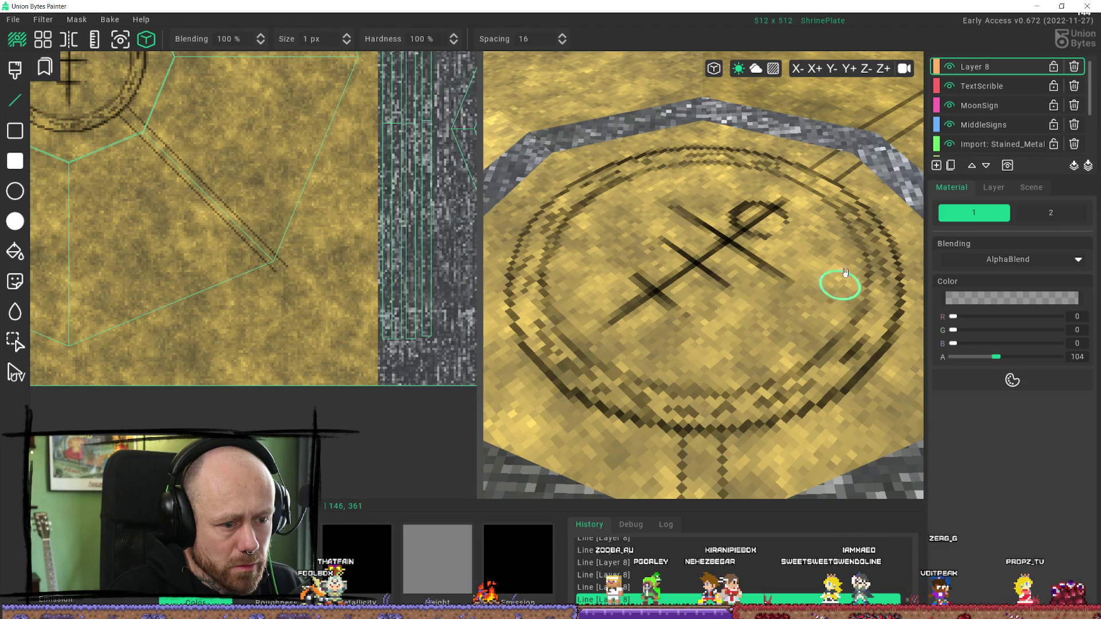
{"action": "scroll", "coordinate": [840, 289], "scroll_direction": "down", "scroll_amount": 3}
{"action": "right_click_drag", "start_coordinate": [840, 288], "coordinate": [793, 381]}
{"action": "scroll", "coordinate": [810, 290], "scroll_direction": "up", "scroll_amount": 1}
{"action": "mouse_move", "coordinate": [810, 290]}
{"action": "right_mouse_down"}
{"action": "mouse_move", "coordinate": [852, 299]}
{"action": "mouse_move", "coordinate": [735, 325]}
{"action": "mouse_move", "coordinate": [713, 386]}
{"action": "mouse_move", "coordinate": [622, 446]}
{"action": "right_mouse_up"}
{"action": "scroll", "coordinate": [735, 325], "scroll_direction": "up", "scroll_amount": 3}
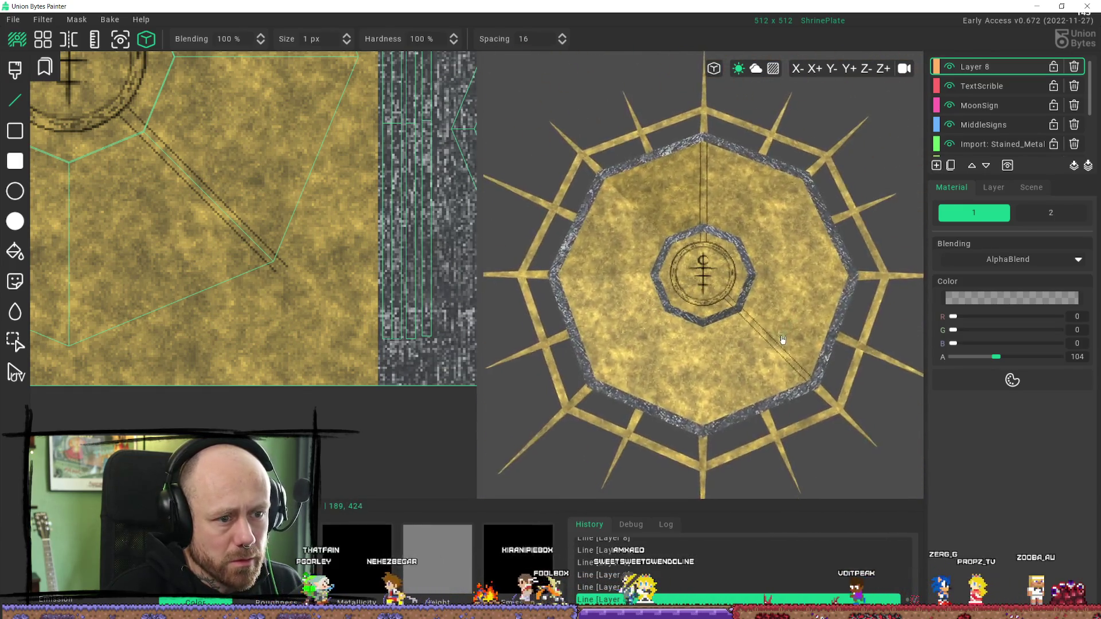
{"action": "right_click_drag", "start_coordinate": [793, 324], "coordinate": [812, 376]}
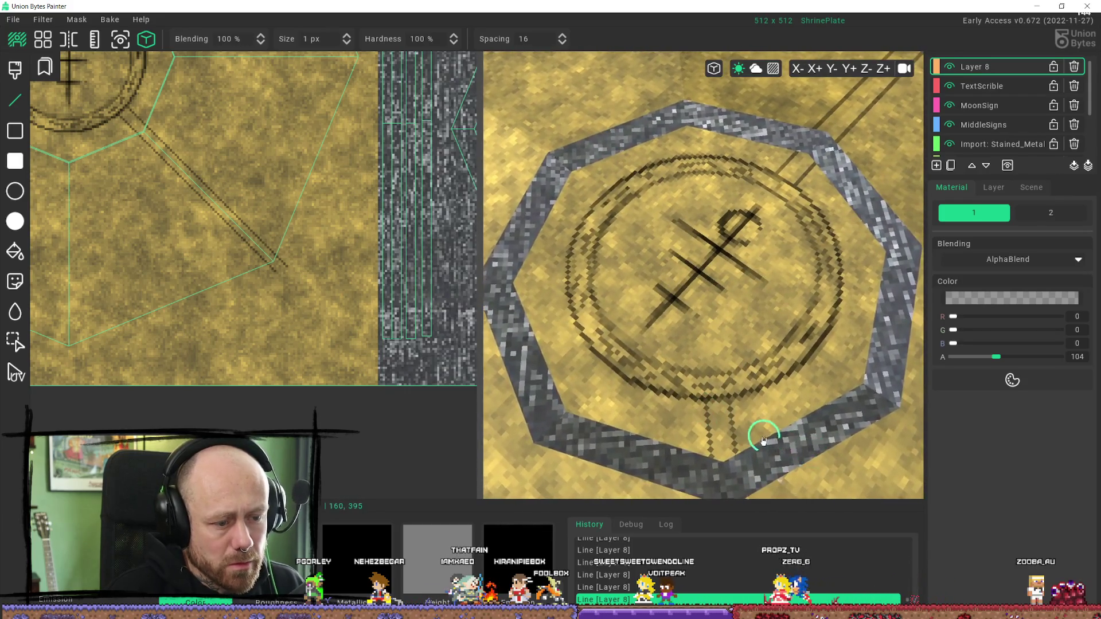
{"action": "key", "text": "ctrl+z"}
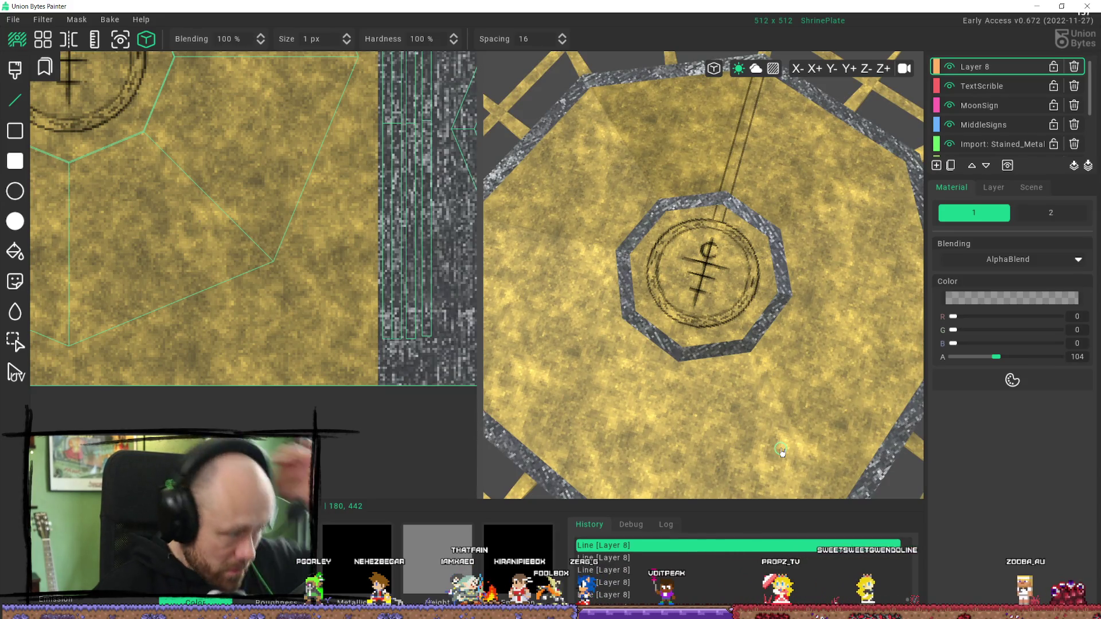
{"action": "mouse_move", "coordinate": [764, 418]}
{"action": "middle_mouse_down"}
{"action": "mouse_move", "coordinate": [757, 427]}
{"action": "mouse_move", "coordinate": [755, 418]}
{"action": "mouse_move", "coordinate": [816, 409]}
{"action": "mouse_move", "coordinate": [596, 430]}
{"action": "mouse_move", "coordinate": [648, 381]}
{"action": "mouse_move", "coordinate": [663, 336]}
{"action": "mouse_move", "coordinate": [704, 330]}
{"action": "mouse_move", "coordinate": [639, 388]}
{"action": "mouse_move", "coordinate": [721, 357]}
{"action": "mouse_move", "coordinate": [707, 450]}
{"action": "mouse_move", "coordinate": [700, 369]}
{"action": "middle_mouse_up"}
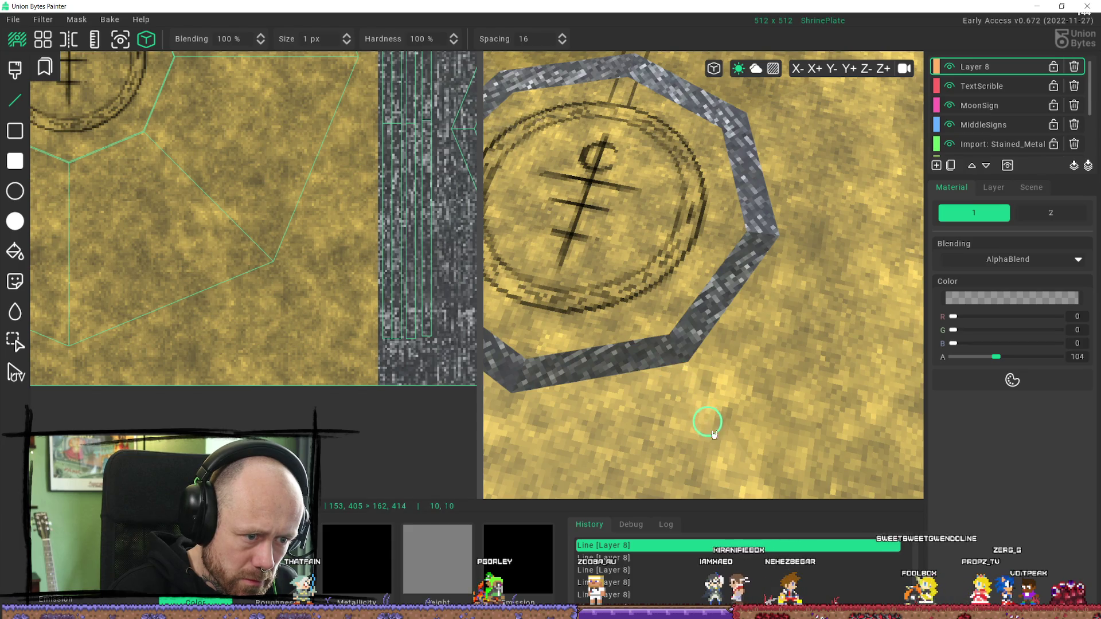
Step: Draw a trial engraved line outward from the ring and undo it
{"action": "left_click_drag", "start_coordinate": [691, 417], "coordinate": [706, 429]}
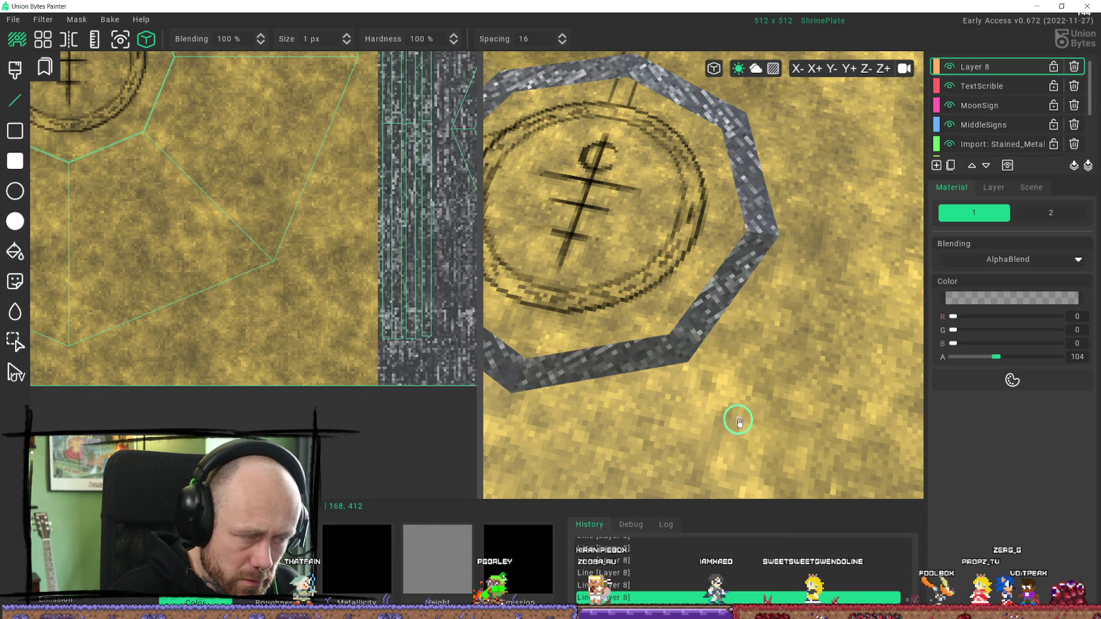
{"action": "key", "text": "ctrl+z"}
{"action": "scroll", "coordinate": [248, 253], "scroll_direction": "down", "scroll_amount": 3}
{"action": "scroll", "coordinate": [283, 278], "scroll_direction": "up", "scroll_amount": 5}
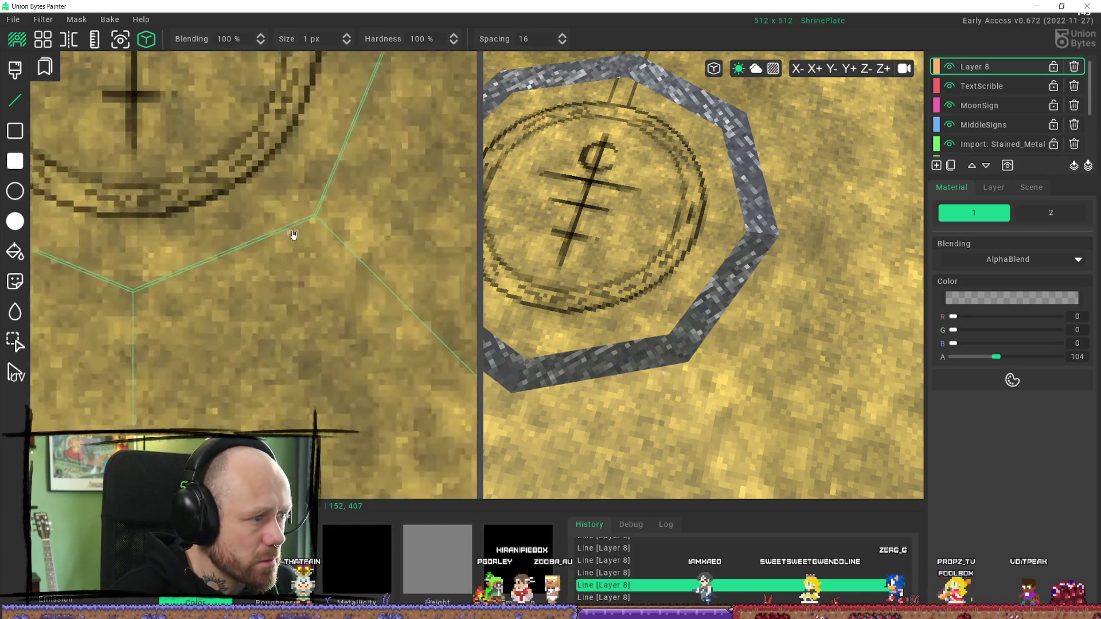
{"action": "scroll", "coordinate": [305, 281], "scroll_direction": "down", "scroll_amount": 2}
{"action": "scroll", "coordinate": [342, 295], "scroll_direction": "up", "scroll_amount": 3}
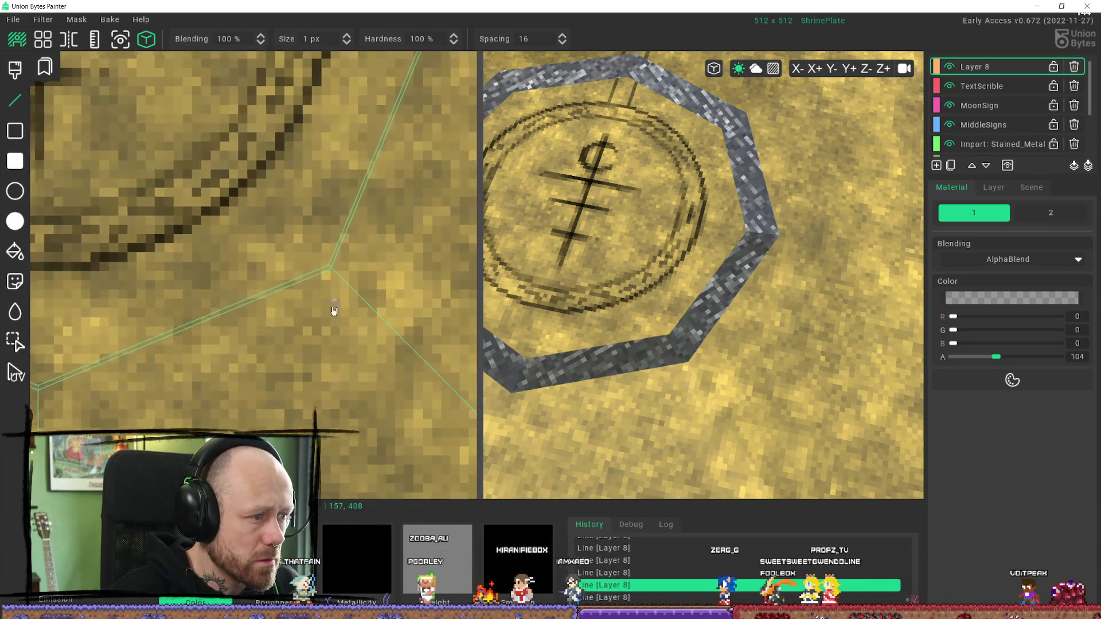
Step: Draw a diagonal engraved line from the ring edge to the lower-right octagon corner
{"action": "left_click", "coordinate": [370, 265]}
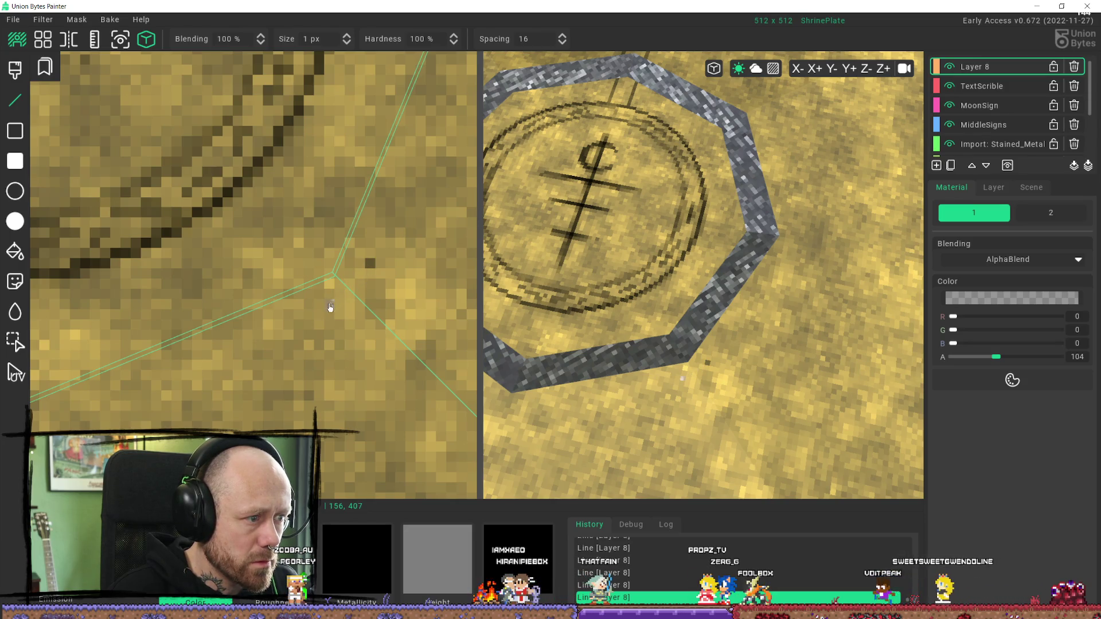
{"action": "scroll", "coordinate": [436, 349], "scroll_direction": "down", "scroll_amount": 3}
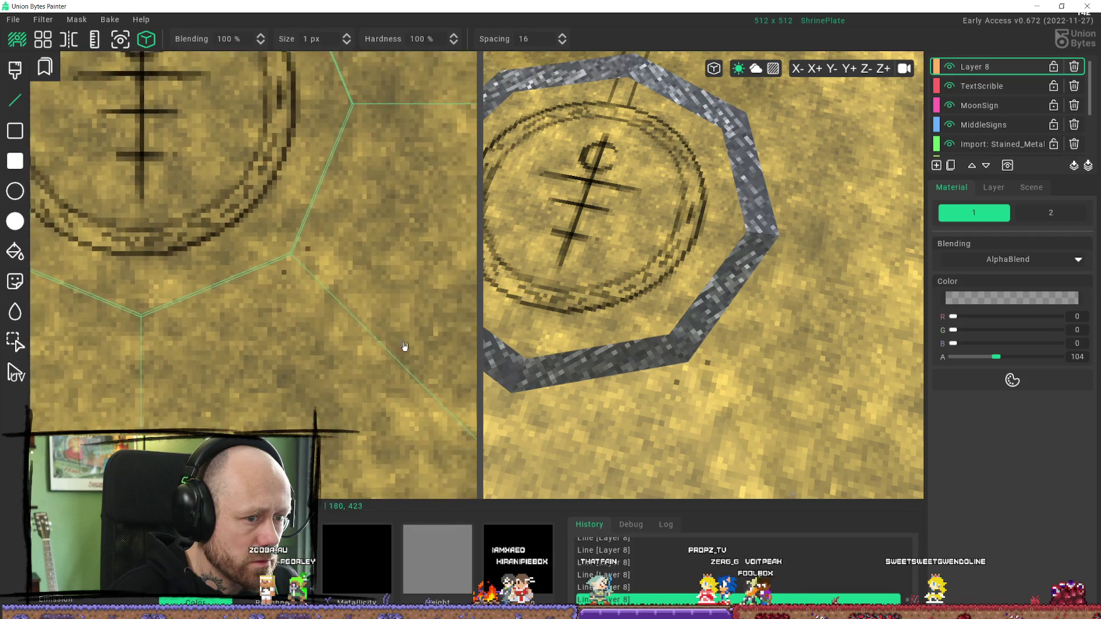
{"action": "scroll", "coordinate": [298, 293], "scroll_direction": "up", "scroll_amount": 2}
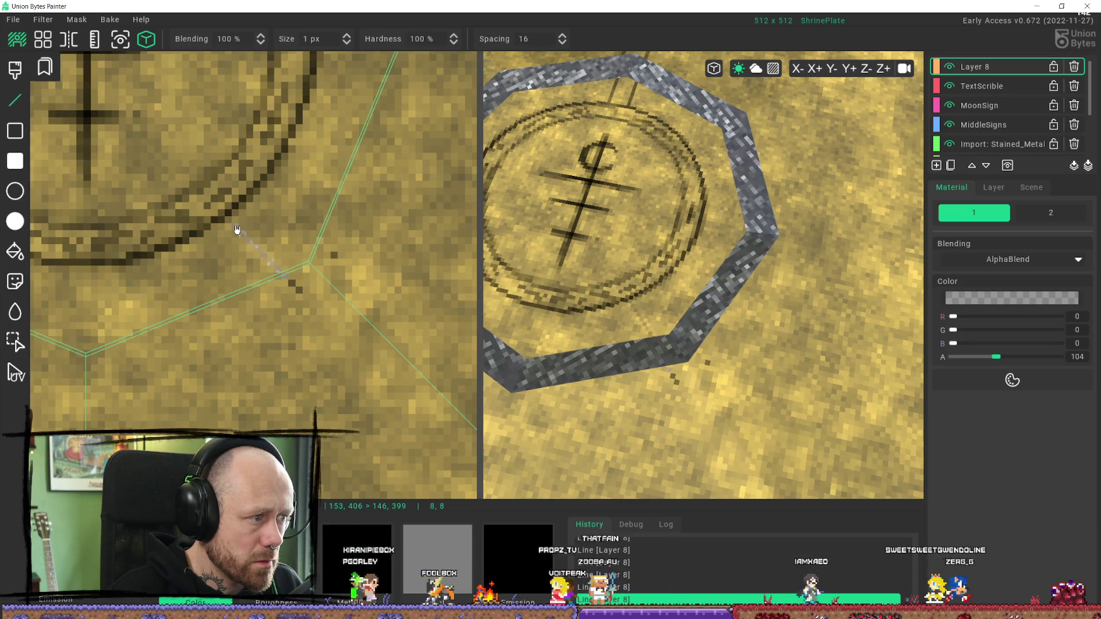
{"action": "left_click_drag", "start_coordinate": [228, 225], "coordinate": [302, 299]}
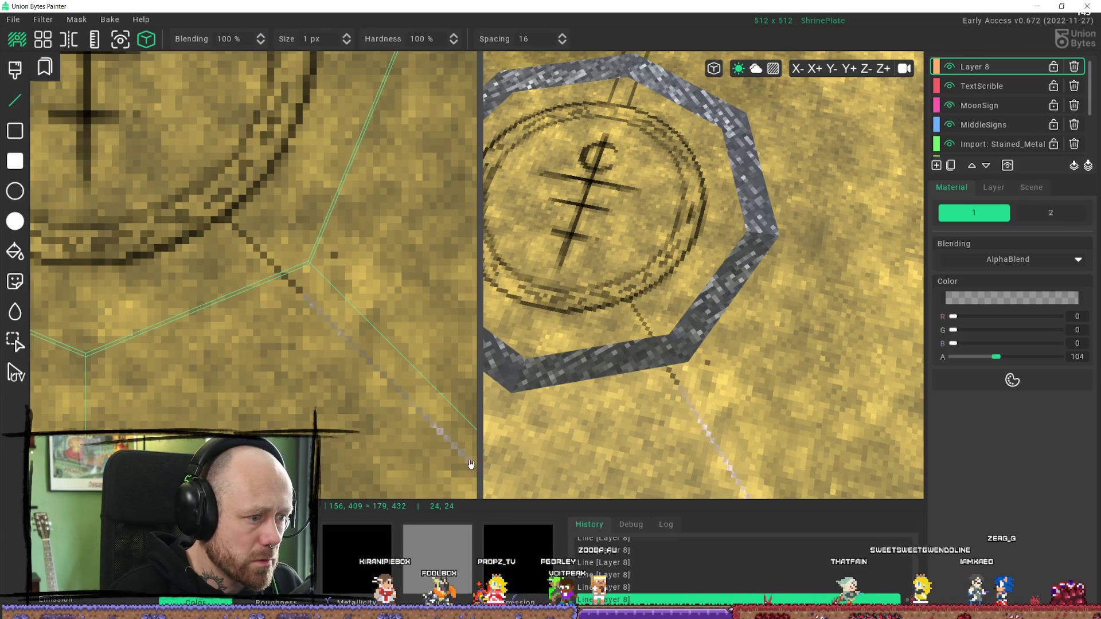
{"action": "left_click_drag", "start_coordinate": [459, 462], "coordinate": [460, 462]}
{"action": "scroll", "coordinate": [401, 372], "scroll_direction": "down", "scroll_amount": 5}
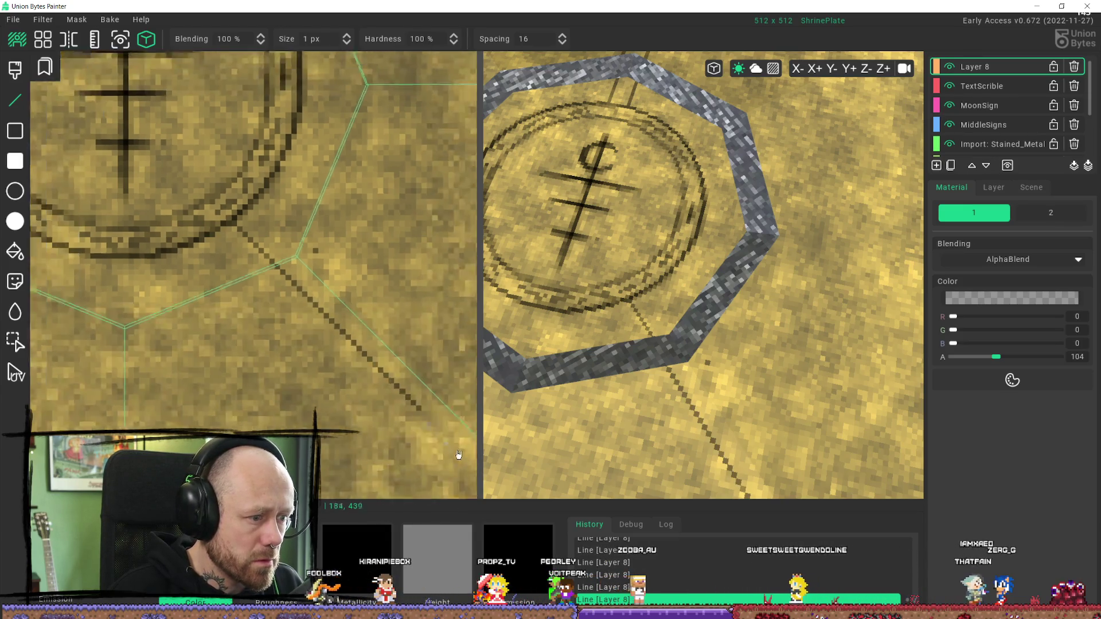
{"action": "scroll", "coordinate": [352, 310], "scroll_direction": "up", "scroll_amount": 5}
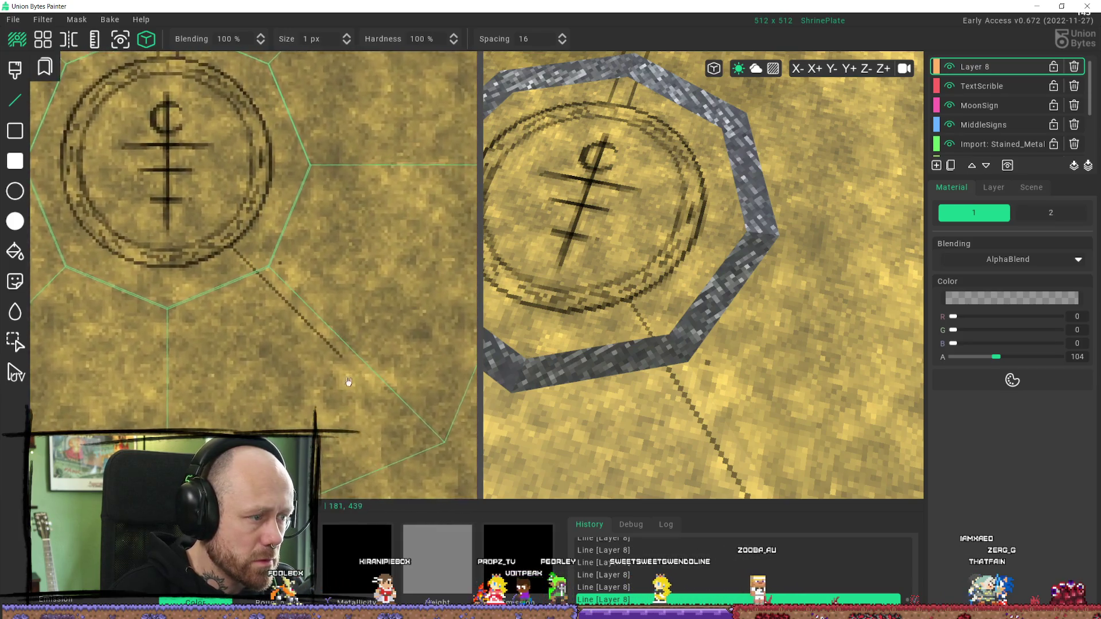
{"action": "scroll", "coordinate": [281, 278], "scroll_direction": "down", "scroll_amount": 1}
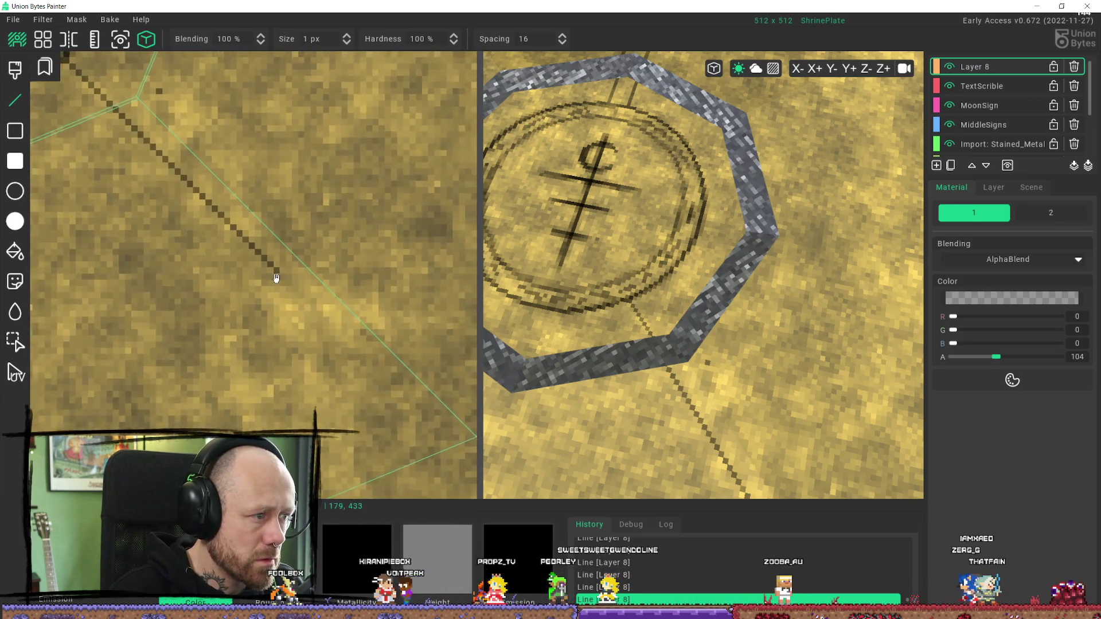
Step: Complete the second parallel diagonal line at the lower-right corner
{"action": "left_click", "coordinate": [459, 459]}
{"action": "scroll", "coordinate": [319, 270], "scroll_direction": "down", "scroll_amount": 3}
{"action": "scroll", "coordinate": [351, 346], "scroll_direction": "up", "scroll_amount": 4}
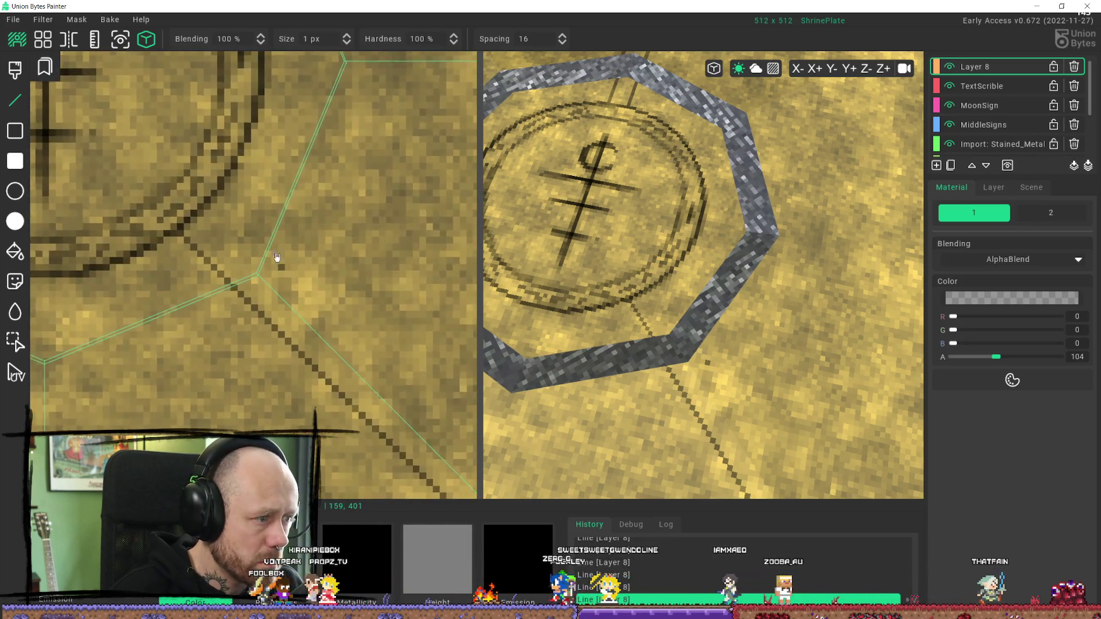
{"action": "scroll", "coordinate": [289, 278], "scroll_direction": "down", "scroll_amount": 5}
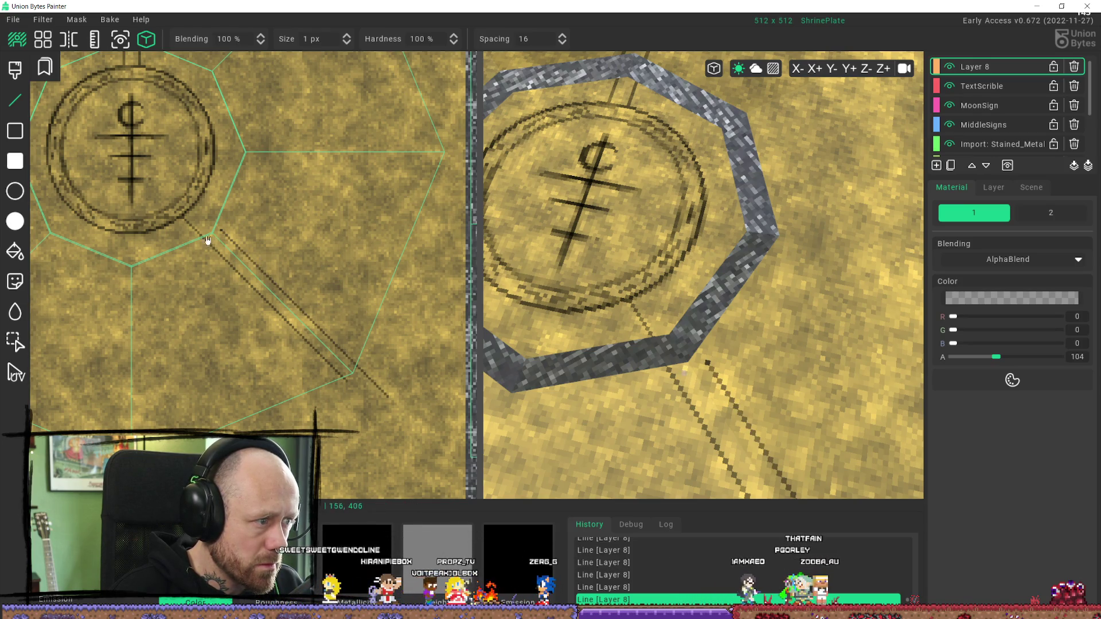
{"action": "scroll", "coordinate": [211, 241], "scroll_direction": "up", "scroll_amount": 5}
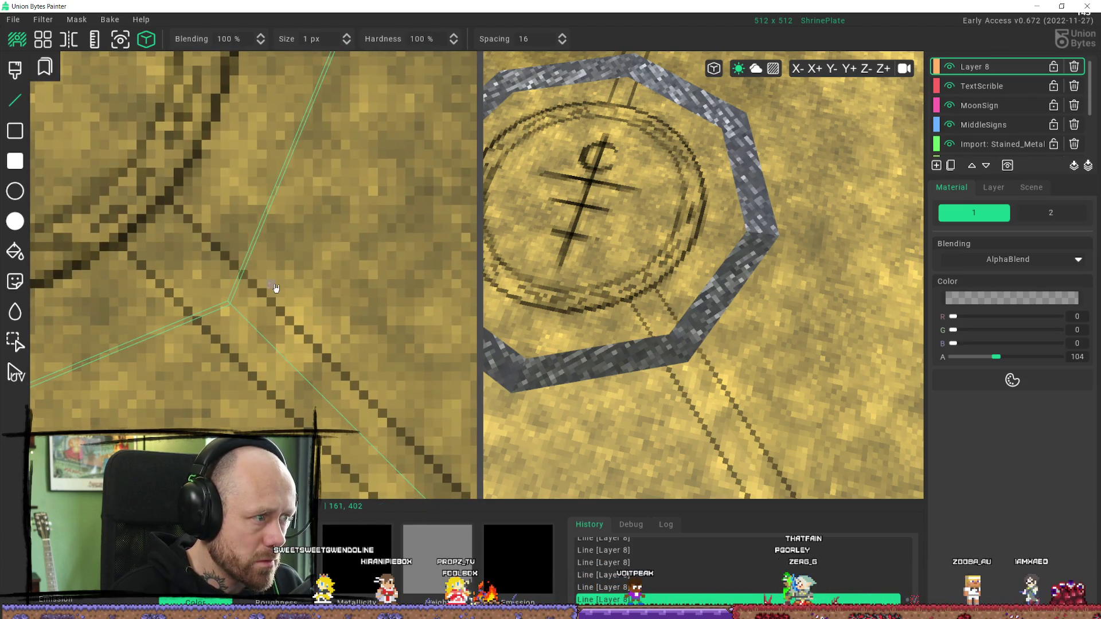
{"action": "scroll", "coordinate": [272, 287], "scroll_direction": "down", "scroll_amount": 6}
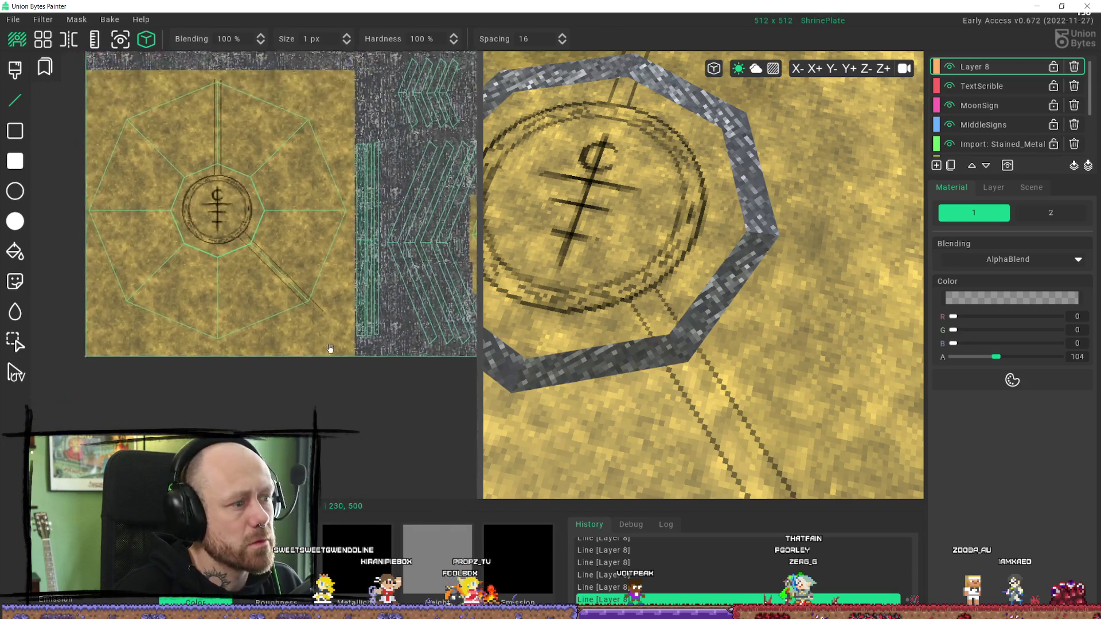
{"action": "scroll", "coordinate": [721, 339], "scroll_direction": "down", "scroll_amount": 3}
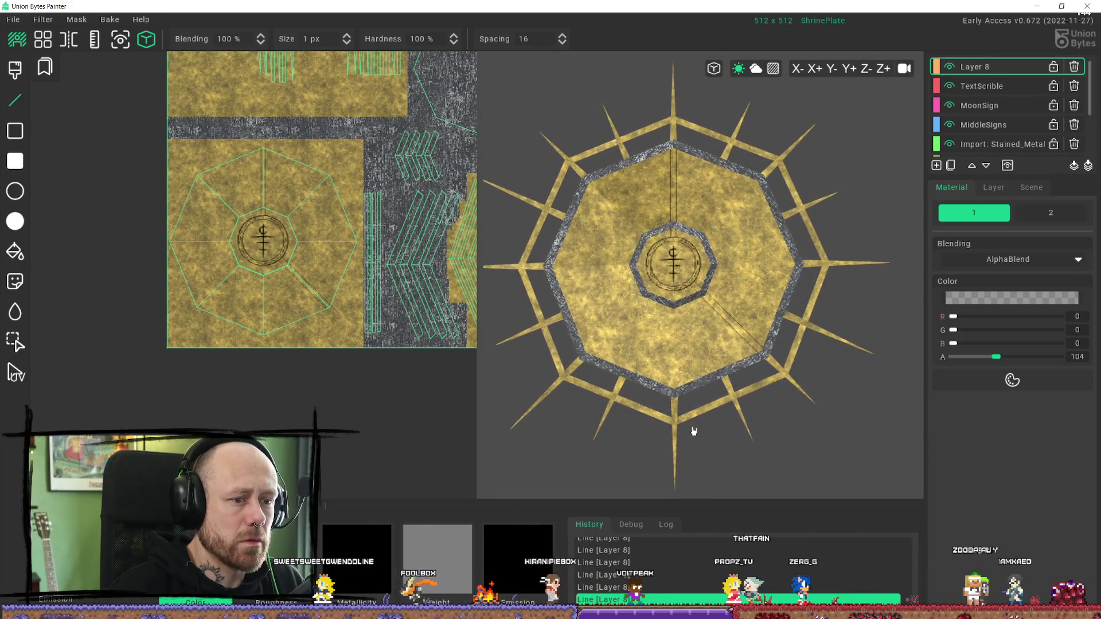
{"action": "scroll", "coordinate": [694, 431], "scroll_direction": "up", "scroll_amount": 3}
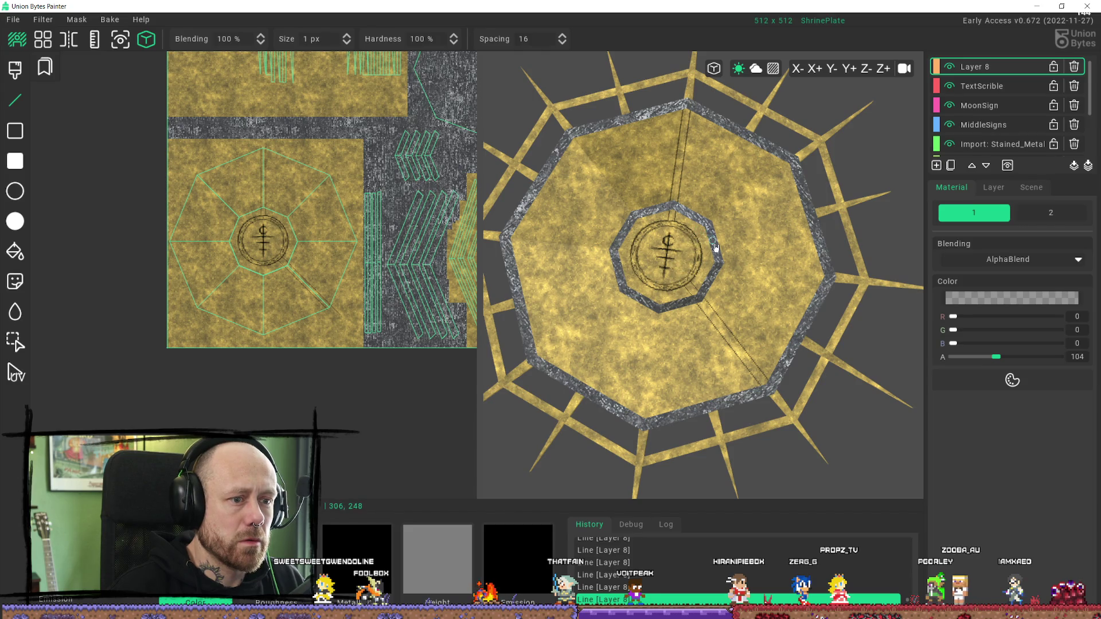
{"action": "scroll", "coordinate": [713, 243], "scroll_direction": "up", "scroll_amount": 5}
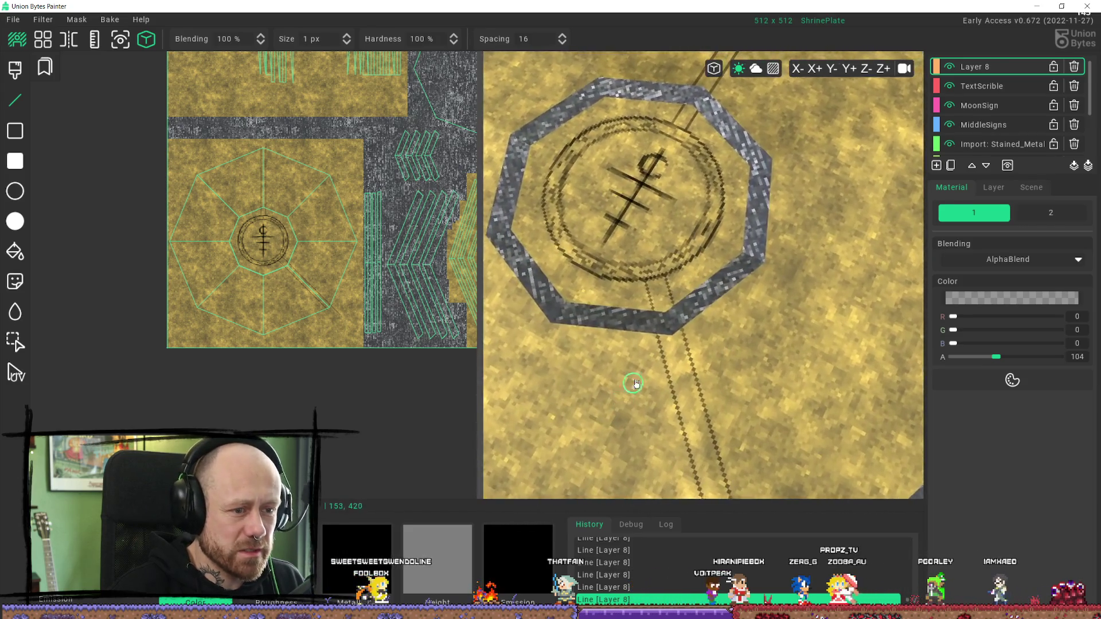
{"action": "scroll", "coordinate": [393, 307], "scroll_direction": "up", "scroll_amount": 5}
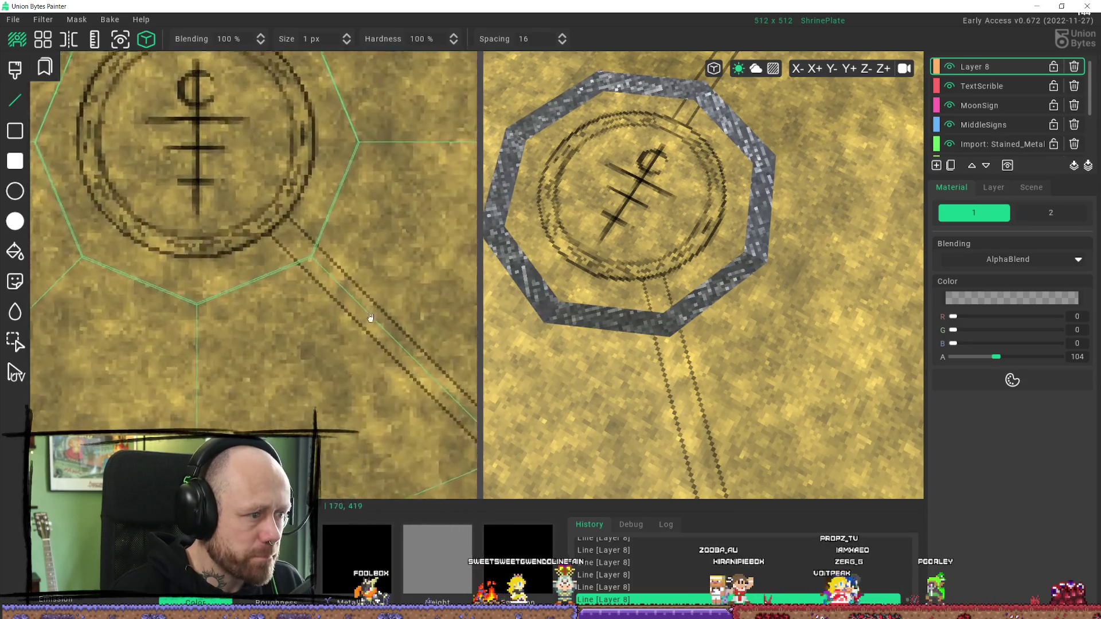
{"action": "scroll", "coordinate": [361, 314], "scroll_direction": "up", "scroll_amount": 4}
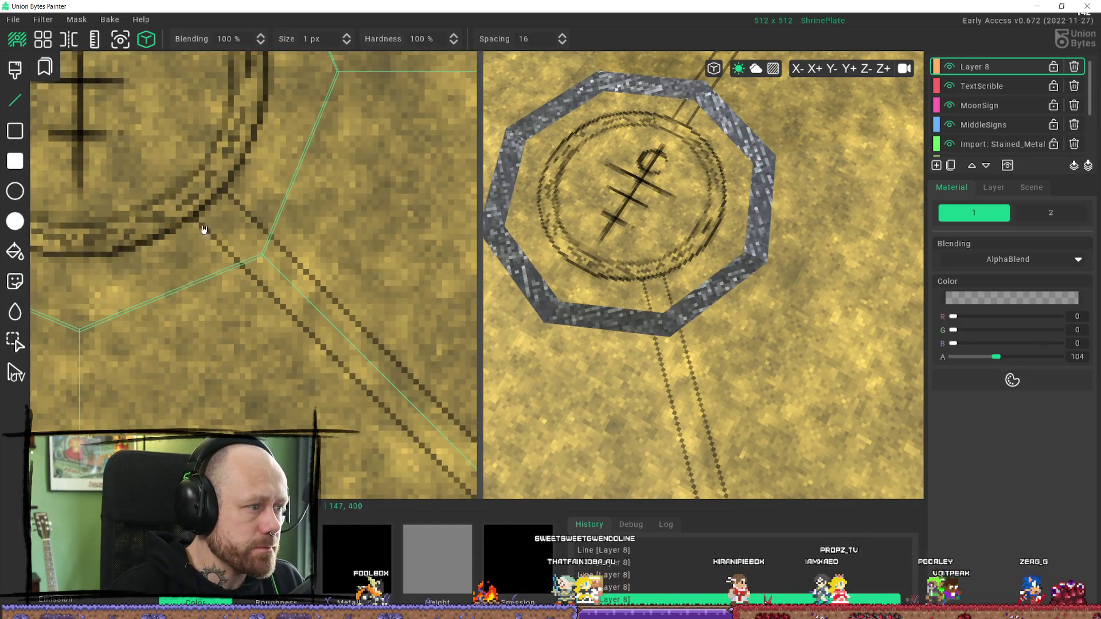
Step: Commit the second 1 px line up to the rim, then view the whole plate top-down
{"action": "mouse_move", "coordinate": [340, 369]}
{"action": "middle_mouse_down"}
{"action": "mouse_move", "coordinate": [311, 362]}
{"action": "mouse_move", "coordinate": [134, 184]}
{"action": "mouse_move", "coordinate": [153, 177]}
{"action": "middle_mouse_up"}
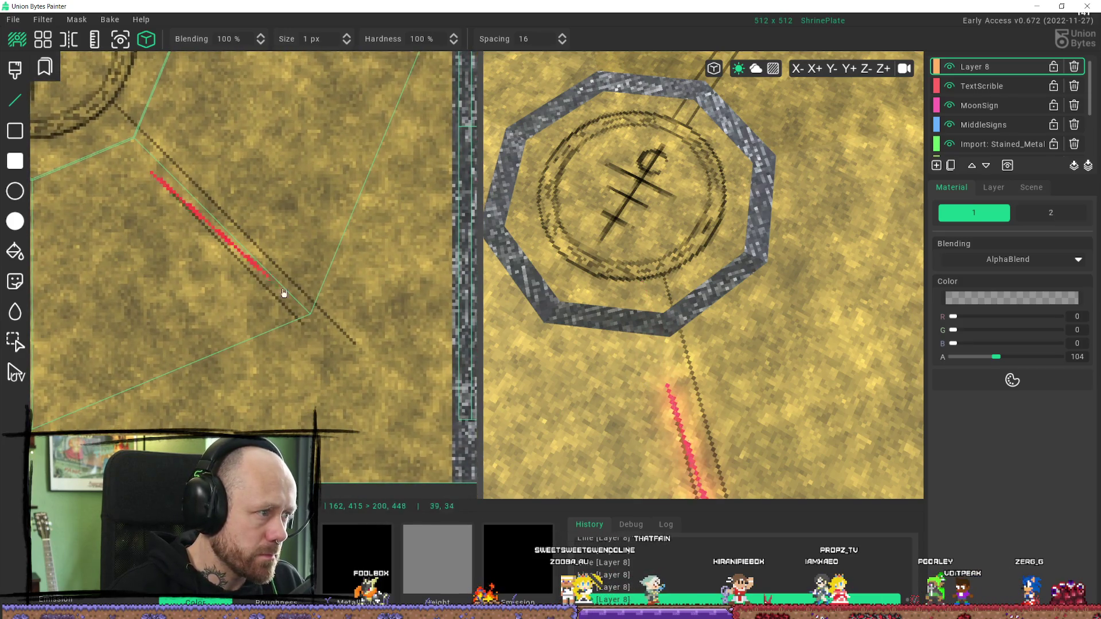
{"action": "scroll", "coordinate": [317, 348], "scroll_direction": "up", "scroll_amount": 4}
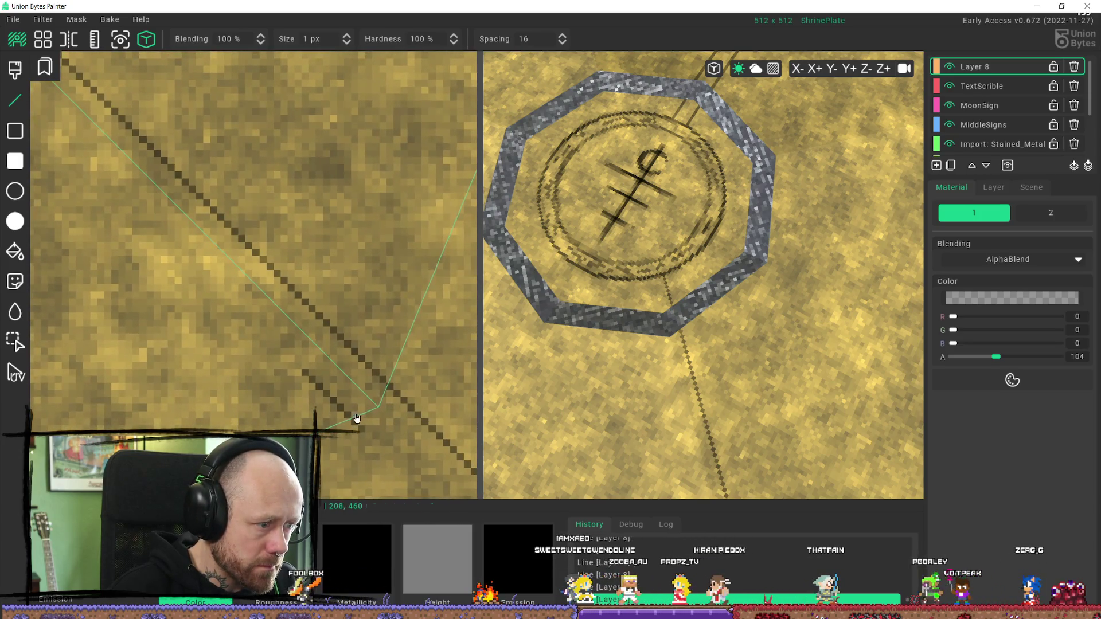
{"action": "left_click", "coordinate": [58, 119]}
{"action": "scroll", "coordinate": [179, 262], "scroll_direction": "up", "scroll_amount": 2}
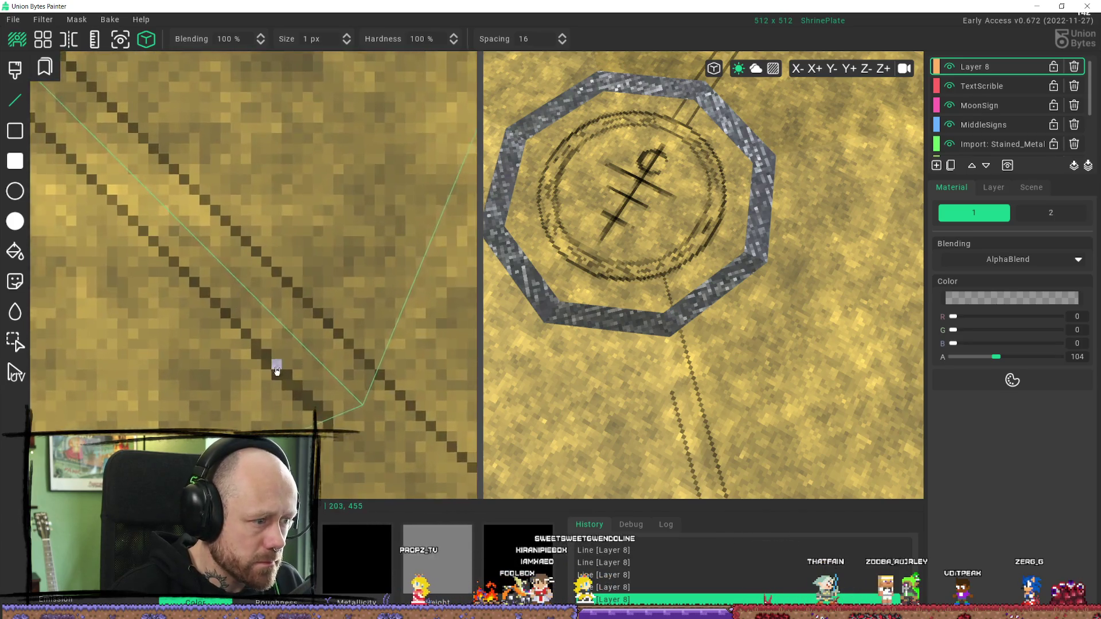
{"action": "left_click_drag", "start_coordinate": [256, 368], "coordinate": [300, 424]}
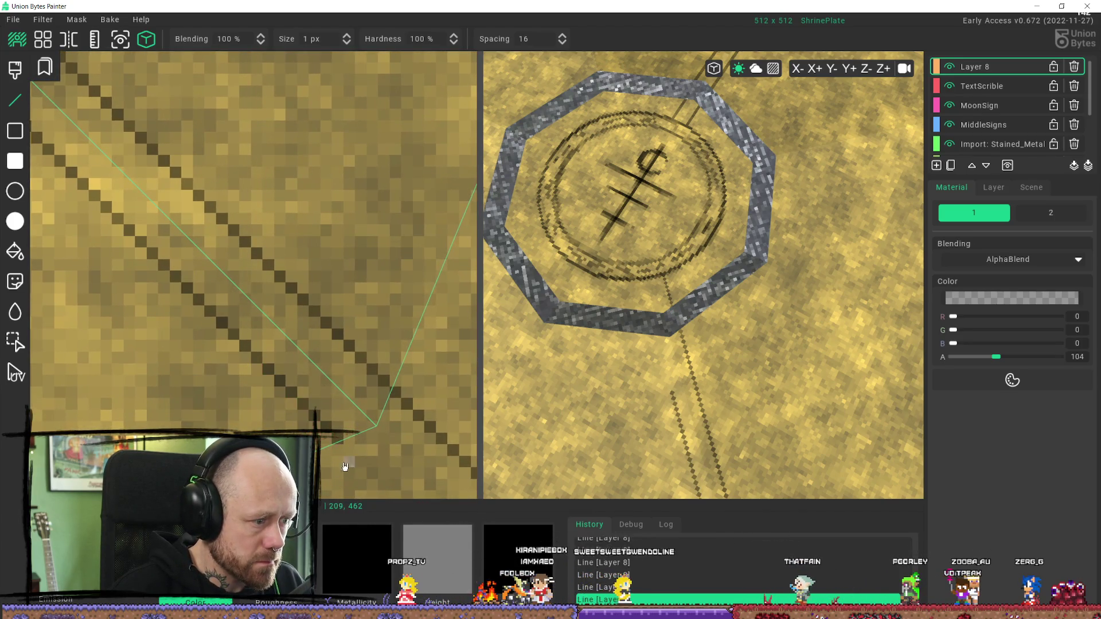
{"action": "scroll", "coordinate": [348, 464], "scroll_direction": "down", "scroll_amount": 3}
{"action": "scroll", "coordinate": [364, 373], "scroll_direction": "up", "scroll_amount": 5}
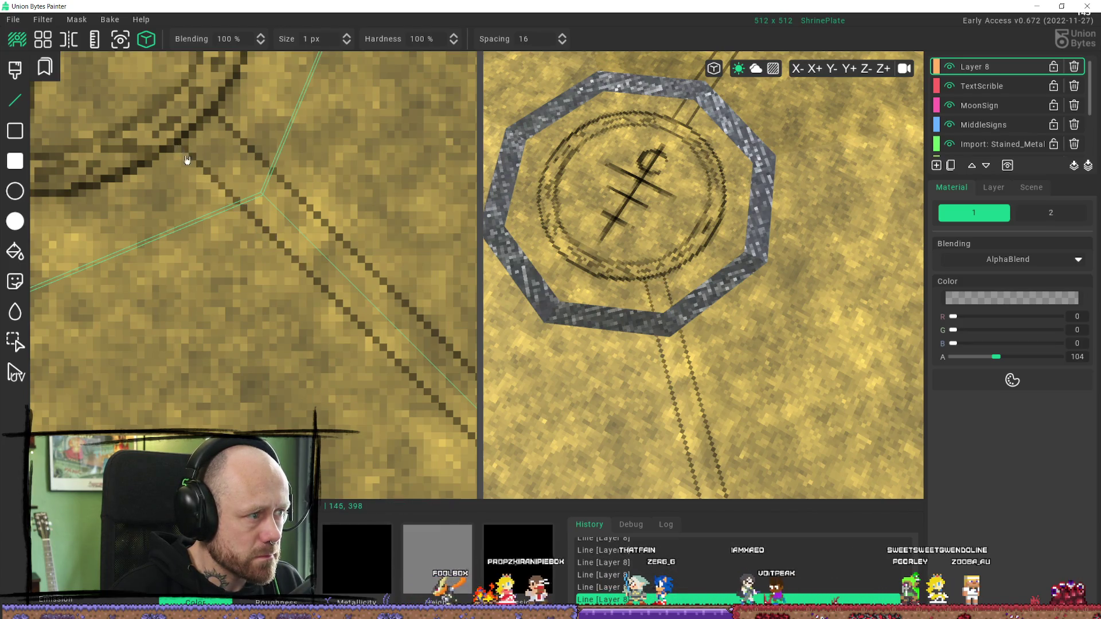
{"action": "scroll", "coordinate": [184, 159], "scroll_direction": "down", "scroll_amount": 5}
{"action": "middle_click_drag", "start_coordinate": [202, 240], "coordinate": [268, 304]}
{"action": "mouse_move", "coordinate": [642, 321]}
{"action": "right_mouse_down"}
{"action": "mouse_move", "coordinate": [670, 356]}
{"action": "mouse_move", "coordinate": [664, 384]}
{"action": "right_mouse_up"}
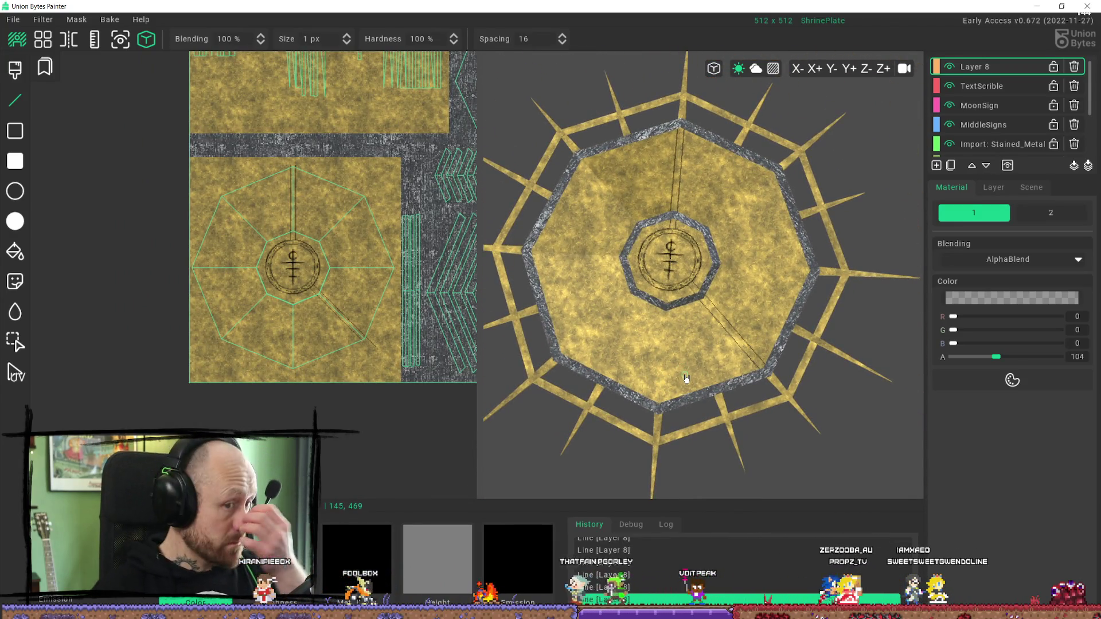
{"action": "scroll", "coordinate": [689, 382], "scroll_direction": "up", "scroll_amount": 6}
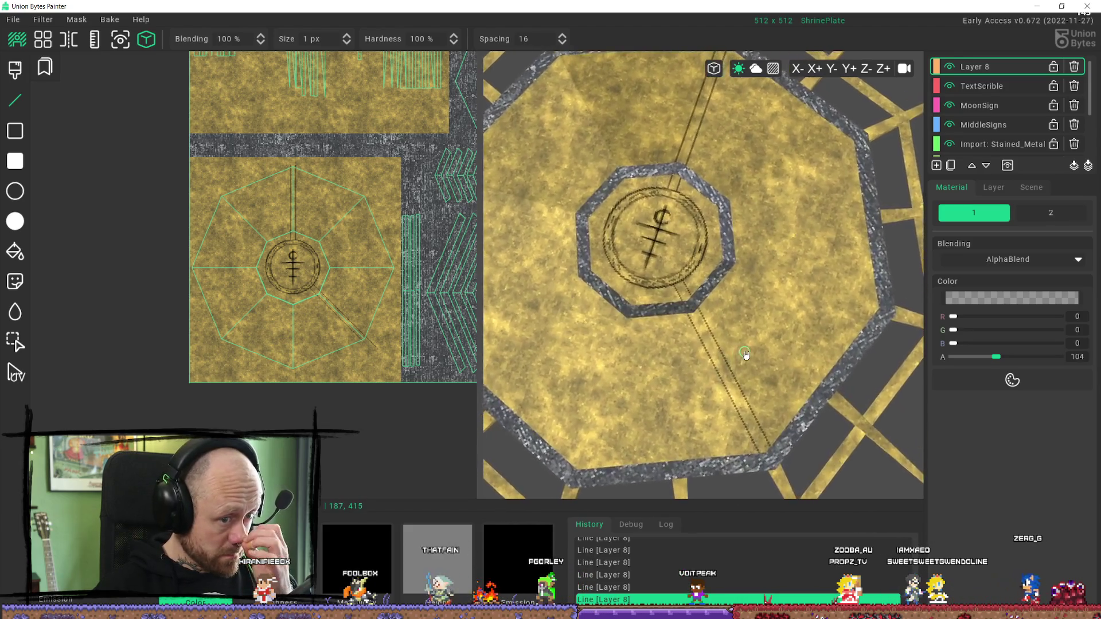
{"action": "scroll", "coordinate": [718, 373], "scroll_direction": "up", "scroll_amount": 3}
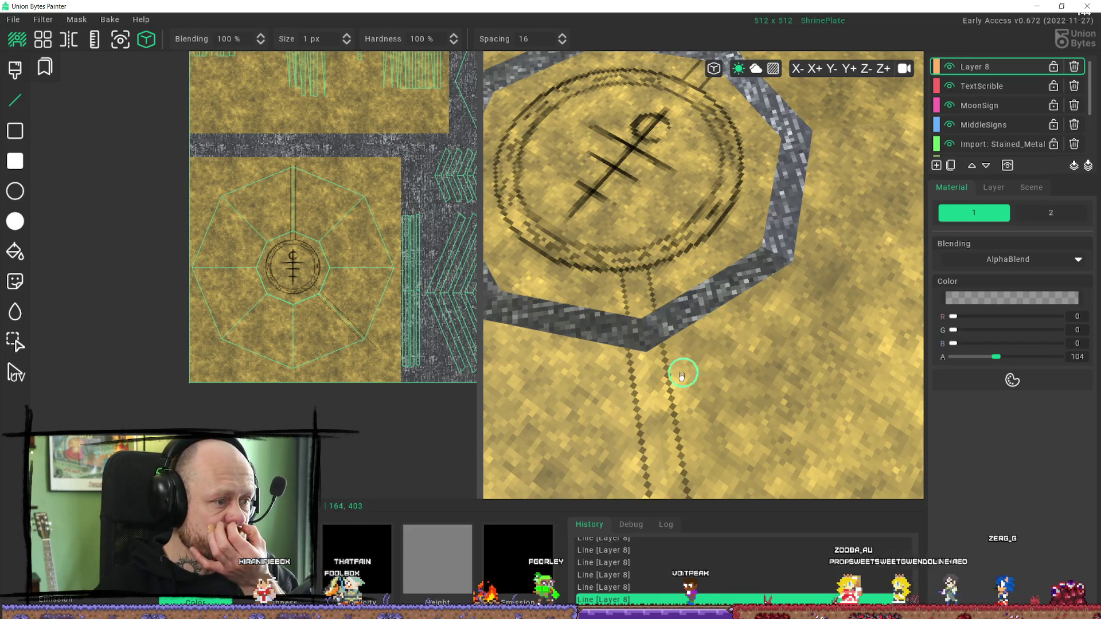
{"action": "mouse_move", "coordinate": [692, 144]}
{"action": "right_mouse_down"}
{"action": "mouse_move", "coordinate": [663, 300]}
{"action": "mouse_move", "coordinate": [602, 288]}
{"action": "mouse_move", "coordinate": [713, 356]}
{"action": "mouse_move", "coordinate": [659, 321]}
{"action": "mouse_move", "coordinate": [589, 312]}
{"action": "mouse_move", "coordinate": [656, 311]}
{"action": "right_mouse_up"}
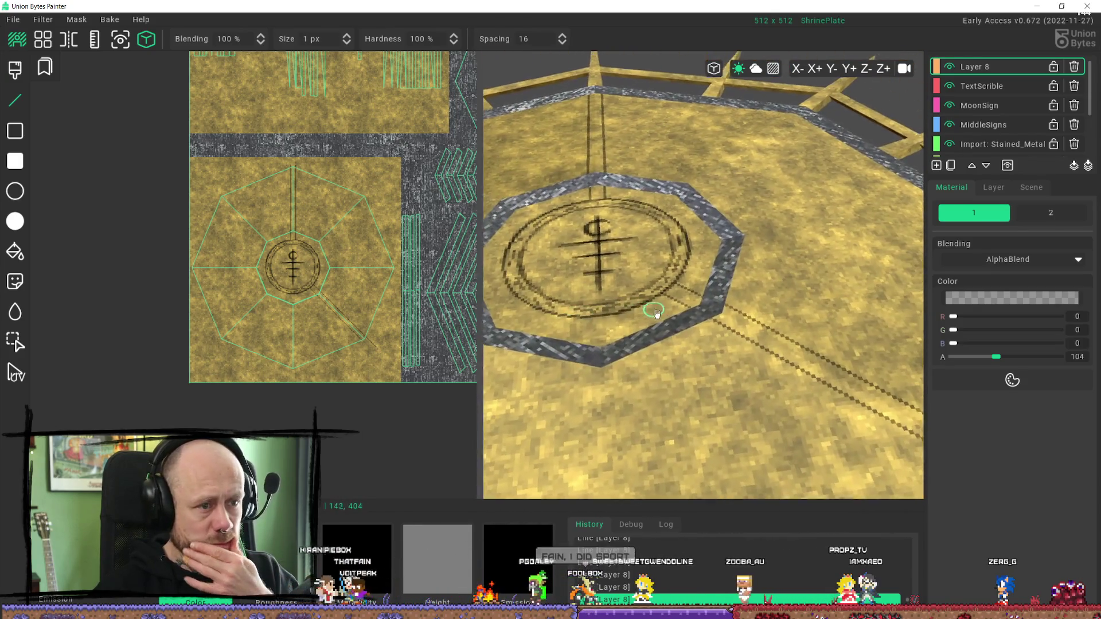
{"action": "scroll", "coordinate": [656, 311], "scroll_direction": "down", "scroll_amount": 5}
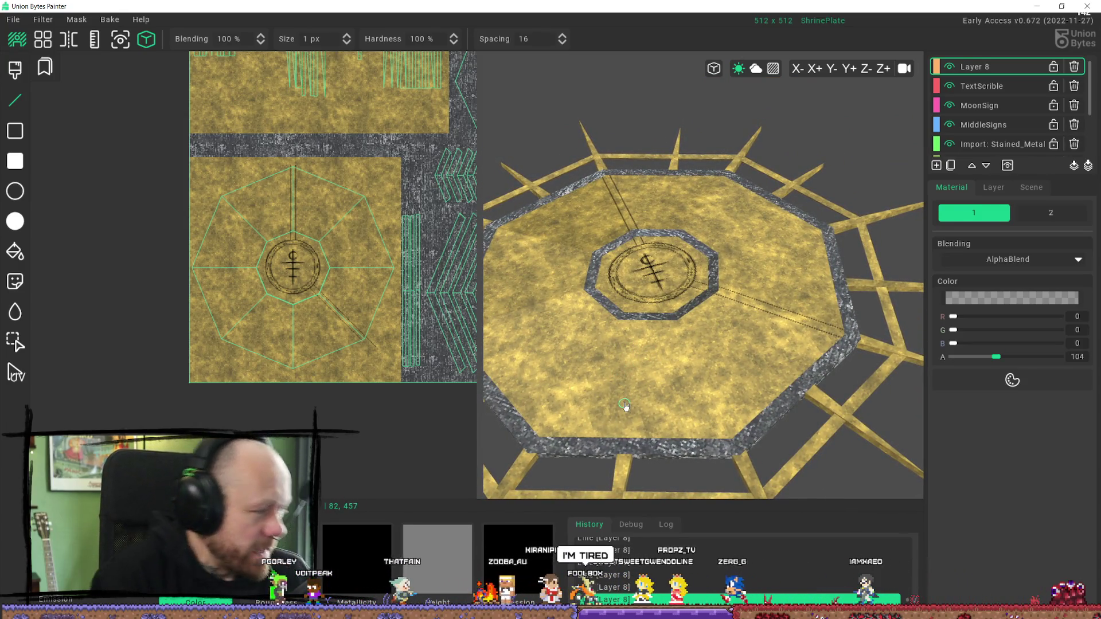
{"action": "middle_click_drag", "start_coordinate": [672, 270], "coordinate": [688, 298]}
{"action": "scroll", "coordinate": [748, 376], "scroll_direction": "up", "scroll_amount": 5}
{"action": "scroll", "coordinate": [748, 376], "scroll_direction": "down", "scroll_amount": 3}
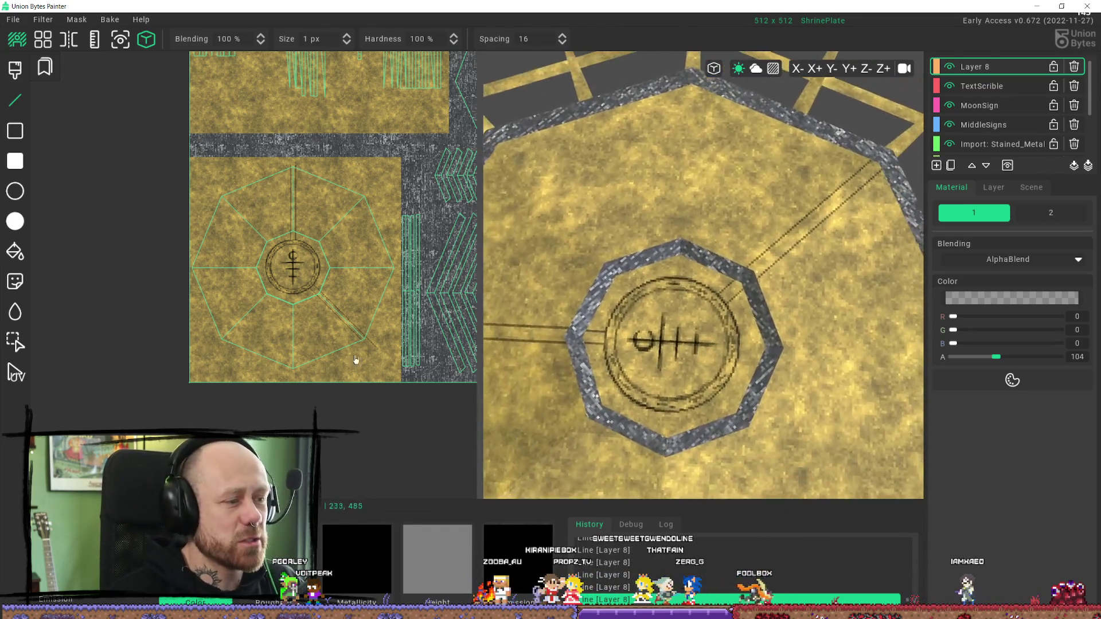
{"action": "scroll", "coordinate": [294, 208], "scroll_direction": "up", "scroll_amount": 6}
{"action": "scroll", "coordinate": [256, 289], "scroll_direction": "up", "scroll_amount": 2}
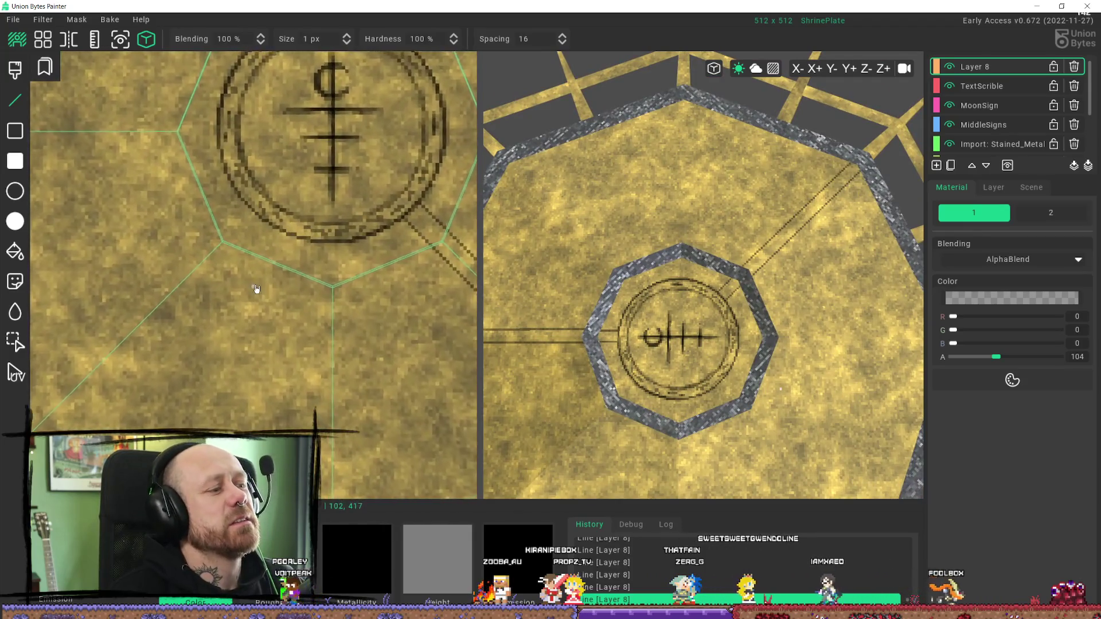
Step: Draw an engraved line on Layer 8 from the lower-left octagon corner to the carved ring's edge
{"action": "scroll", "coordinate": [263, 231], "scroll_direction": "up", "scroll_amount": 4}
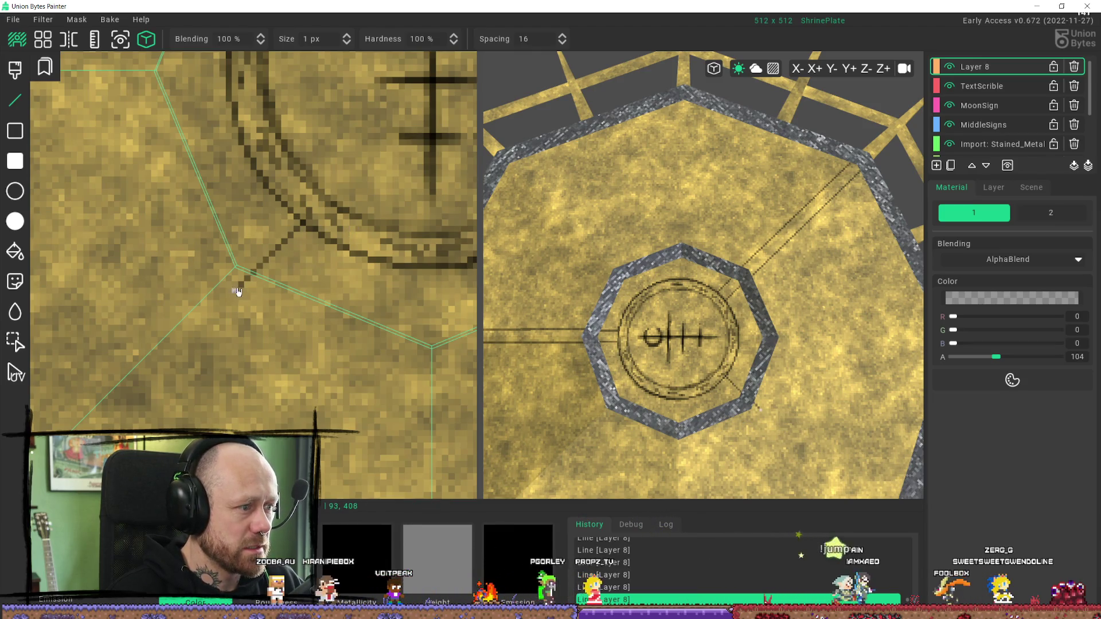
{"action": "scroll", "coordinate": [239, 296], "scroll_direction": "down", "scroll_amount": 1}
{"action": "scroll", "coordinate": [306, 302], "scroll_direction": "down", "scroll_amount": 5}
{"action": "scroll", "coordinate": [351, 314], "scroll_direction": "up", "scroll_amount": 2}
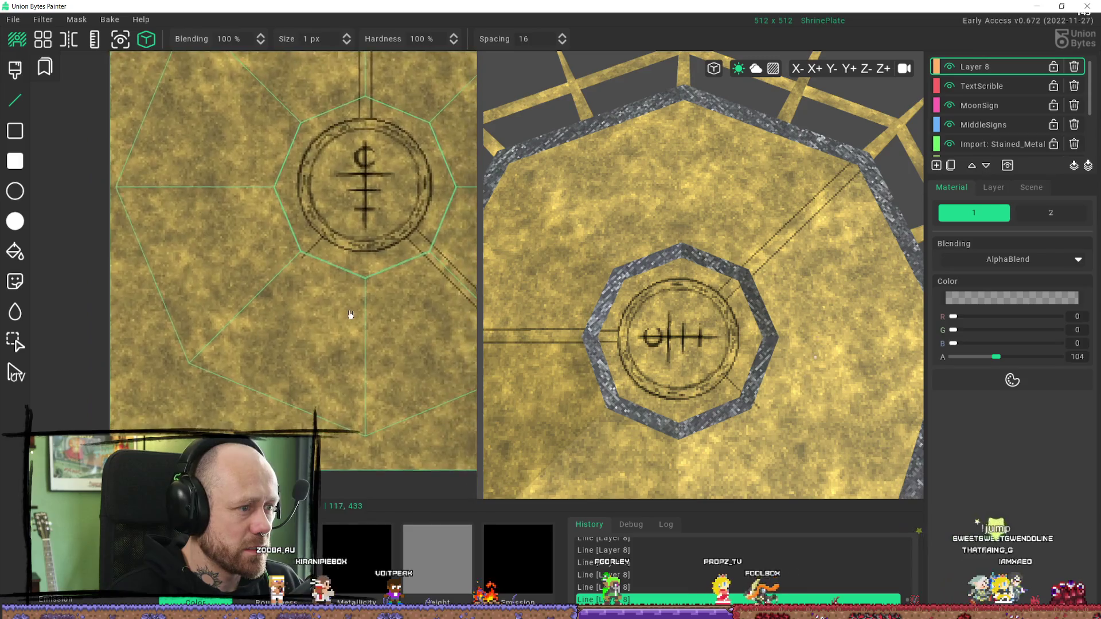
{"action": "scroll", "coordinate": [312, 278], "scroll_direction": "up", "scroll_amount": 1}
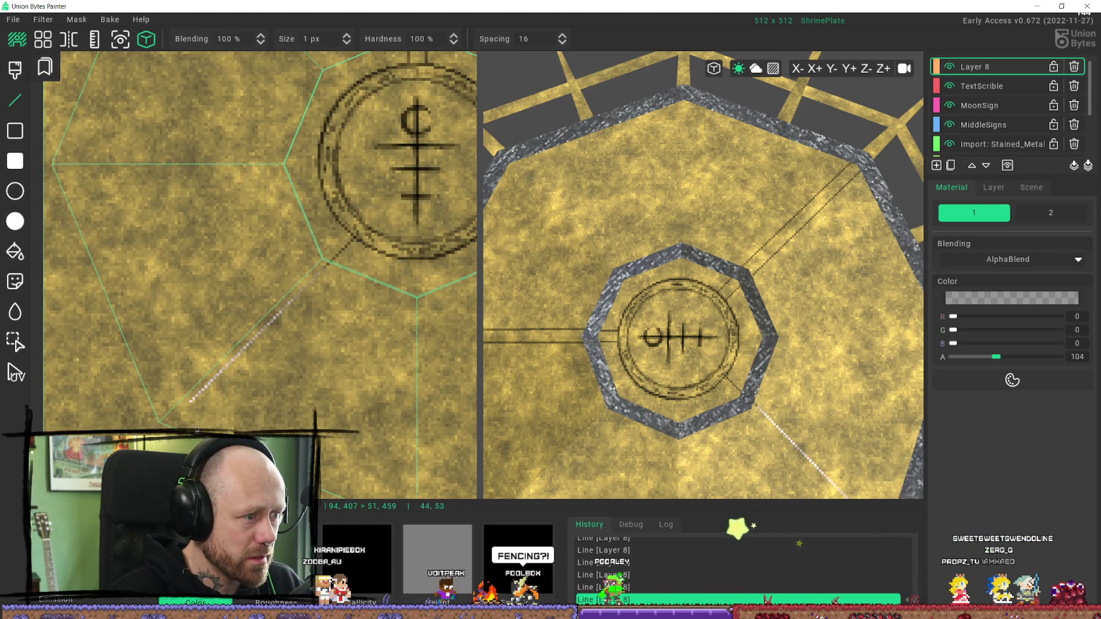
{"action": "left_click", "coordinate": [168, 425]}
{"action": "scroll", "coordinate": [325, 366], "scroll_direction": "up", "scroll_amount": 5}
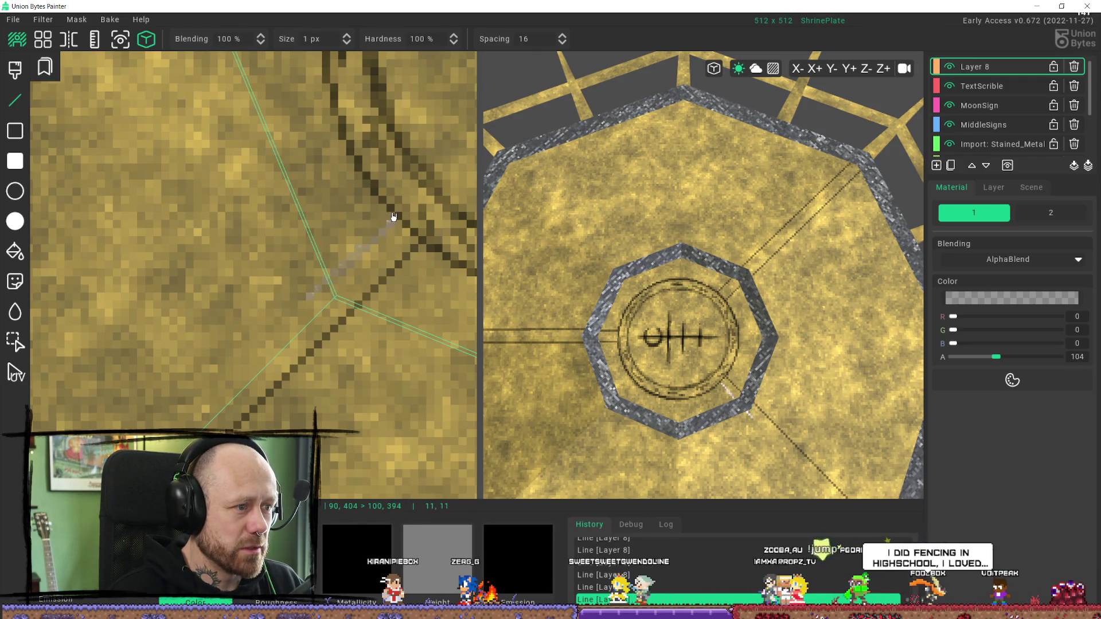
{"action": "left_click", "coordinate": [383, 216]}
{"action": "scroll", "coordinate": [358, 254], "scroll_direction": "down", "scroll_amount": 3}
{"action": "scroll", "coordinate": [316, 275], "scroll_direction": "up", "scroll_amount": 3}
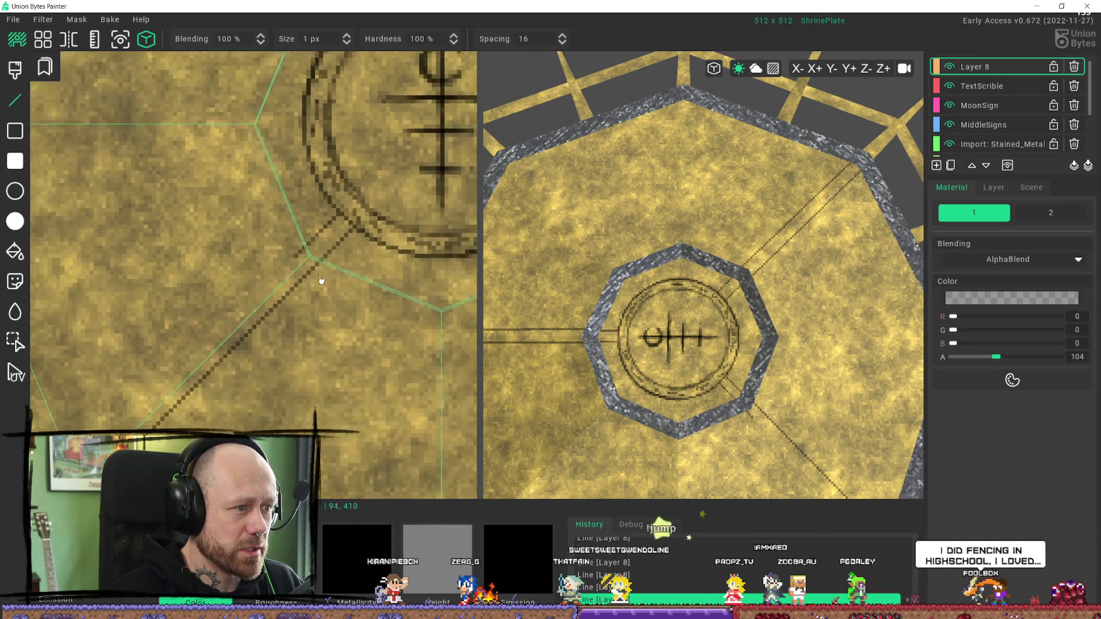
{"action": "scroll", "coordinate": [329, 253], "scroll_direction": "down", "scroll_amount": 3}
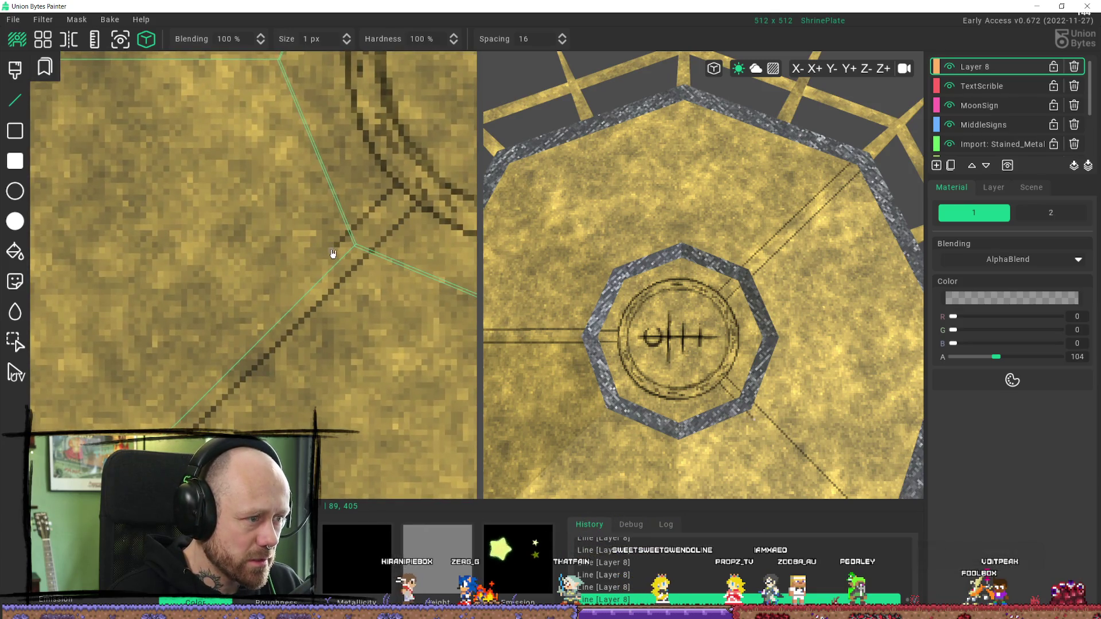
{"action": "scroll", "coordinate": [419, 217], "scroll_direction": "up", "scroll_amount": 2}
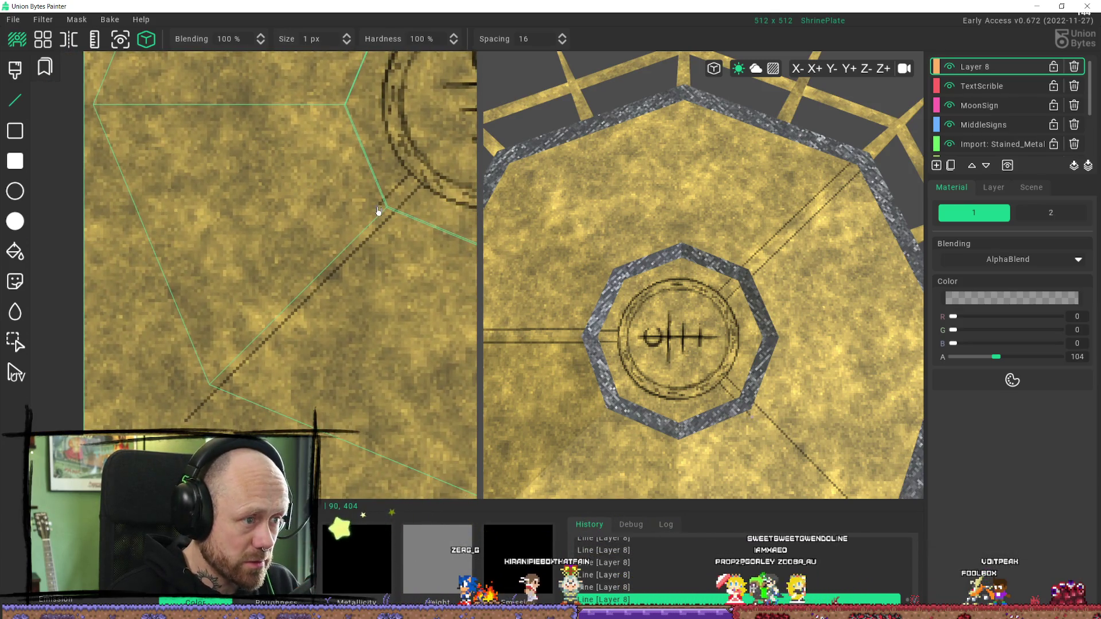
{"action": "scroll", "coordinate": [270, 404], "scroll_direction": "down", "scroll_amount": 5}
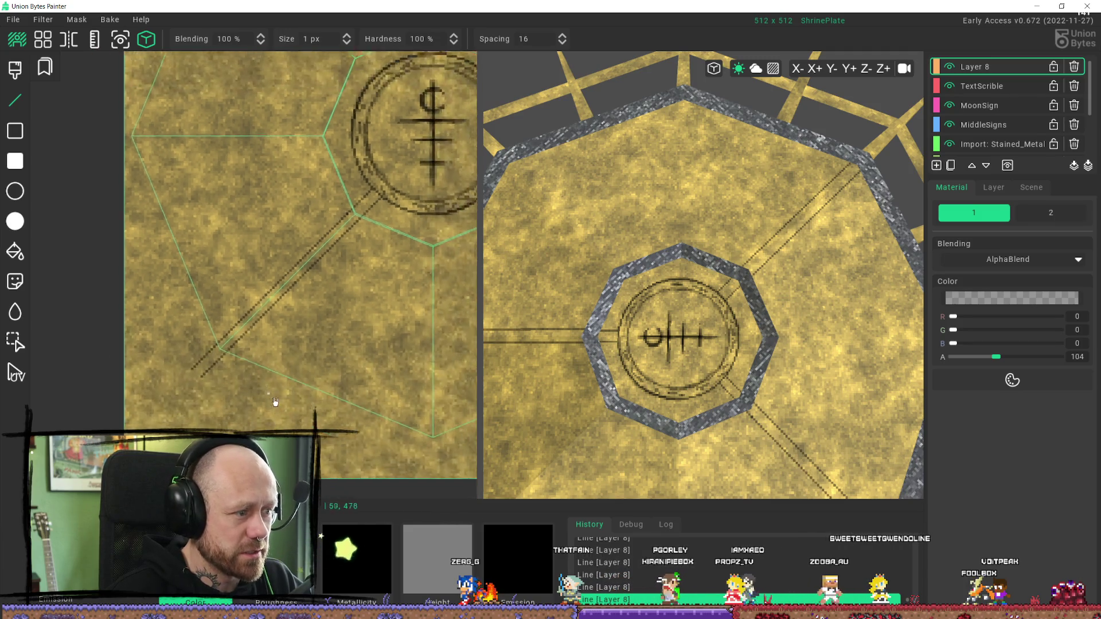
{"action": "scroll", "coordinate": [655, 356], "scroll_direction": "down", "scroll_amount": 6}
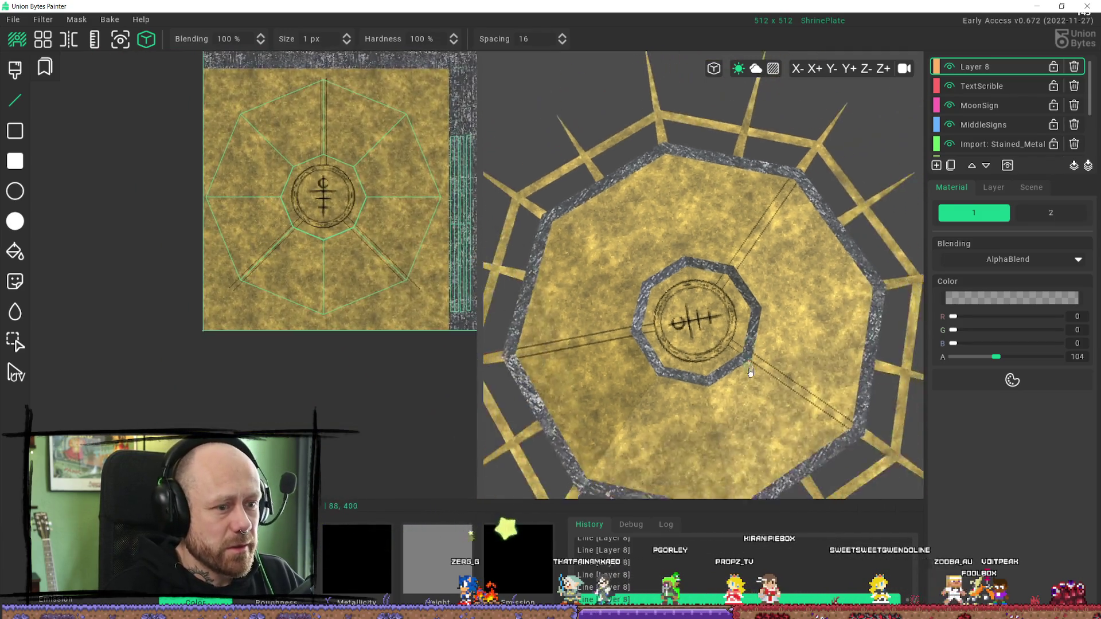
{"action": "scroll", "coordinate": [701, 422], "scroll_direction": "up", "scroll_amount": 8}
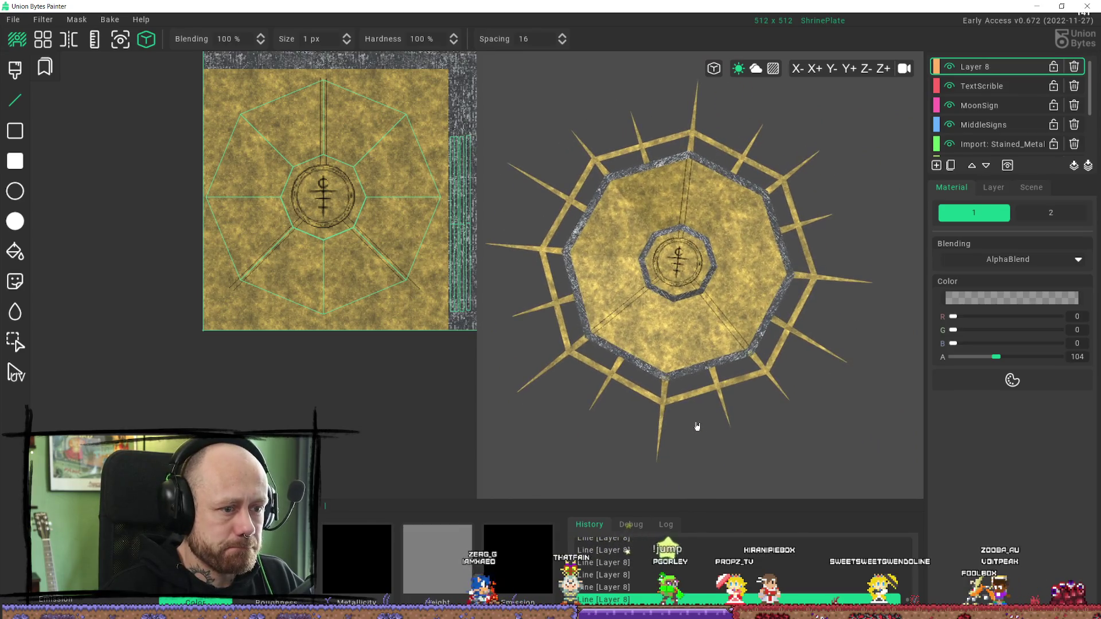
{"action": "middle_click_drag", "start_coordinate": [690, 414], "coordinate": [674, 423]}
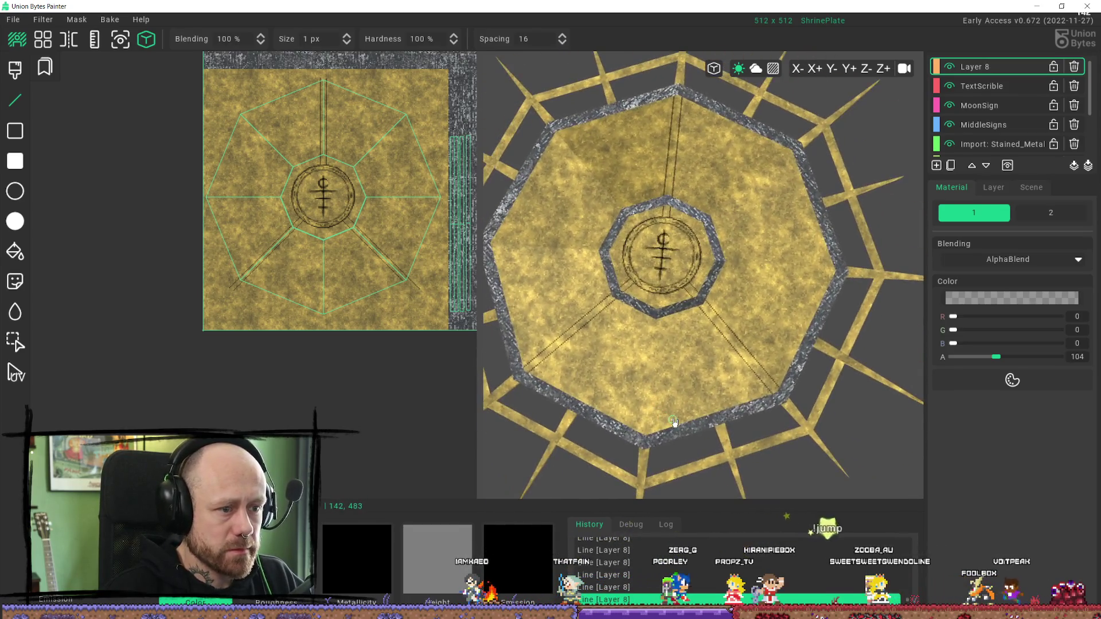
{"action": "scroll", "coordinate": [300, 294], "scroll_direction": "up", "scroll_amount": 5}
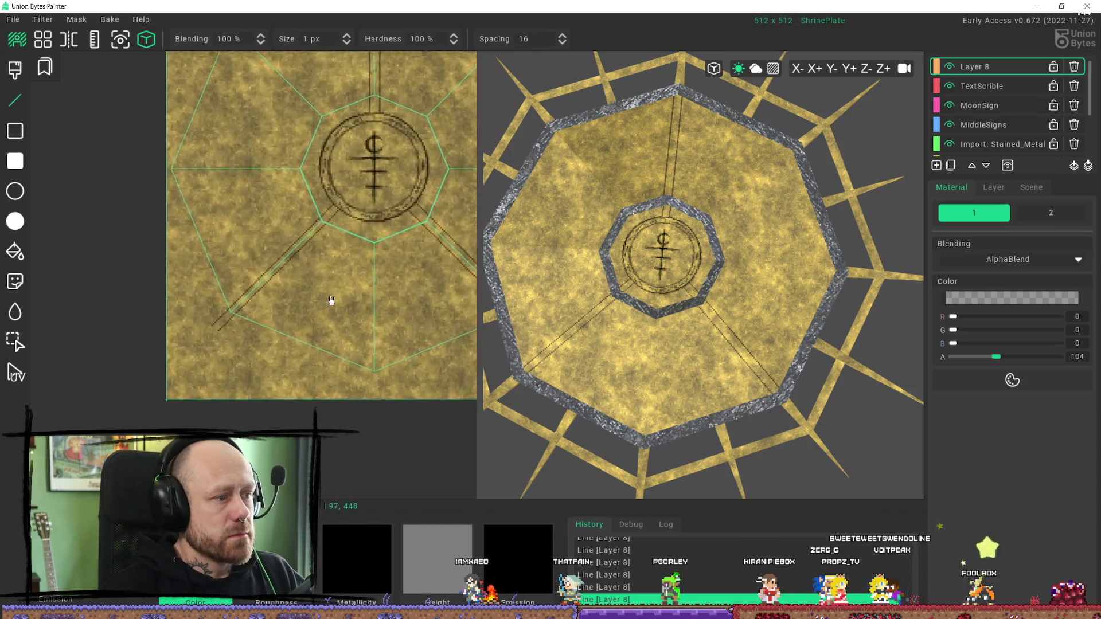
{"action": "scroll", "coordinate": [341, 275], "scroll_direction": "up", "scroll_amount": 4}
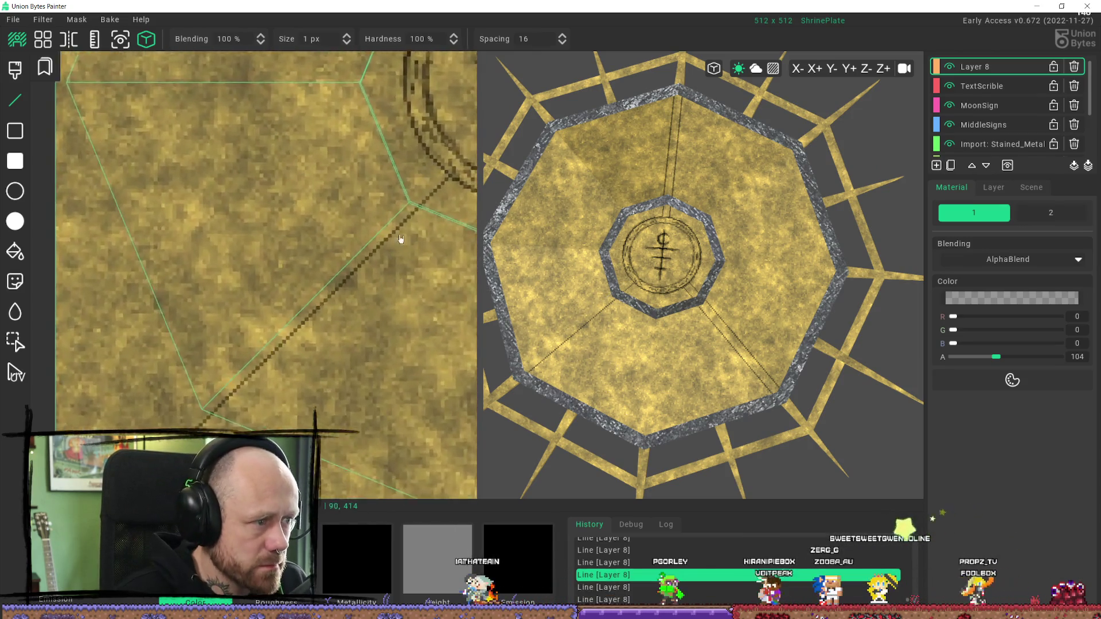
Step: Draw two 1 px dark lines from the corner down-left, forming the lower-left corner pair
{"action": "scroll", "coordinate": [392, 217], "scroll_direction": "up", "scroll_amount": 2}
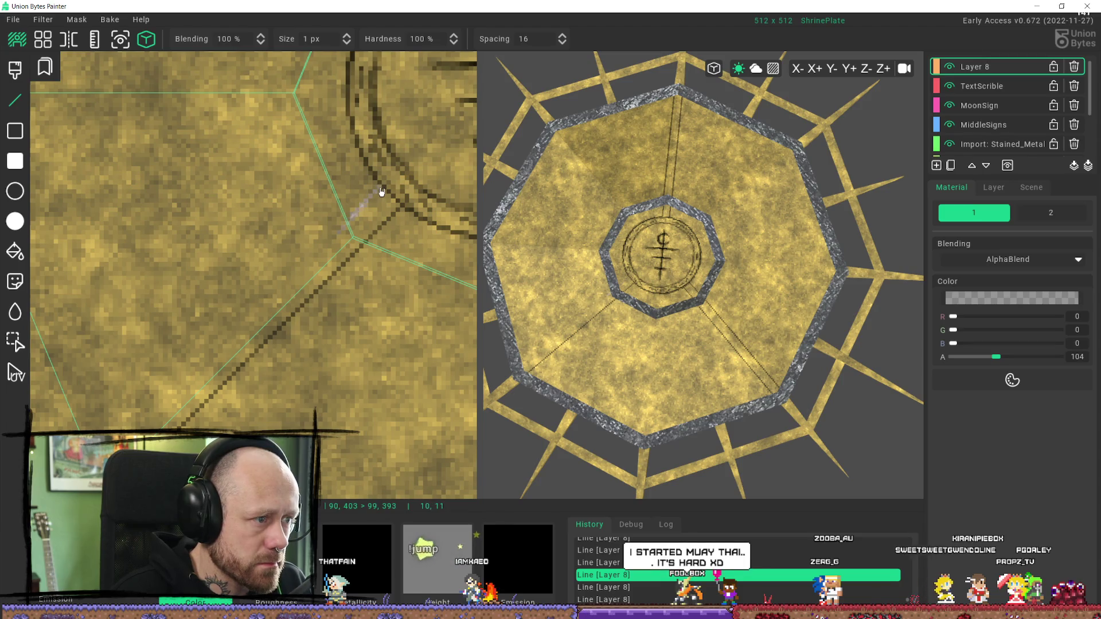
{"action": "left_click_drag", "start_coordinate": [384, 191], "coordinate": [383, 192]}
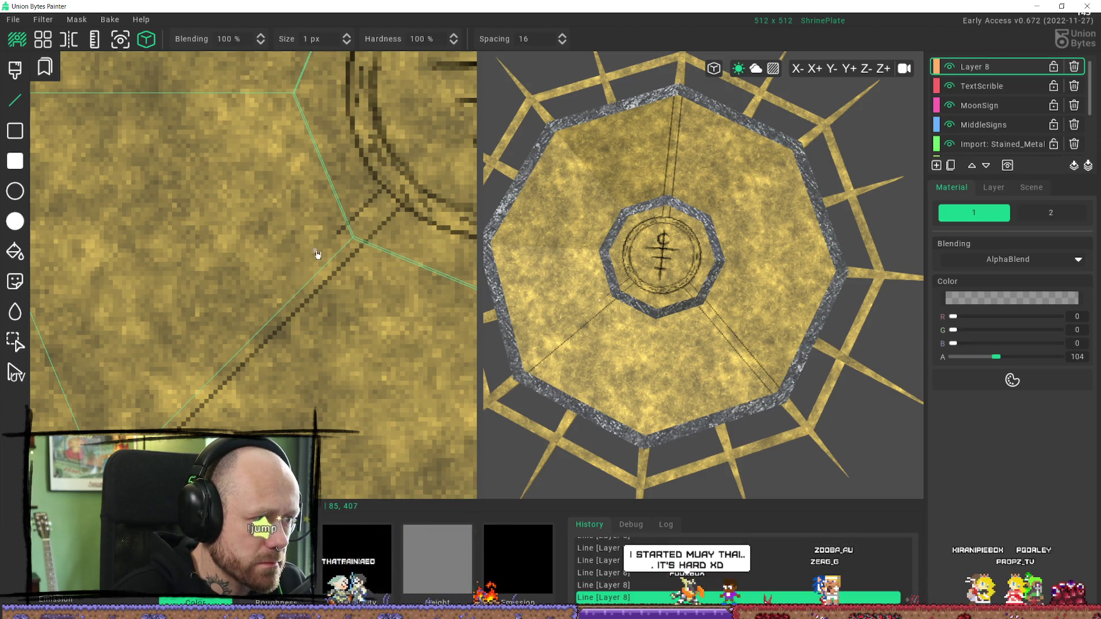
{"action": "left_click_drag", "start_coordinate": [338, 239], "coordinate": [144, 425]}
{"action": "mouse_move", "coordinate": [659, 367]}
{"action": "right_mouse_down"}
{"action": "mouse_move", "coordinate": [668, 376]}
{"action": "mouse_move", "coordinate": [634, 387]}
{"action": "right_mouse_up"}
Step: Commit the pale line beside the lower-left diagonal as a second engraved line reaching the ring
{"action": "scroll", "coordinate": [383, 208], "scroll_direction": "up", "scroll_amount": 2}
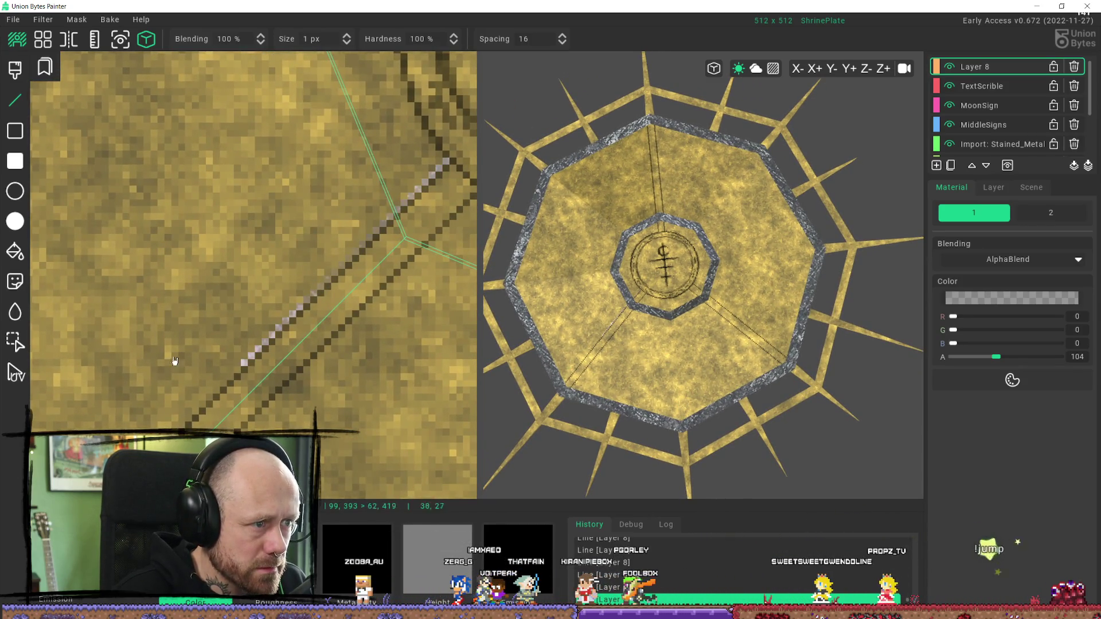
{"action": "left_click", "coordinate": [181, 425]}
{"action": "scroll", "coordinate": [319, 295], "scroll_direction": "down", "scroll_amount": 3}
{"action": "scroll", "coordinate": [355, 278], "scroll_direction": "up", "scroll_amount": 1}
{"action": "scroll", "coordinate": [356, 277], "scroll_direction": "up", "scroll_amount": 3}
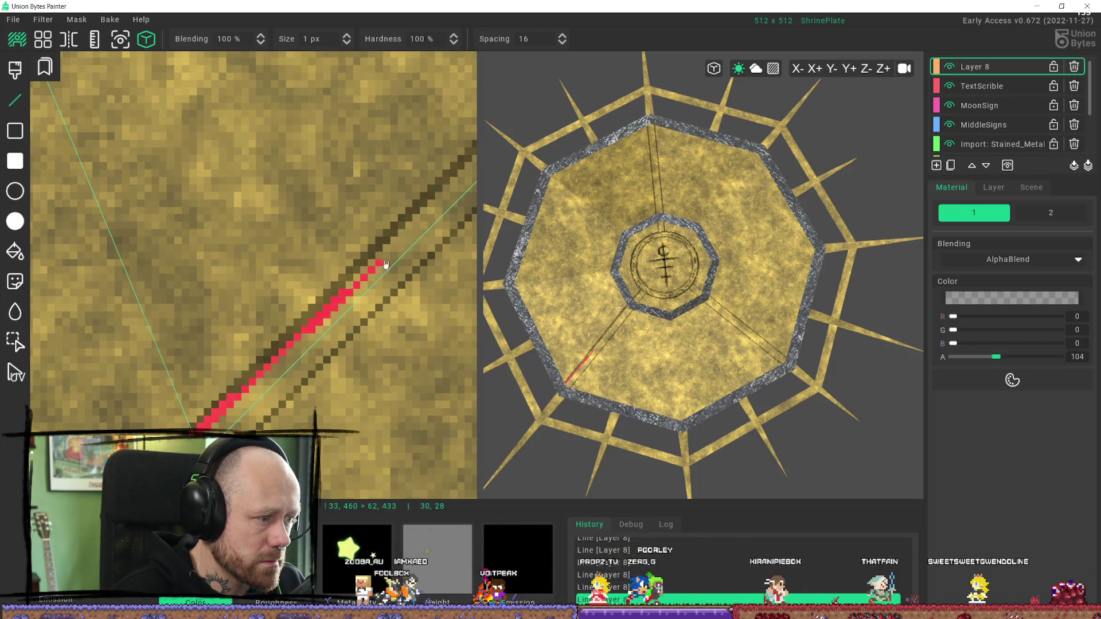
{"action": "scroll", "coordinate": [388, 238], "scroll_direction": "down", "scroll_amount": 3}
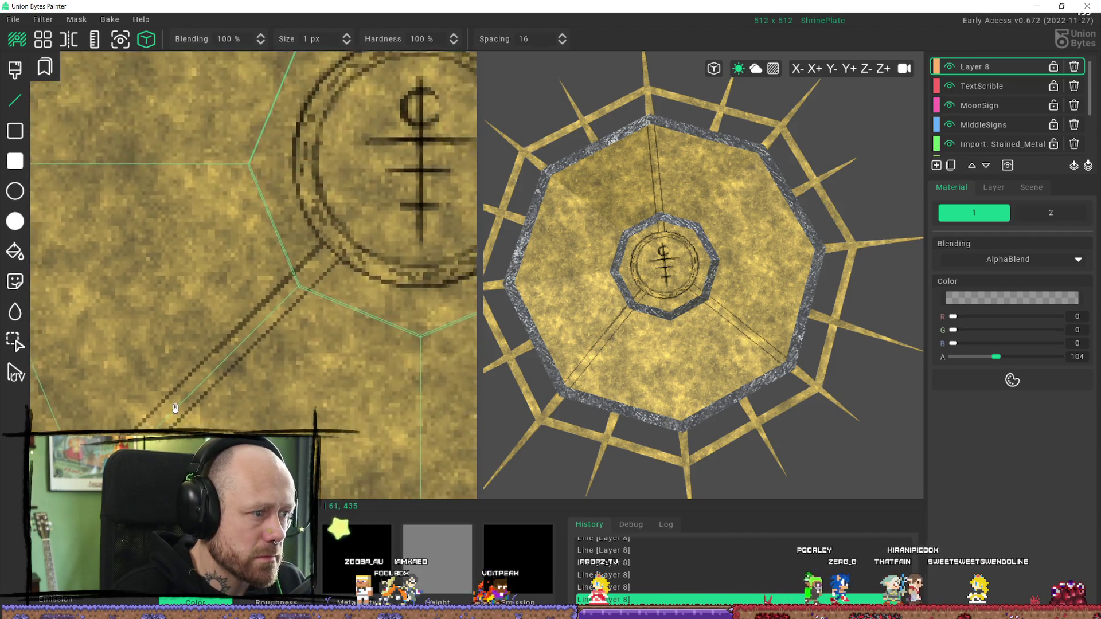
{"action": "scroll", "coordinate": [227, 390], "scroll_direction": "up", "scroll_amount": 3}
{"action": "scroll", "coordinate": [226, 404], "scroll_direction": "down", "scroll_amount": 2}
{"action": "scroll", "coordinate": [201, 417], "scroll_direction": "up", "scroll_amount": 2}
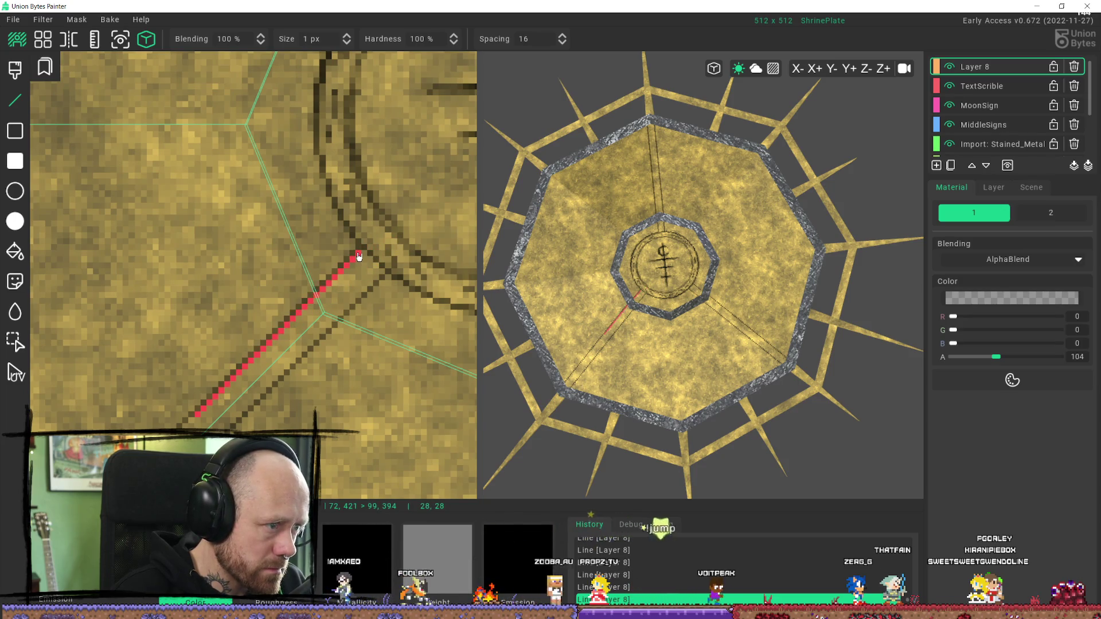
{"action": "scroll", "coordinate": [370, 330], "scroll_direction": "down", "scroll_amount": 2}
{"action": "scroll", "coordinate": [734, 350], "scroll_direction": "up", "scroll_amount": 3}
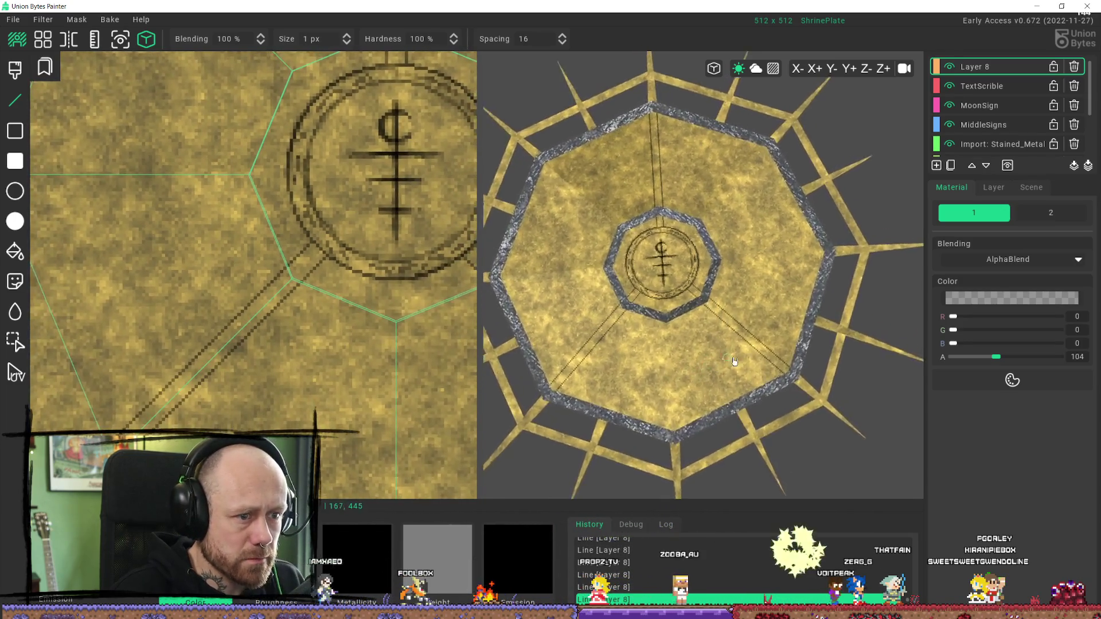
{"action": "right_click_drag", "start_coordinate": [751, 359], "coordinate": [749, 368]}
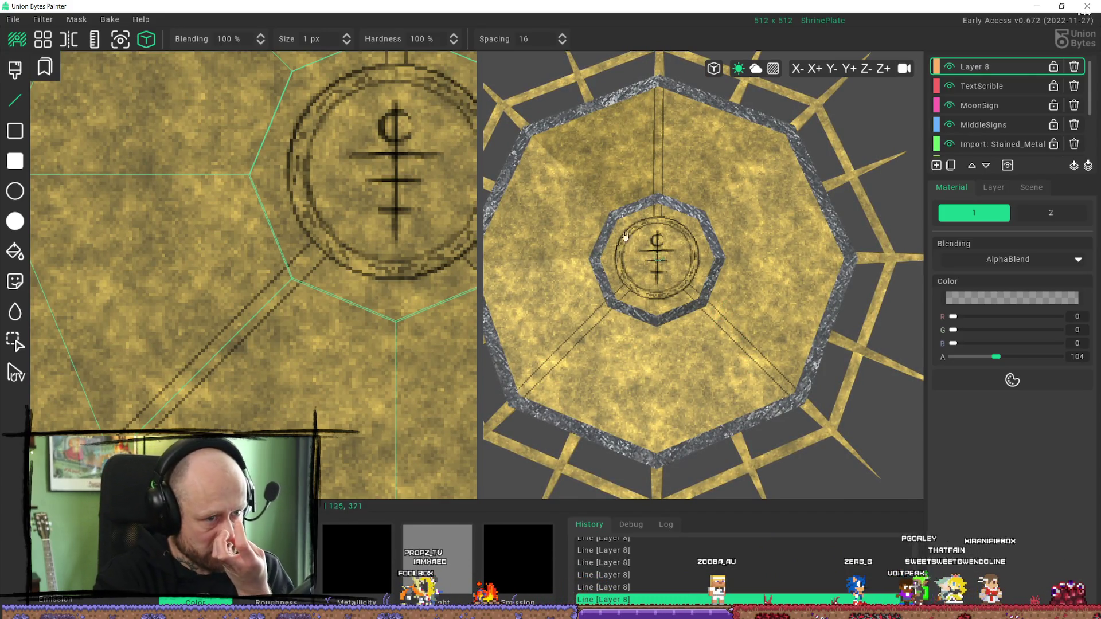
{"action": "mouse_move", "coordinate": [796, 251]}
{"action": "middle_mouse_down"}
{"action": "mouse_move", "coordinate": [803, 296]}
{"action": "mouse_move", "coordinate": [807, 275]}
{"action": "middle_mouse_up"}
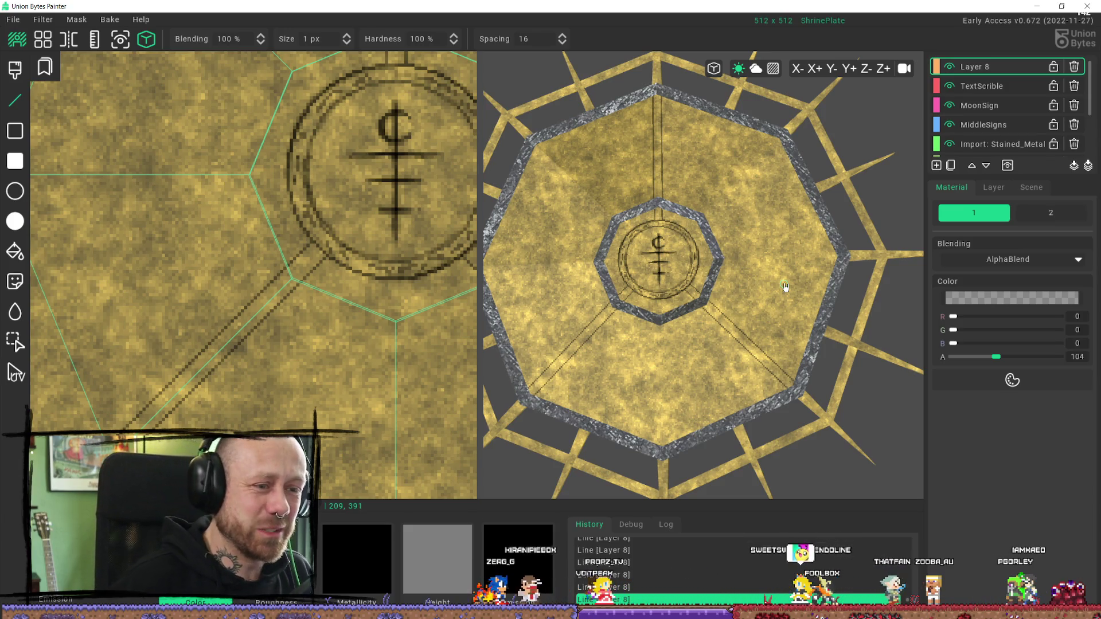
{"action": "mouse_move", "coordinate": [349, 338]}
{"action": "middle_mouse_down"}
{"action": "mouse_move", "coordinate": [349, 299]}
{"action": "mouse_move", "coordinate": [338, 367]}
{"action": "middle_mouse_up"}
{"action": "scroll", "coordinate": [349, 304], "scroll_direction": "down", "scroll_amount": 3}
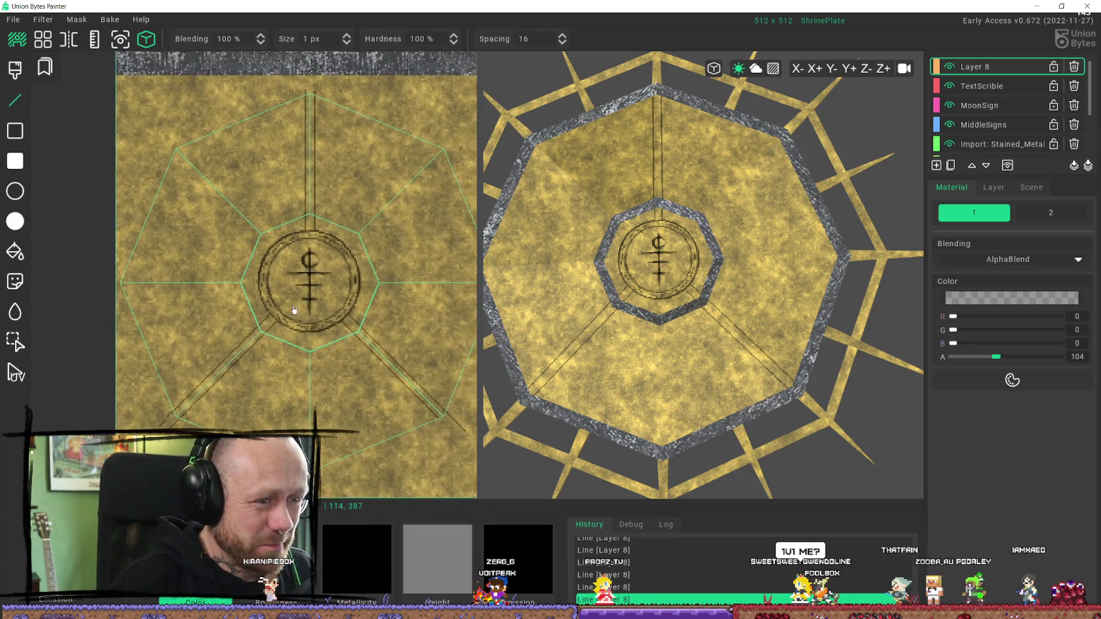
{"action": "scroll", "coordinate": [309, 326], "scroll_direction": "down", "scroll_amount": 2}
{"action": "scroll", "coordinate": [308, 325], "scroll_direction": "down", "scroll_amount": 1}
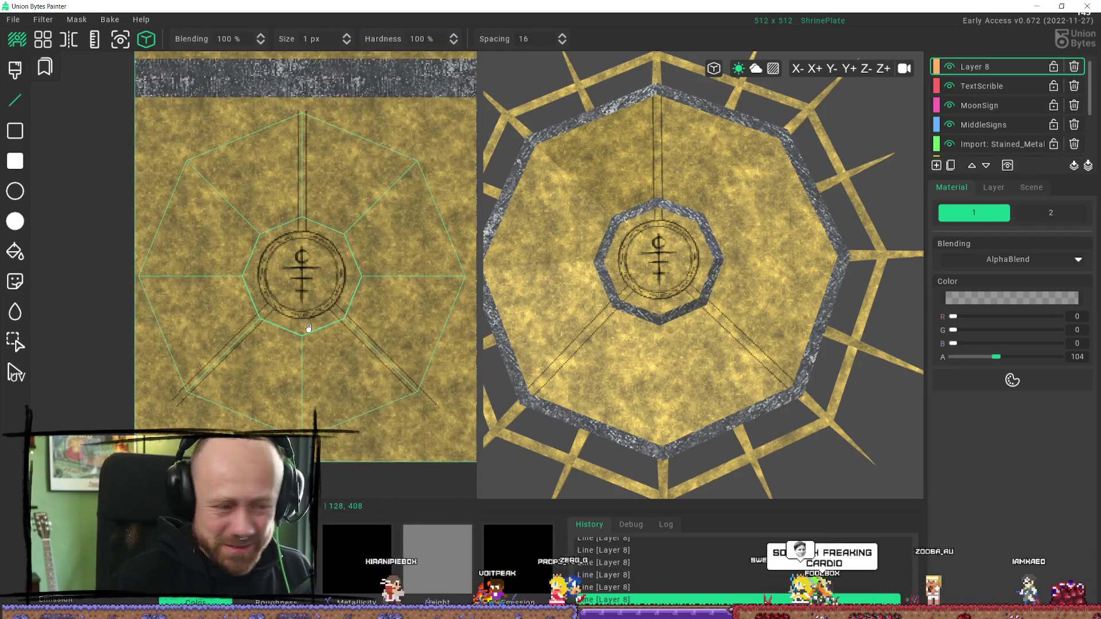
Step: Rect-select the lower half's diagonal line pairs, cut them and stamp them back in place
{"action": "left_click", "coordinate": [15, 342]}
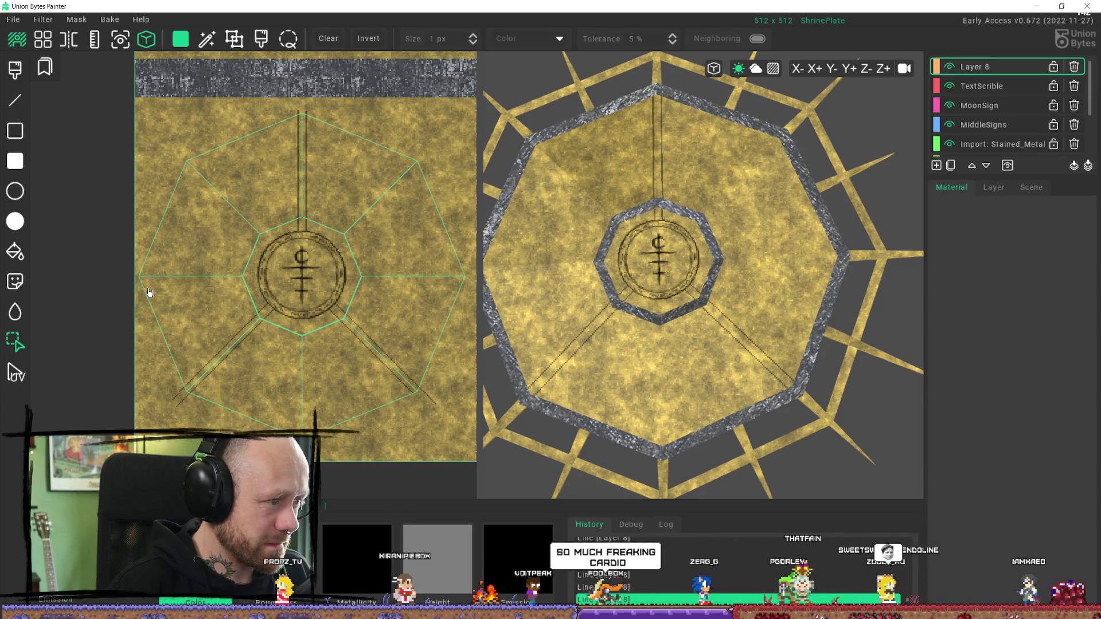
{"action": "left_click_drag", "start_coordinate": [148, 289], "coordinate": [429, 460]}
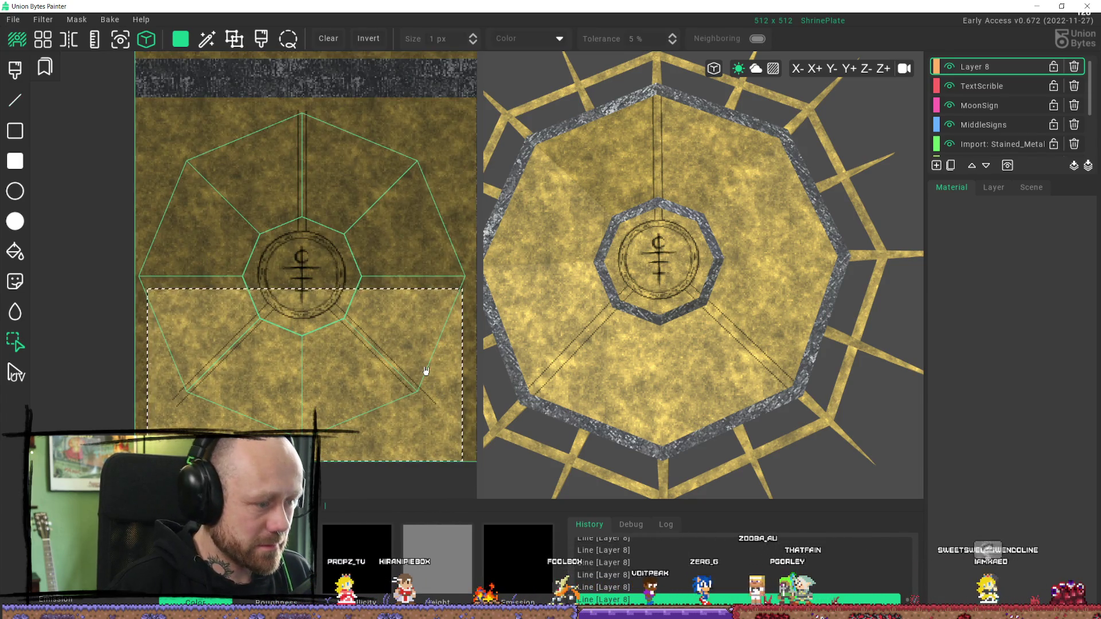
{"action": "key", "text": "Delete"}
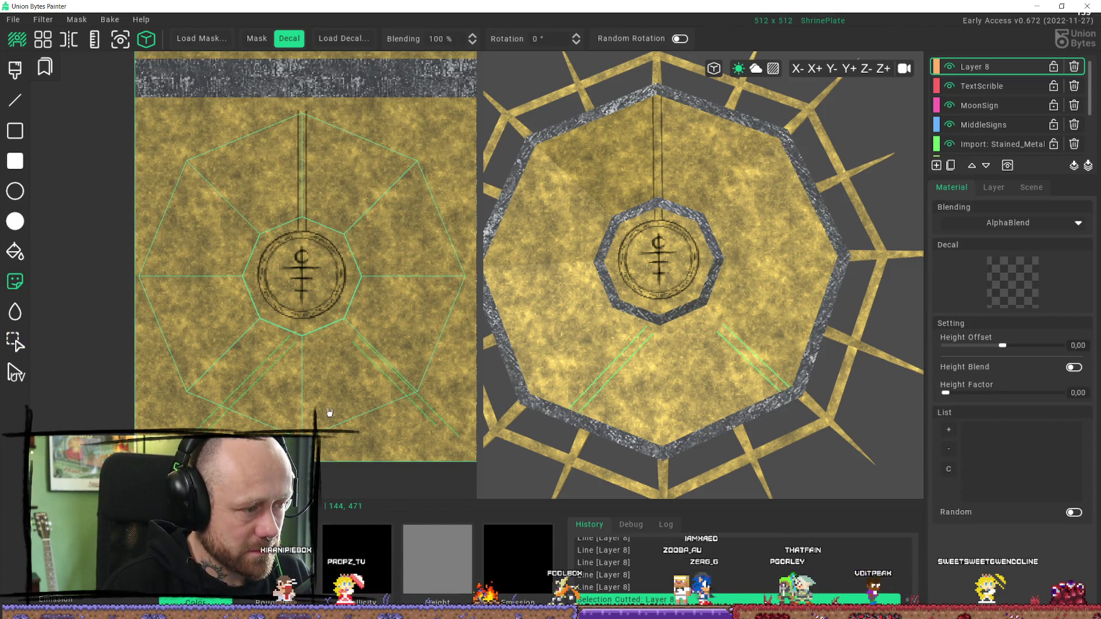
{"action": "left_click", "coordinate": [310, 367]}
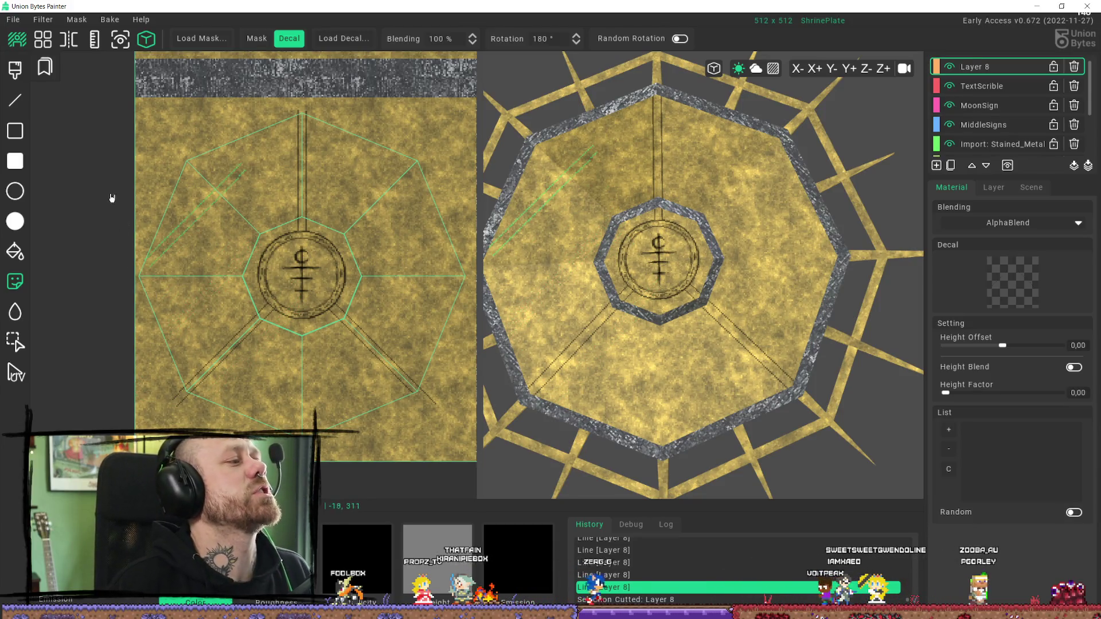
Step: Turn the lower-right line pair into a decal and stamp it toward the upper-right and upper-left corners
{"action": "left_click", "coordinate": [15, 342]}
{"action": "left_click_drag", "start_coordinate": [315, 292], "coordinate": [471, 424]}
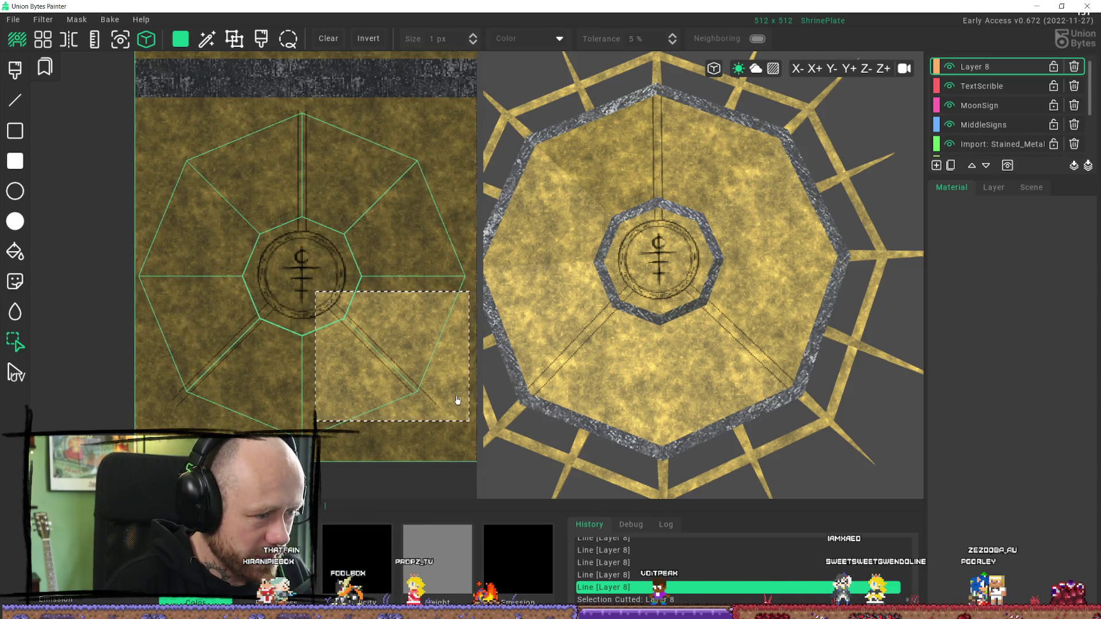
{"action": "key", "text": "d"}
{"action": "scroll", "coordinate": [312, 272], "scroll_direction": "up", "scroll_amount": 1}
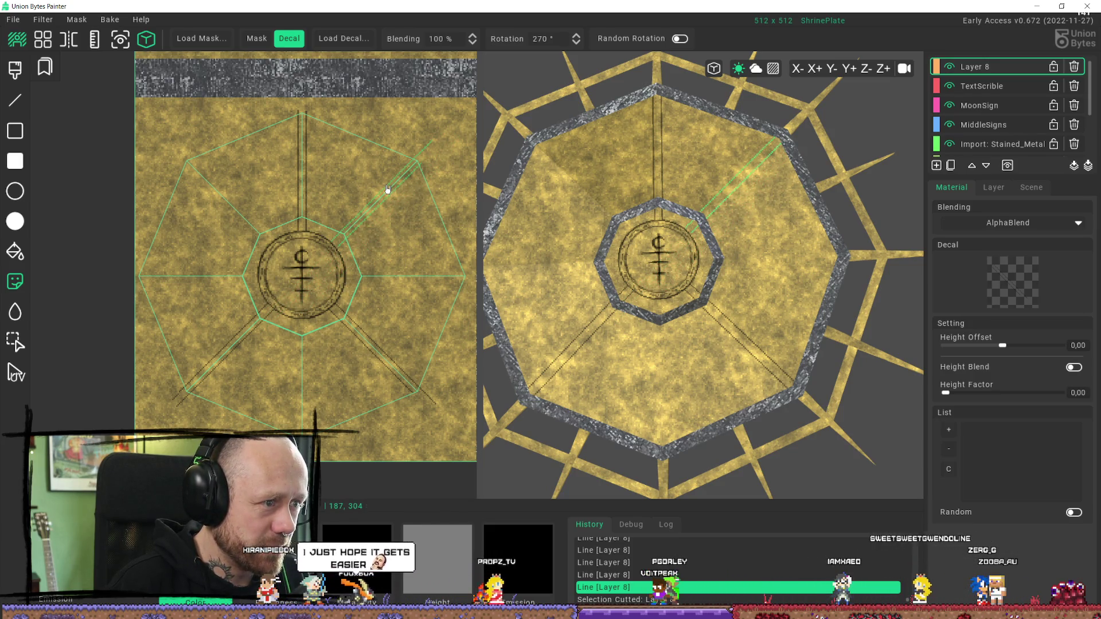
{"action": "left_click", "coordinate": [387, 189]}
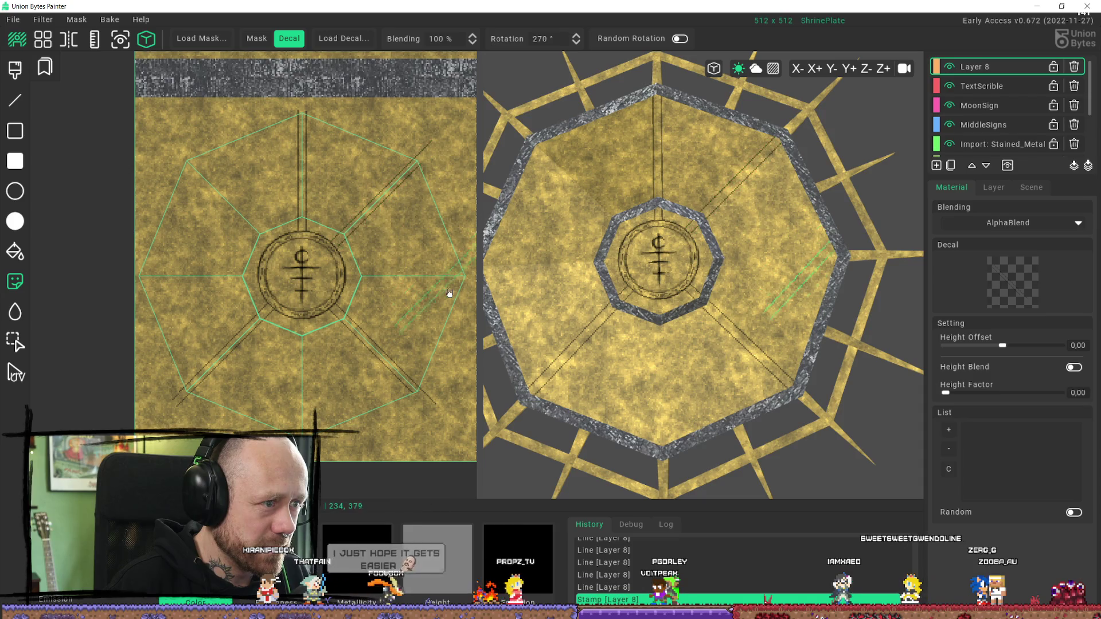
{"action": "left_click", "coordinate": [212, 197]}
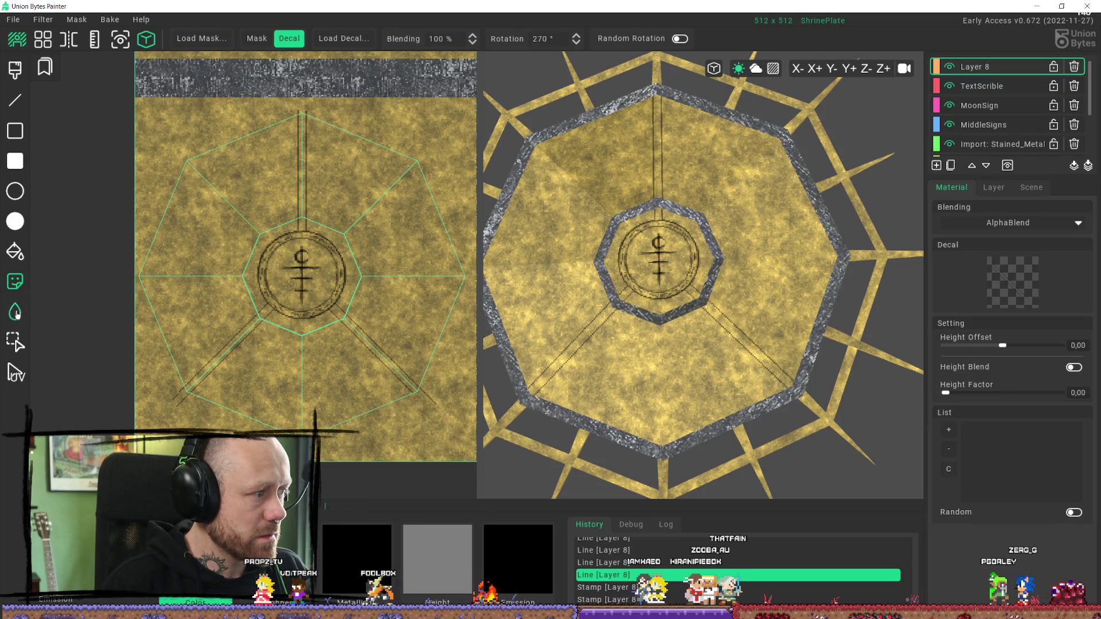
Step: Turn the vertical line pair above the ring into a decal and stamp it right of the ring
{"action": "left_click", "coordinate": [15, 341]}
{"action": "left_click_drag", "start_coordinate": [275, 103], "coordinate": [336, 222]}
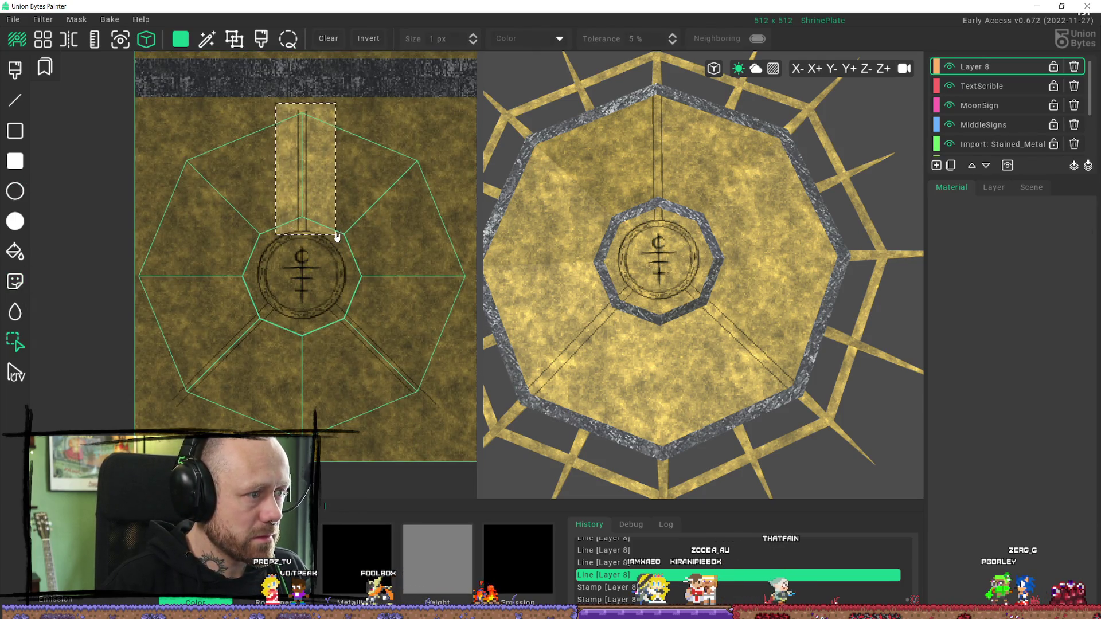
{"action": "key", "text": "d"}
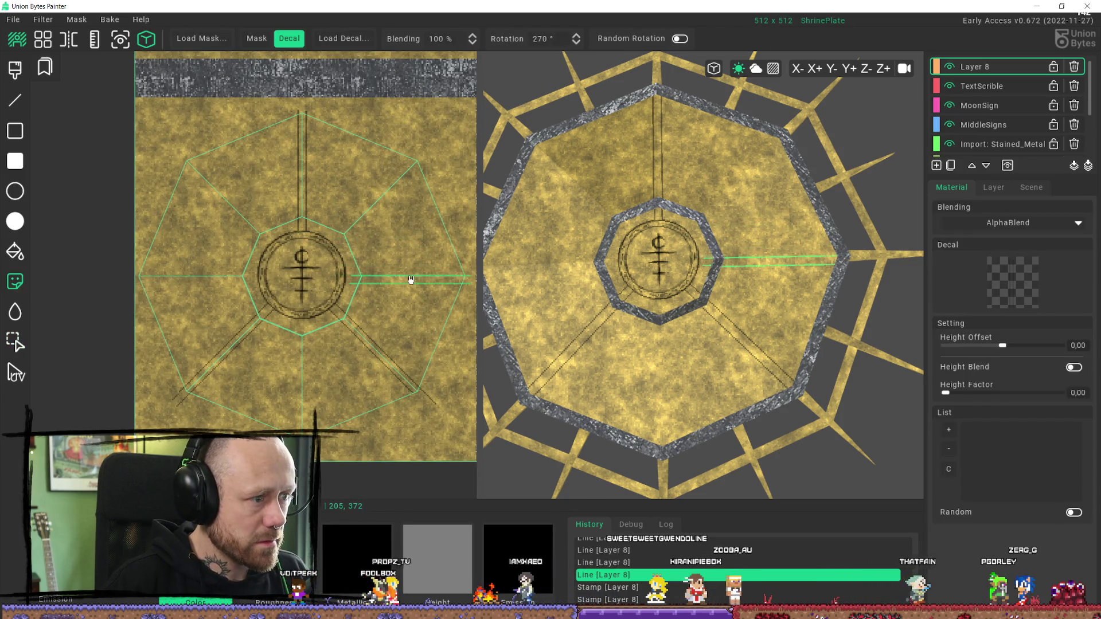
{"action": "scroll", "coordinate": [404, 275], "scroll_direction": "down", "scroll_amount": 2, "text": "shift"}
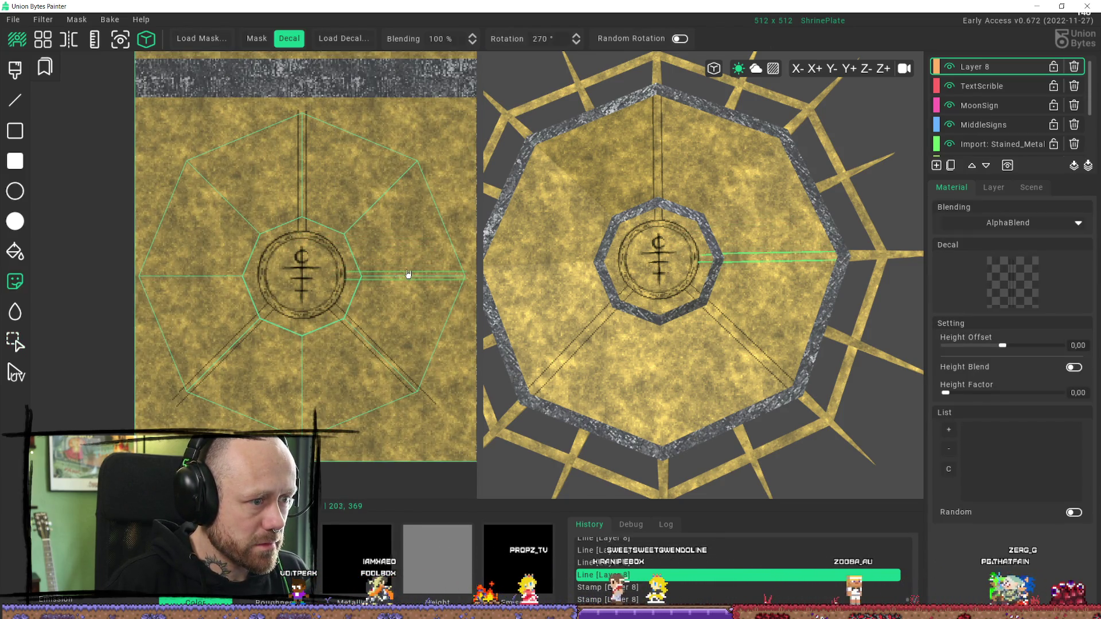
{"action": "scroll", "coordinate": [404, 269], "scroll_direction": "down", "scroll_amount": 2, "text": "shift"}
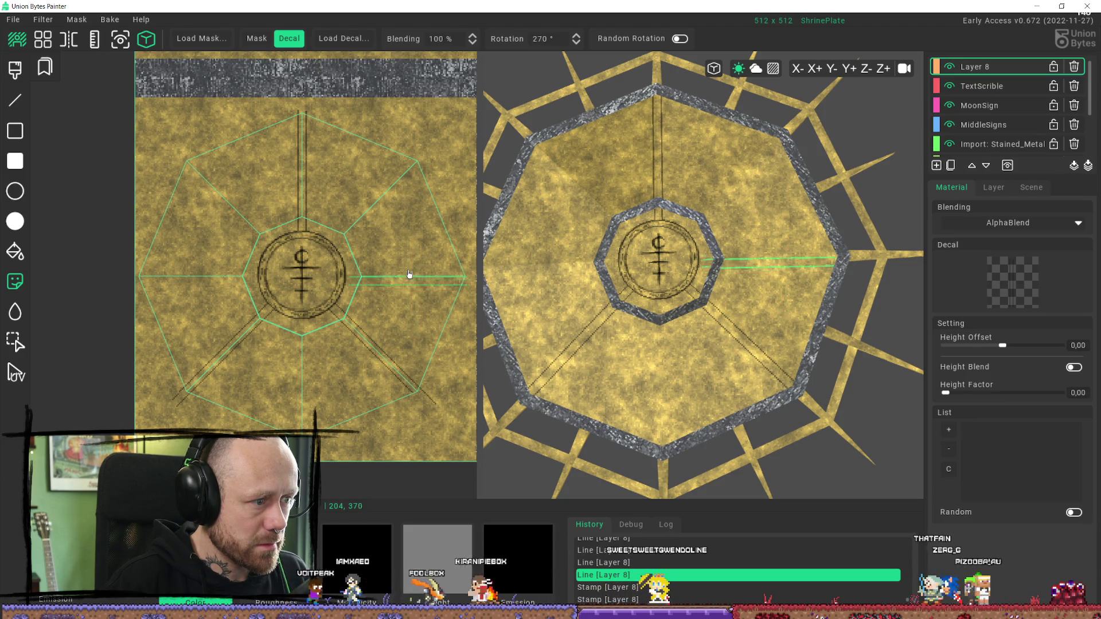
{"action": "scroll", "coordinate": [416, 255], "scroll_direction": "down", "scroll_amount": 2, "text": "shift"}
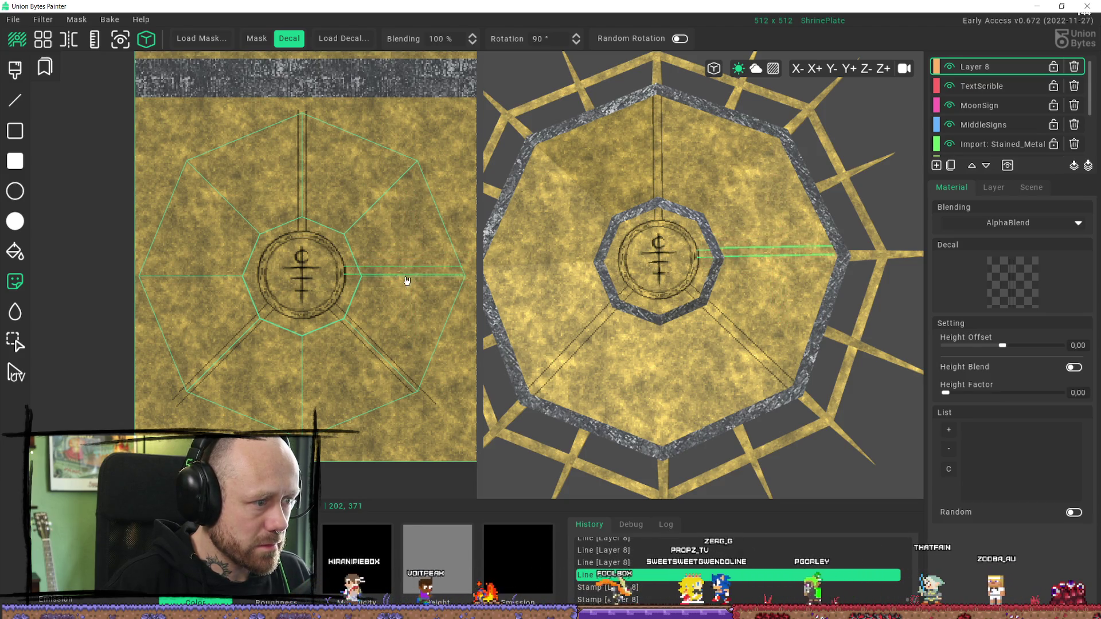
{"action": "left_click", "coordinate": [411, 282]}
Step: Undo the two horizontal line stamps after checking the plate in the 3D view
{"action": "scroll", "coordinate": [160, 295], "scroll_direction": "down", "scroll_amount": 1, "text": "shift"}
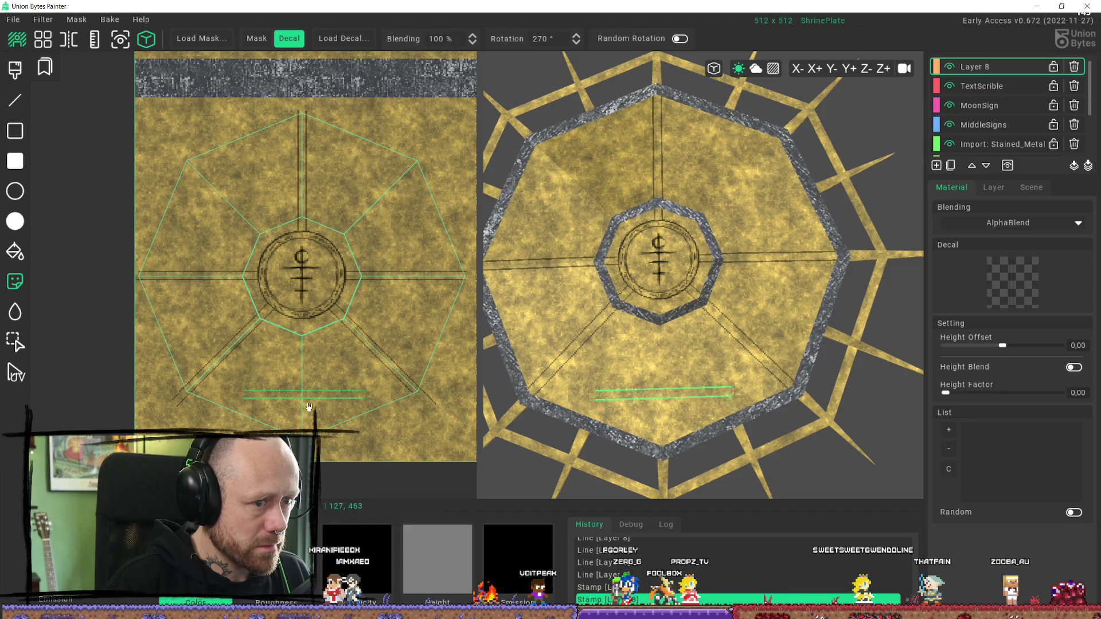
{"action": "scroll", "coordinate": [702, 383], "scroll_direction": "down", "scroll_amount": 5}
{"action": "mouse_move", "coordinate": [703, 382]}
{"action": "right_mouse_down"}
{"action": "mouse_move", "coordinate": [715, 407]}
{"action": "mouse_move", "coordinate": [658, 379]}
{"action": "mouse_move", "coordinate": [690, 372]}
{"action": "right_mouse_up"}
{"action": "scroll", "coordinate": [690, 372], "scroll_direction": "up", "scroll_amount": 5}
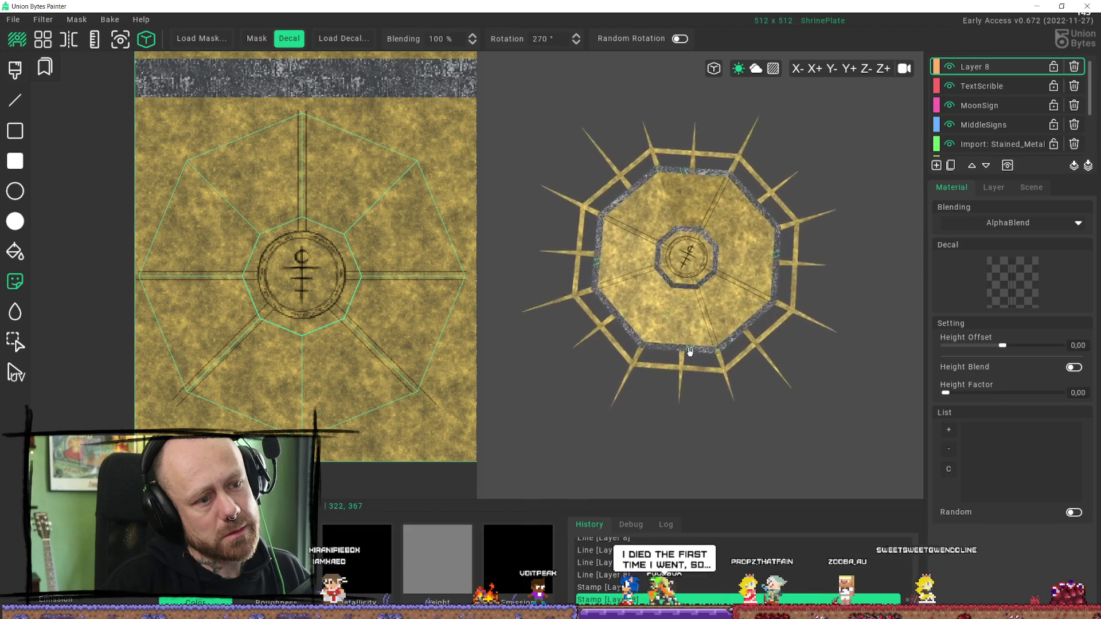
{"action": "key", "text": "ctrl+z"}
{"action": "key", "text": "ctrl+z"}
{"action": "scroll", "coordinate": [690, 360], "scroll_direction": "up", "scroll_amount": 3}
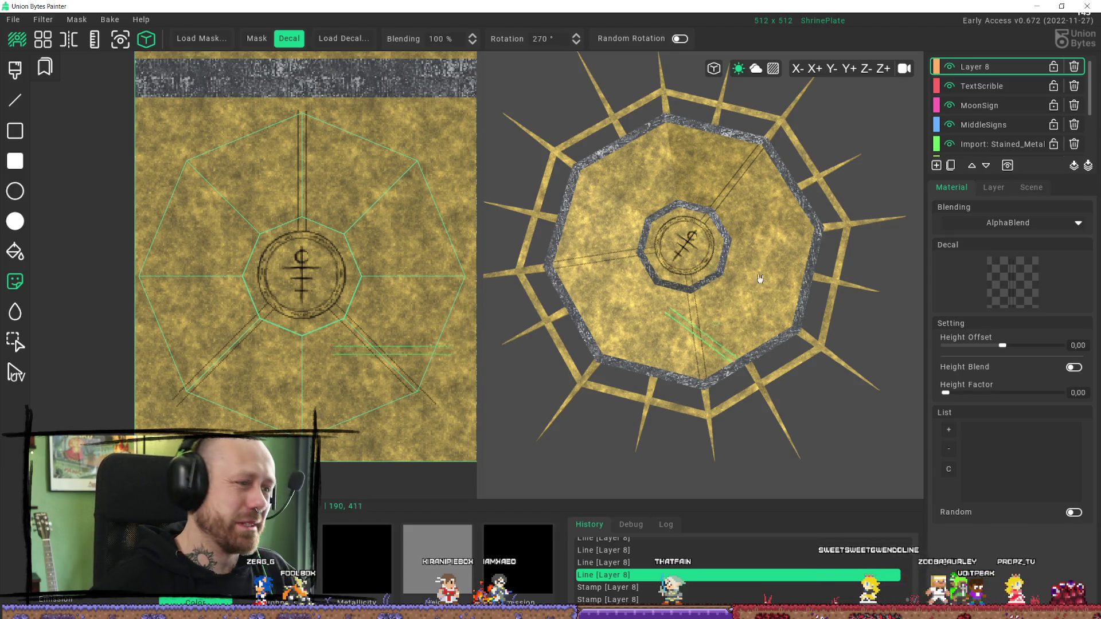
{"action": "scroll", "coordinate": [704, 224], "scroll_direction": "up", "scroll_amount": 5}
{"action": "mouse_move", "coordinate": [704, 224]}
{"action": "middle_mouse_down"}
{"action": "mouse_move", "coordinate": [648, 195]}
{"action": "mouse_move", "coordinate": [584, 285]}
{"action": "mouse_move", "coordinate": [630, 246]}
{"action": "middle_mouse_up"}
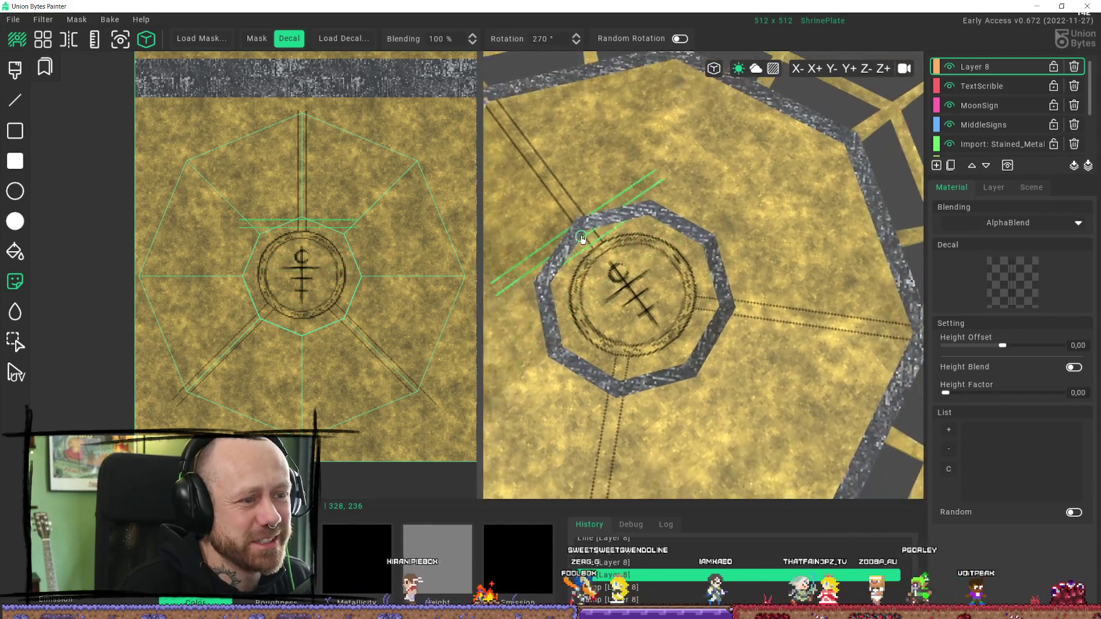
{"action": "scroll", "coordinate": [630, 246], "scroll_direction": "down", "scroll_amount": 3}
{"action": "scroll", "coordinate": [359, 215], "scroll_direction": "up", "scroll_amount": 3}
{"action": "mouse_move", "coordinate": [358, 215]}
{"action": "middle_mouse_down"}
{"action": "mouse_move", "coordinate": [241, 240]}
{"action": "mouse_move", "coordinate": [241, 211]}
{"action": "middle_mouse_up"}
{"action": "key", "text": "b"}
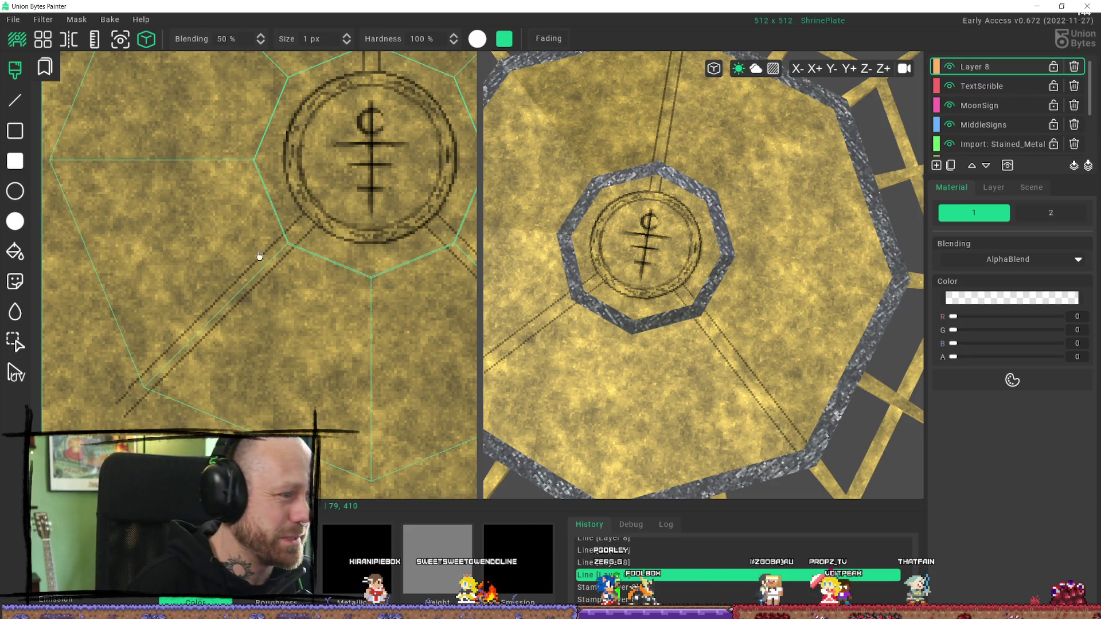
Step: Dab semi-transparent dark brush strokes along the lower-left engraved line
{"action": "left_click", "coordinate": [281, 241]}
{"action": "left_click", "coordinate": [272, 251]}
{"action": "left_click", "coordinate": [241, 283]}
{"action": "left_click", "coordinate": [228, 238]}
{"action": "left_click", "coordinate": [226, 248]}
{"action": "left_click", "coordinate": [243, 238]}
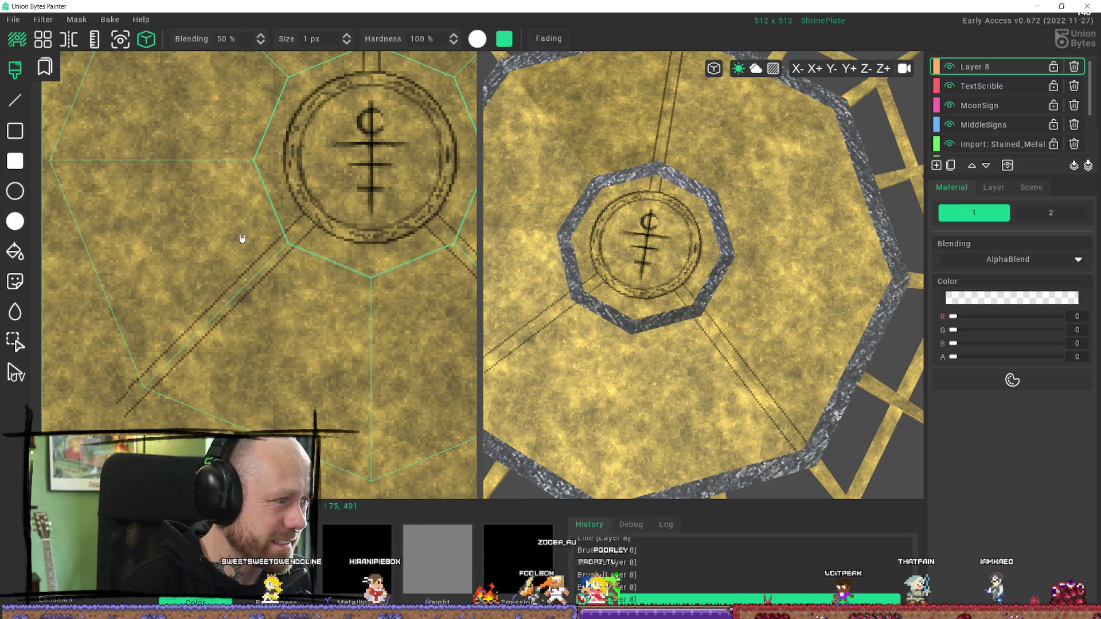
Step: Raise the paint opacity to about 48 and zoom in on the top line pair
{"action": "left_click_drag", "start_coordinate": [952, 357], "coordinate": [972, 357]}
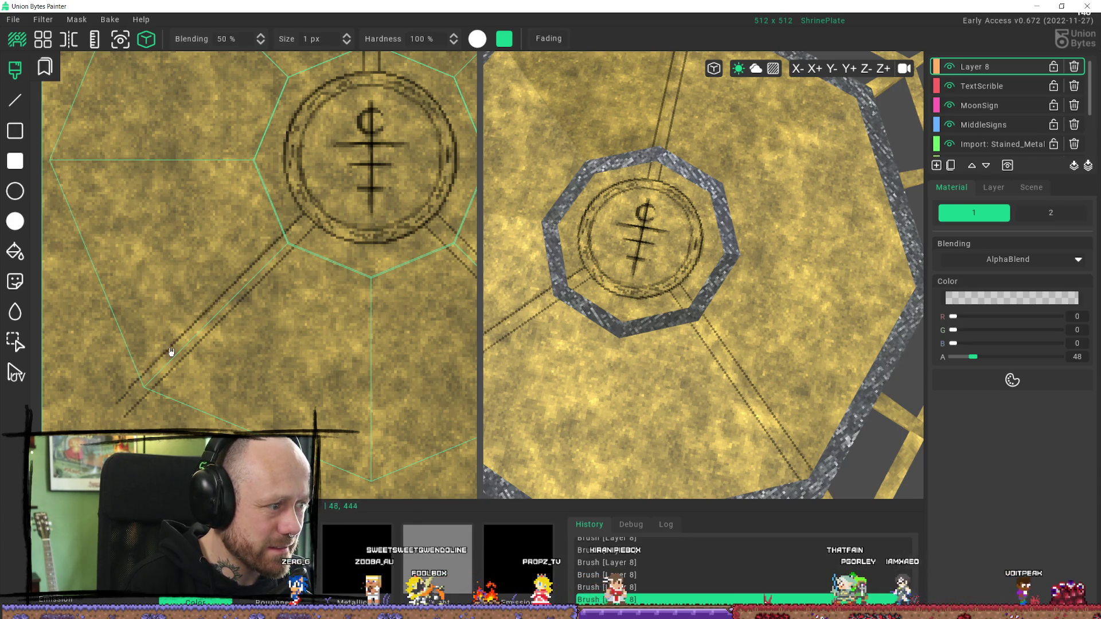
{"action": "left_click", "coordinate": [976, 358]}
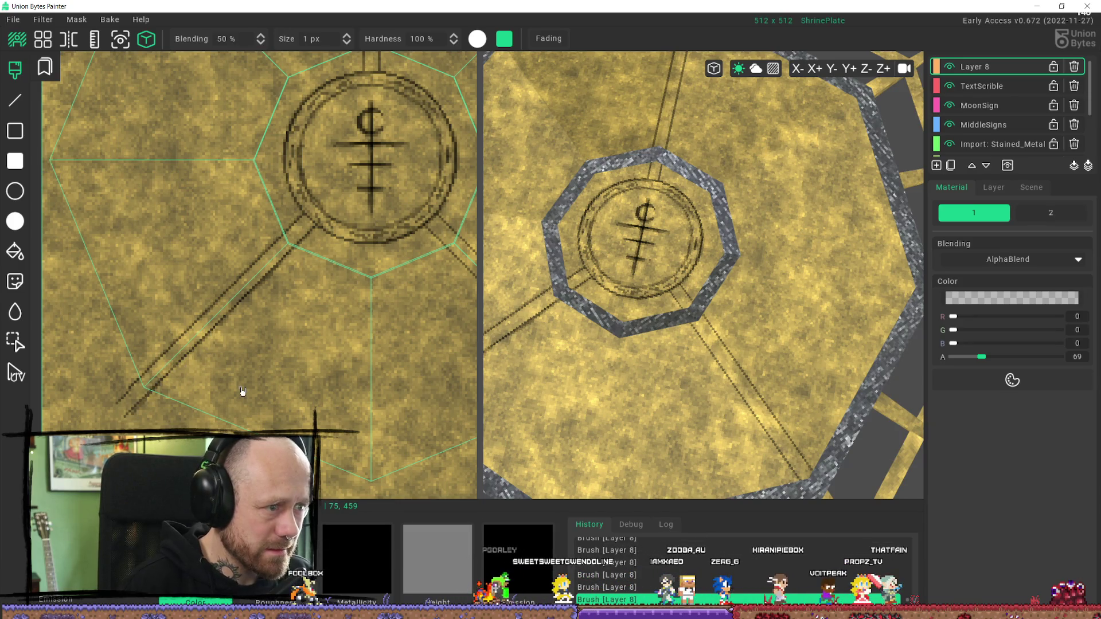
{"action": "middle_click_drag", "start_coordinate": [371, 344], "coordinate": [247, 346]}
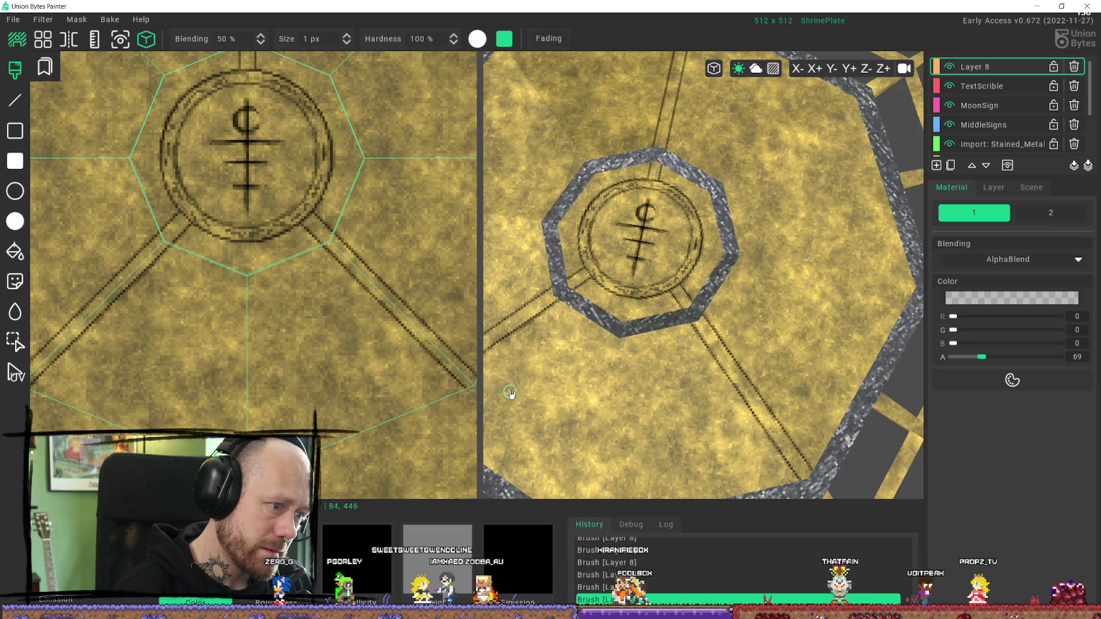
{"action": "scroll", "coordinate": [287, 253], "scroll_direction": "down", "scroll_amount": 3}
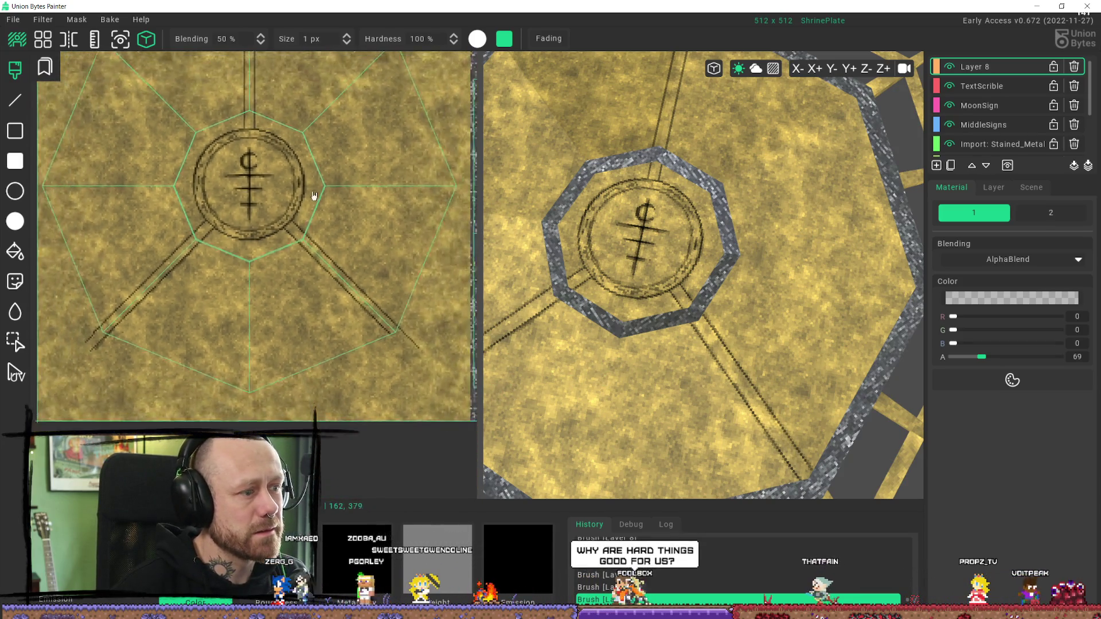
{"action": "middle_click_drag", "start_coordinate": [314, 200], "coordinate": [309, 287]}
{"action": "scroll", "coordinate": [254, 186], "scroll_direction": "up", "scroll_amount": 1}
{"action": "scroll", "coordinate": [255, 187], "scroll_direction": "up", "scroll_amount": 1}
{"action": "mouse_move", "coordinate": [254, 186]}
{"action": "middle_mouse_down"}
{"action": "mouse_move", "coordinate": [269, 258]}
{"action": "mouse_move", "coordinate": [432, 373]}
{"action": "middle_mouse_up"}
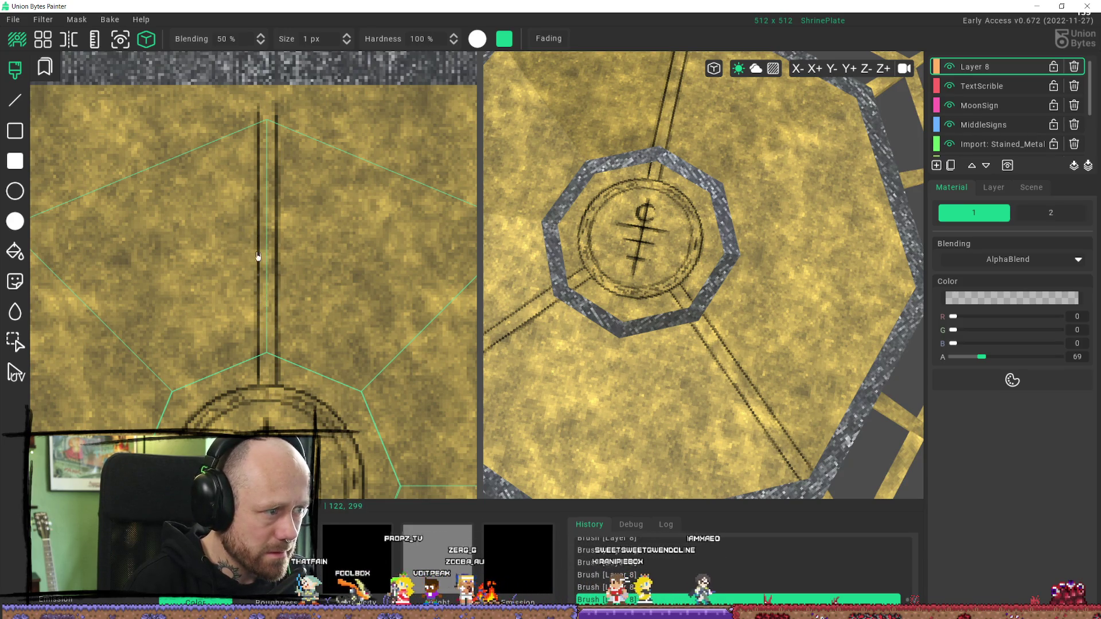
{"action": "right_click_drag", "start_coordinate": [630, 275], "coordinate": [683, 250]}
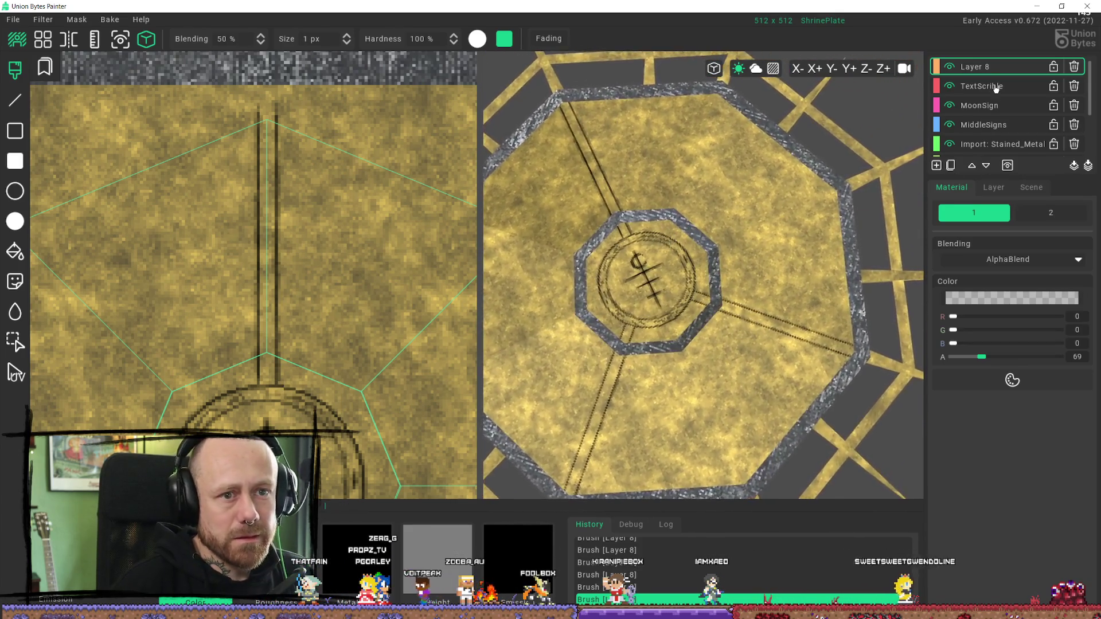
Step: On the TextScrible layer, paint scribble marks up the paired vertical line
{"action": "left_click", "coordinate": [995, 86]}
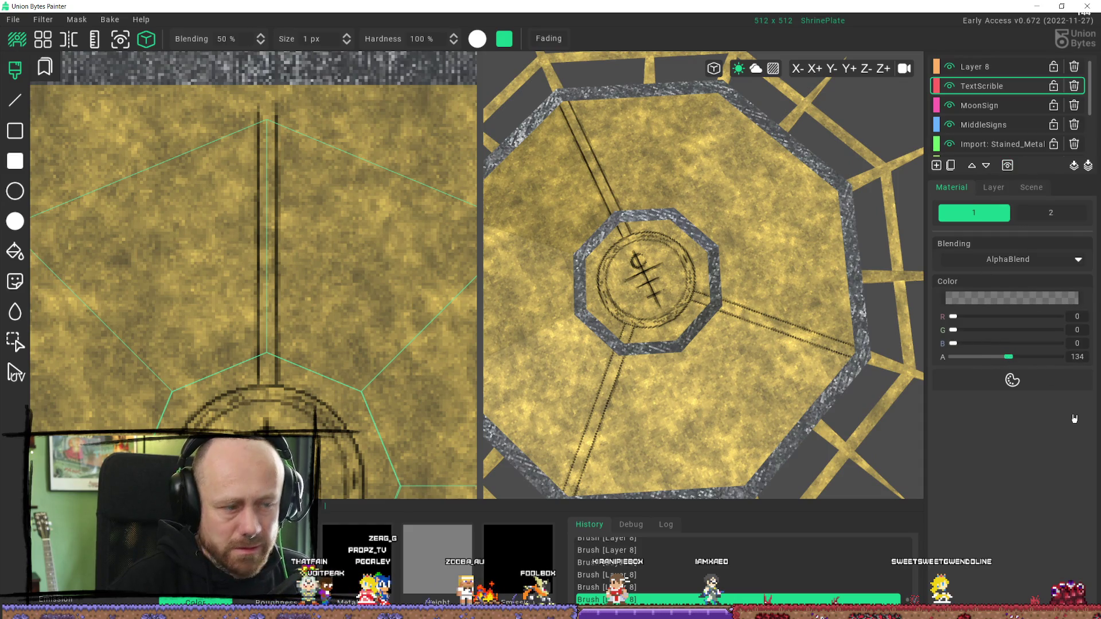
{"action": "scroll", "coordinate": [312, 282], "scroll_direction": "down", "scroll_amount": 3}
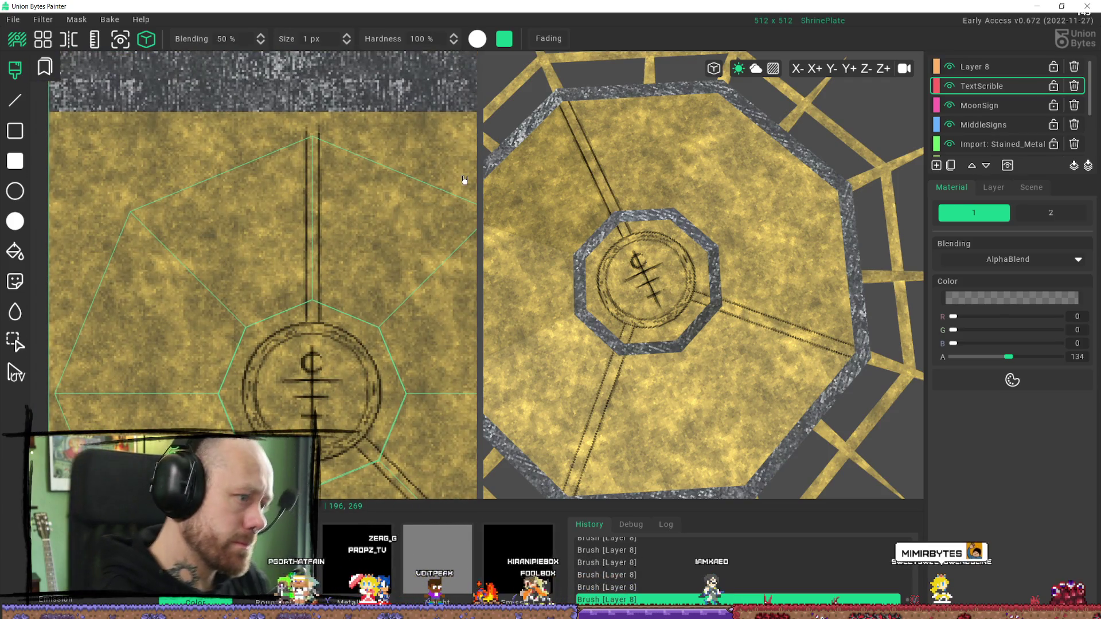
{"action": "left_click", "coordinate": [315, 313]}
{"action": "left_click", "coordinate": [315, 300]}
{"action": "left_click", "coordinate": [315, 290]}
{"action": "left_click", "coordinate": [313, 271]}
{"action": "left_click", "coordinate": [310, 251]}
{"action": "left_click", "coordinate": [308, 232]}
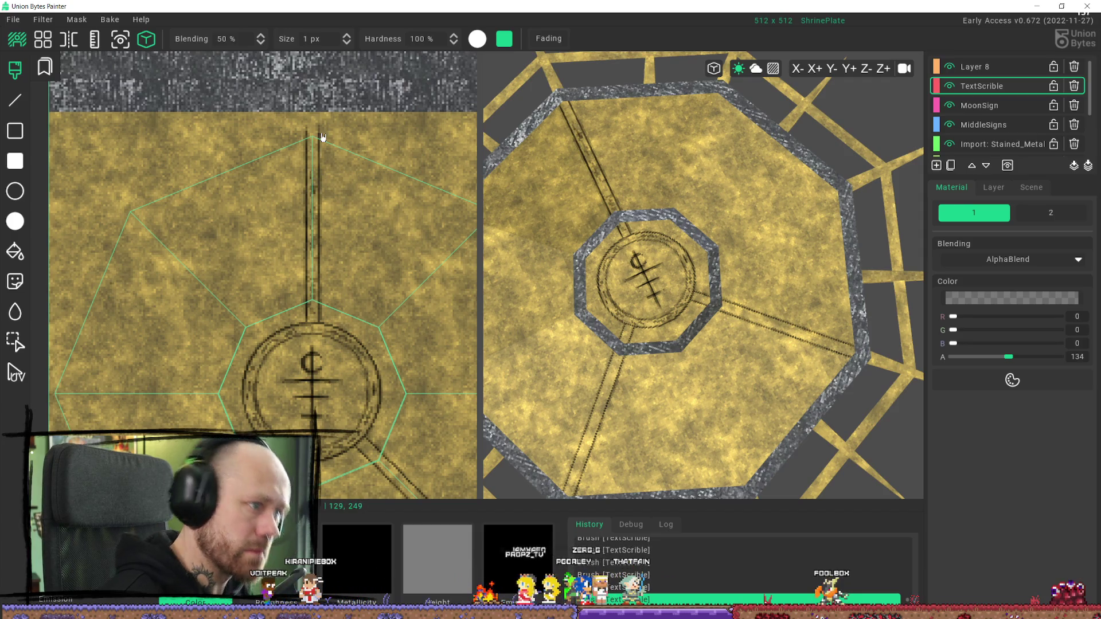
Step: Raise the black paint's opacity to about 180 and dab a small scribble mark
{"action": "mouse_move", "coordinate": [659, 229]}
{"action": "right_mouse_down"}
{"action": "mouse_move", "coordinate": [694, 210]}
{"action": "mouse_move", "coordinate": [630, 160]}
{"action": "mouse_move", "coordinate": [687, 192]}
{"action": "right_mouse_up"}
{"action": "scroll", "coordinate": [682, 201], "scroll_direction": "up", "scroll_amount": 5}
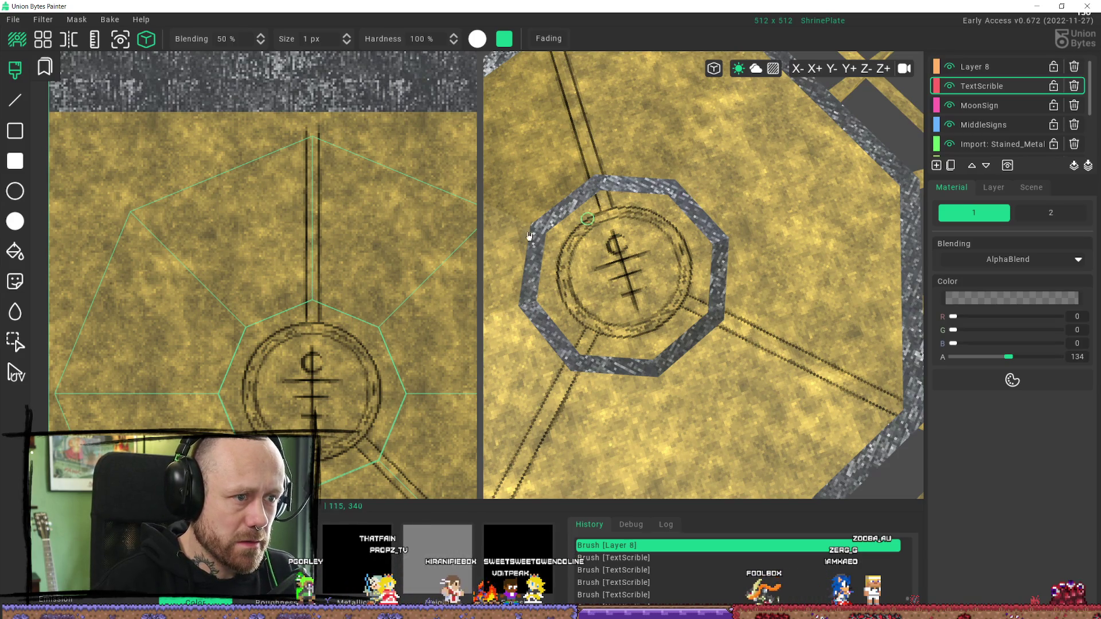
{"action": "right_click_drag", "start_coordinate": [554, 229], "coordinate": [492, 298]}
{"action": "scroll", "coordinate": [344, 401], "scroll_direction": "up", "scroll_amount": 3}
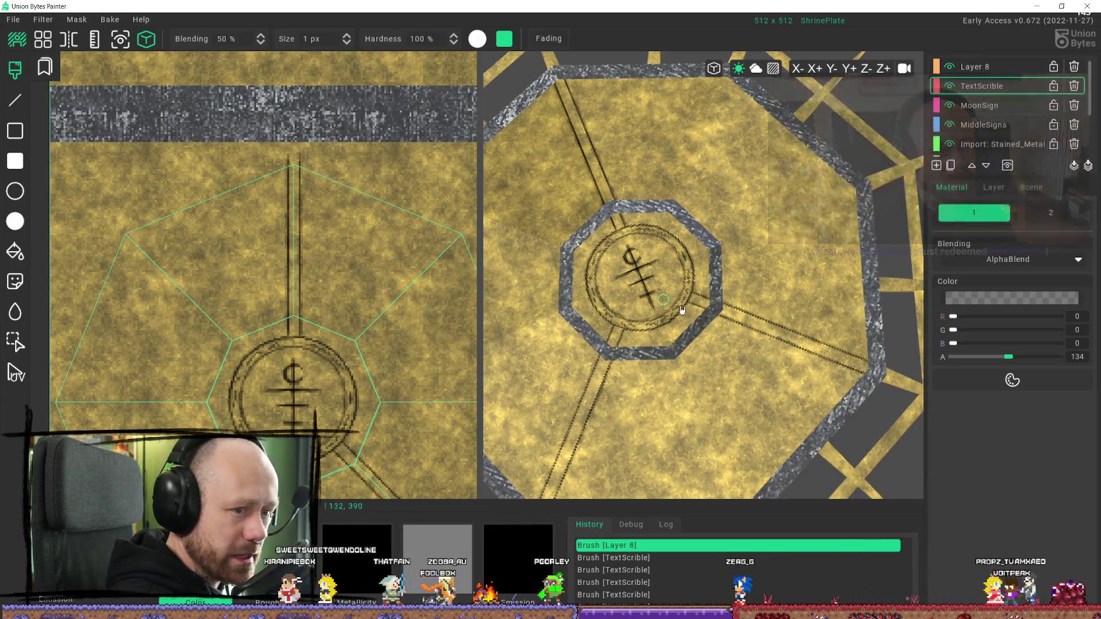
{"action": "left_click_drag", "start_coordinate": [1013, 357], "coordinate": [1029, 367]}
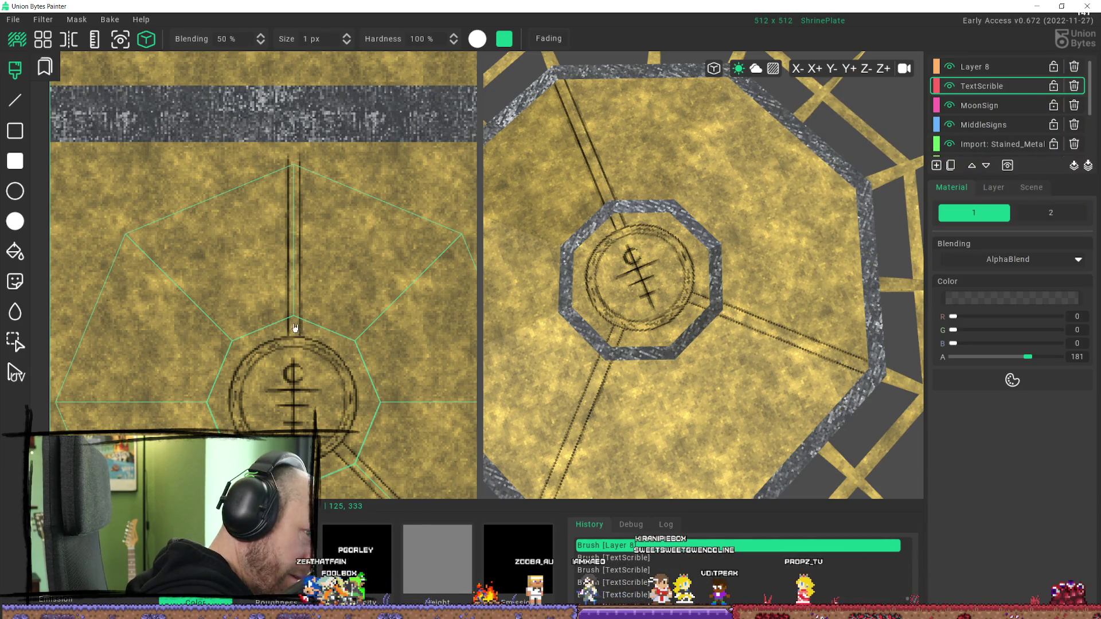
{"action": "left_click", "coordinate": [296, 282]}
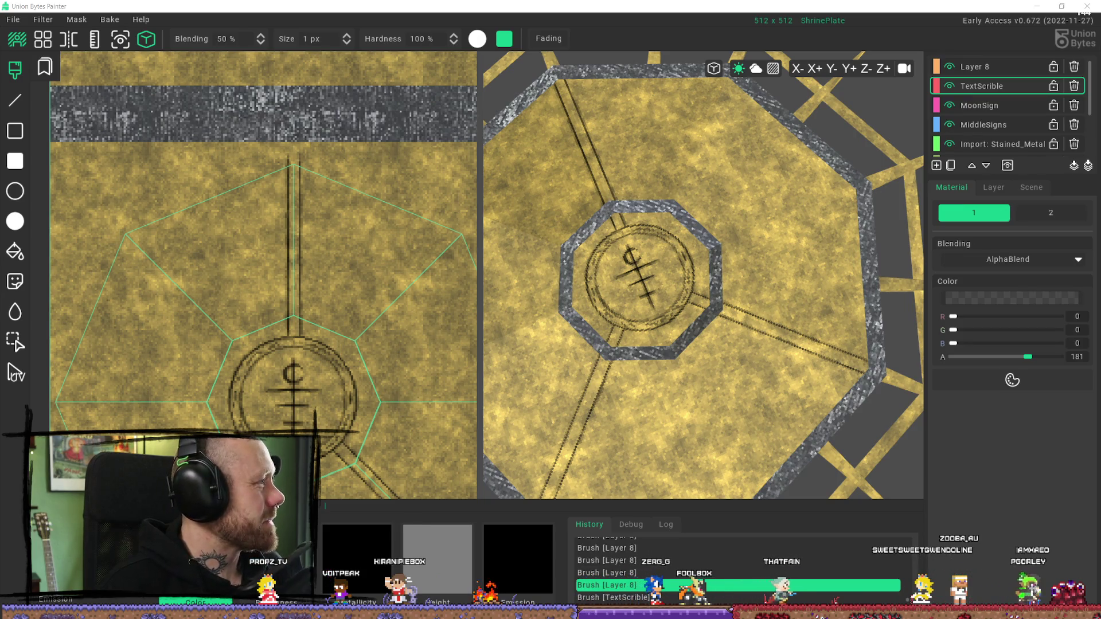
{"action": "key", "text": "alt+Tab"}
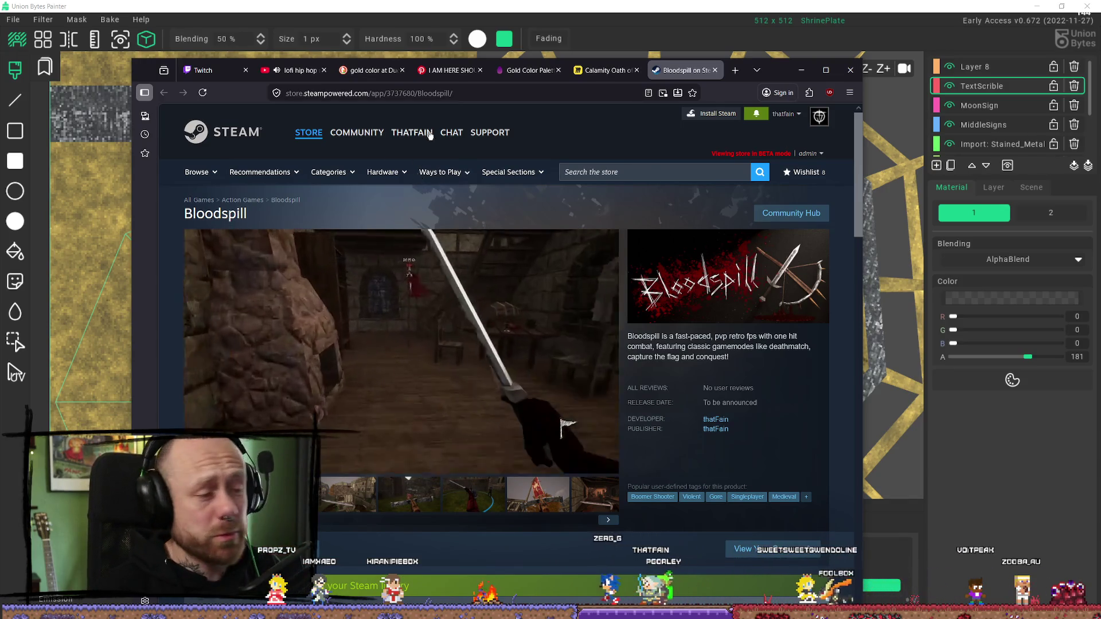
{"action": "mouse_move", "coordinate": [412, 133]}
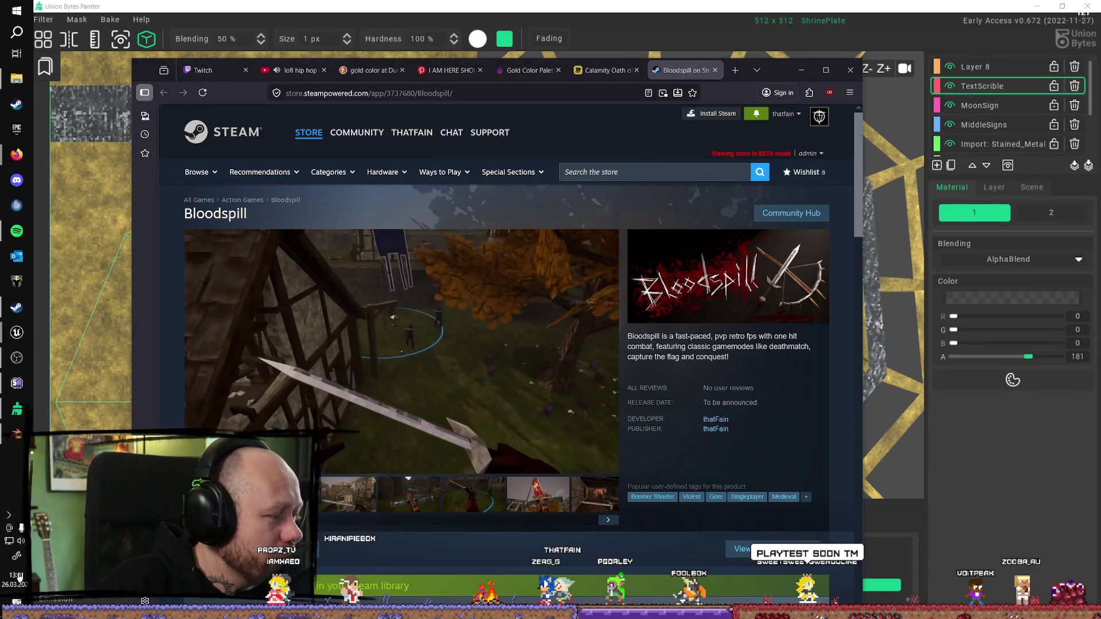
{"action": "left_click", "coordinate": [17, 578]}
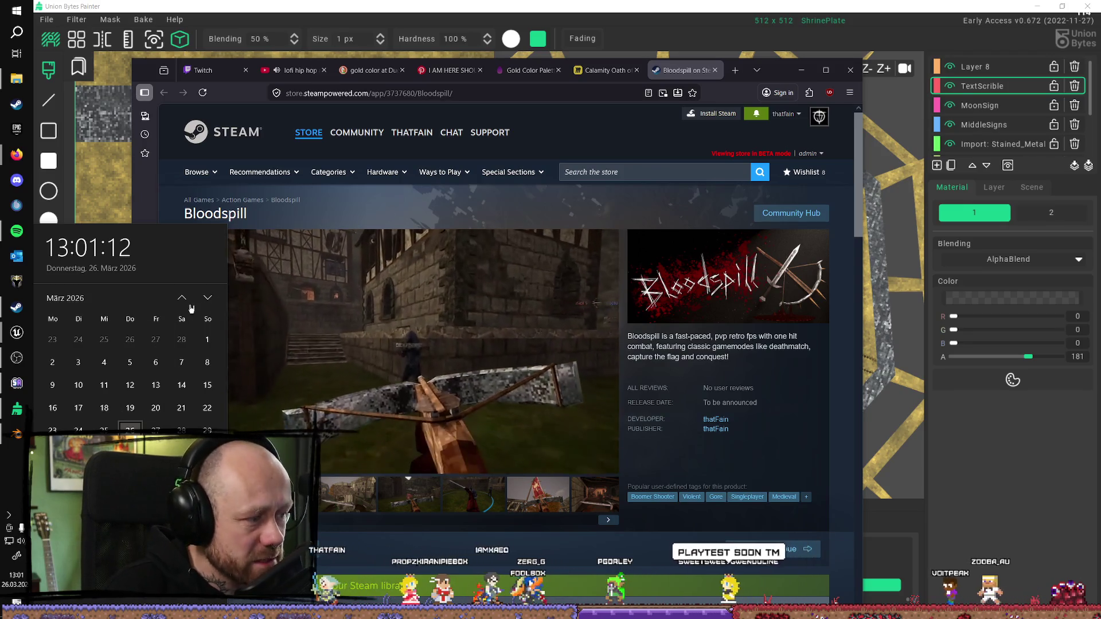
{"action": "left_click", "coordinate": [210, 298]}
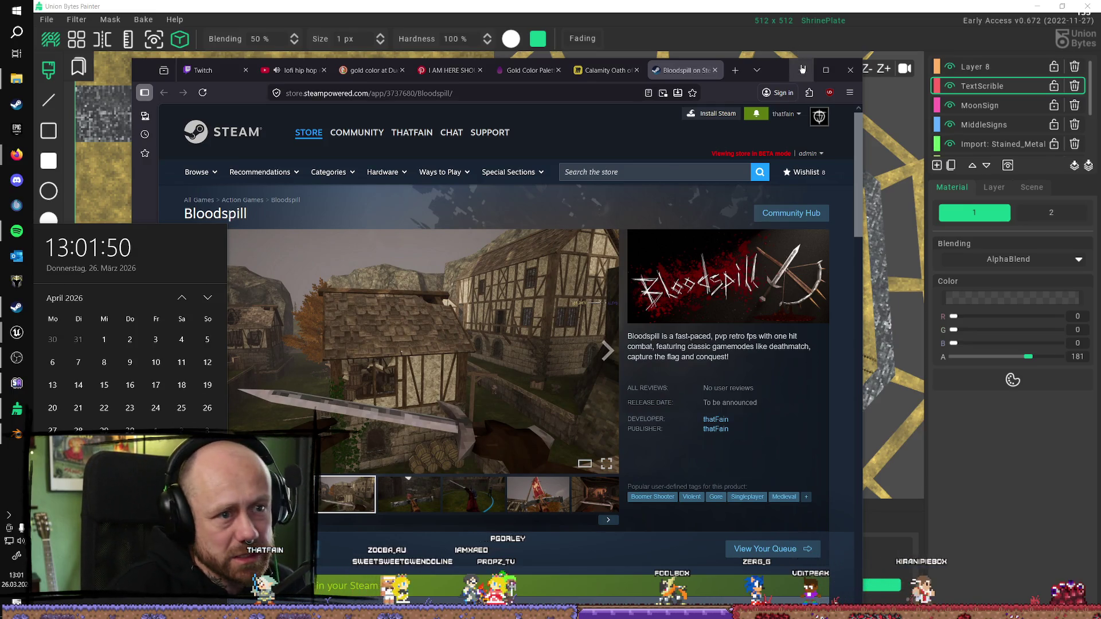
{"action": "key", "text": "alt+Tab"}
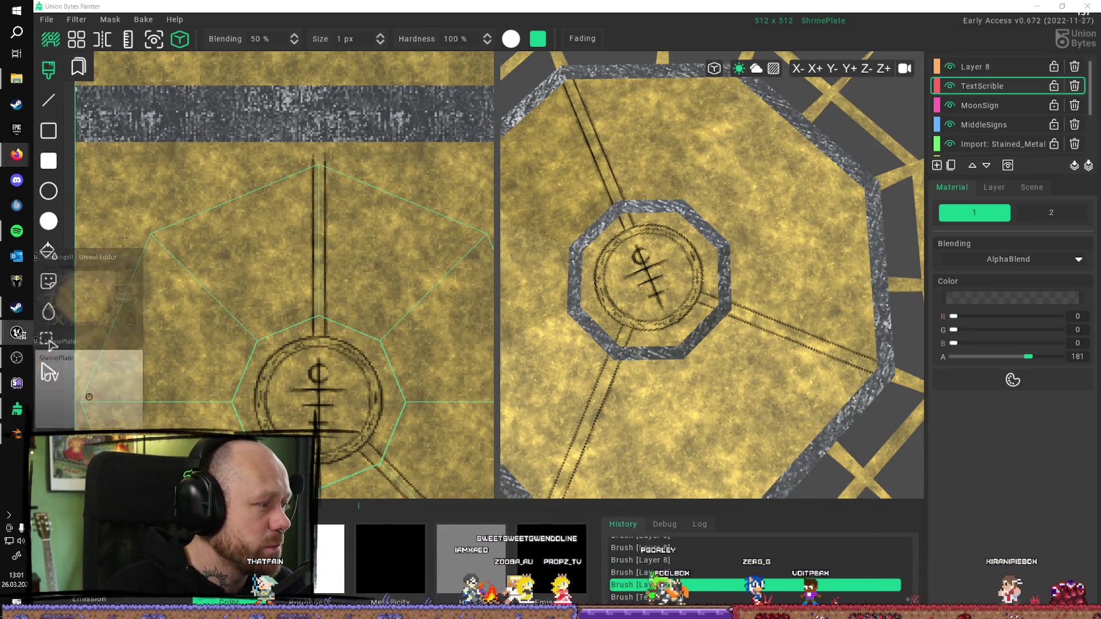
{"action": "left_click", "coordinate": [17, 332]}
{"action": "mouse_move", "coordinate": [296, 340]}
{"action": "right_mouse_down"}
{"action": "mouse_move", "coordinate": [296, 298]}
{"action": "mouse_move", "coordinate": [321, 287]}
{"action": "mouse_move", "coordinate": [292, 289]}
{"action": "mouse_move", "coordinate": [609, 494]}
{"action": "right_mouse_up"}
{"action": "scroll", "coordinate": [303, 287], "scroll_direction": "up", "scroll_amount": 2}
{"action": "scroll", "coordinate": [309, 298], "scroll_direction": "down", "scroll_amount": 3}
{"action": "scroll", "coordinate": [301, 287], "scroll_direction": "down", "scroll_amount": 1}
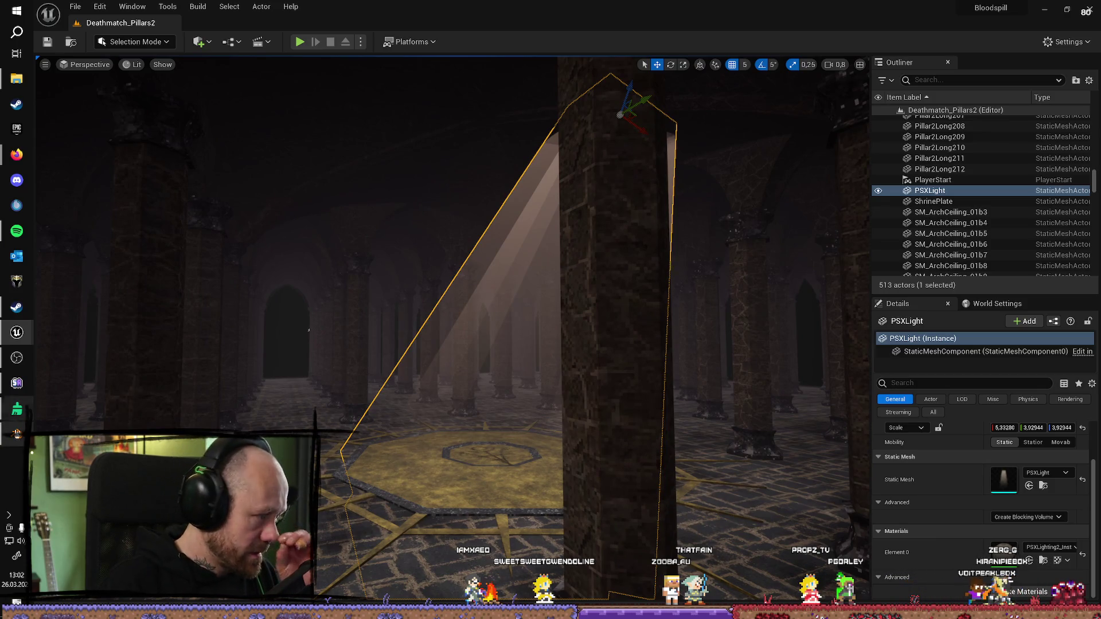
{"action": "mouse_move", "coordinate": [18, 435]}
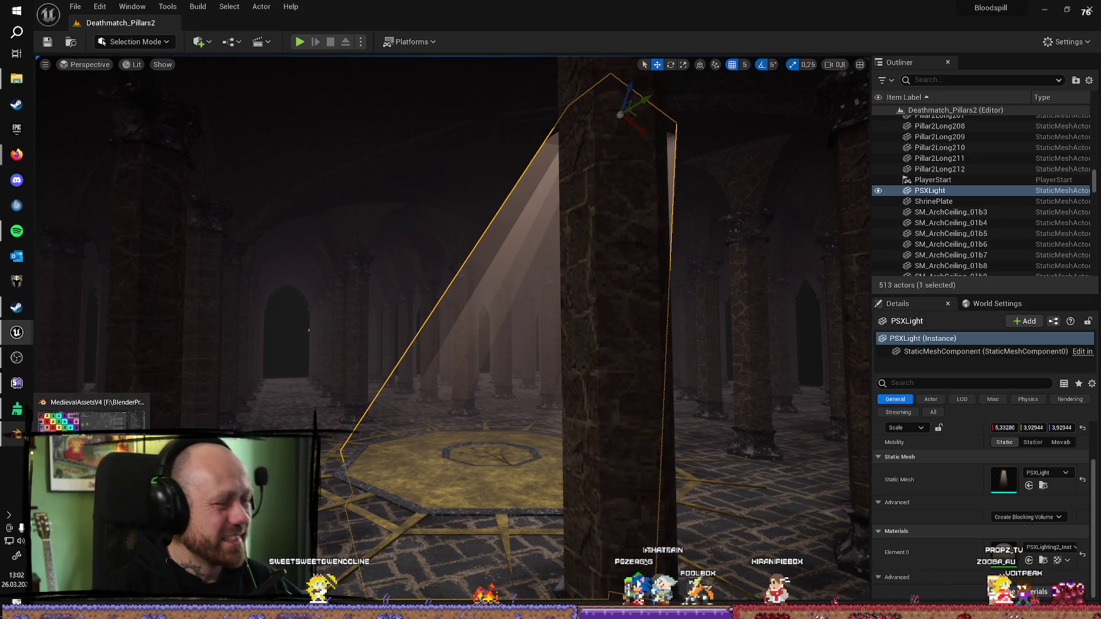
{"action": "left_click", "coordinate": [22, 408]}
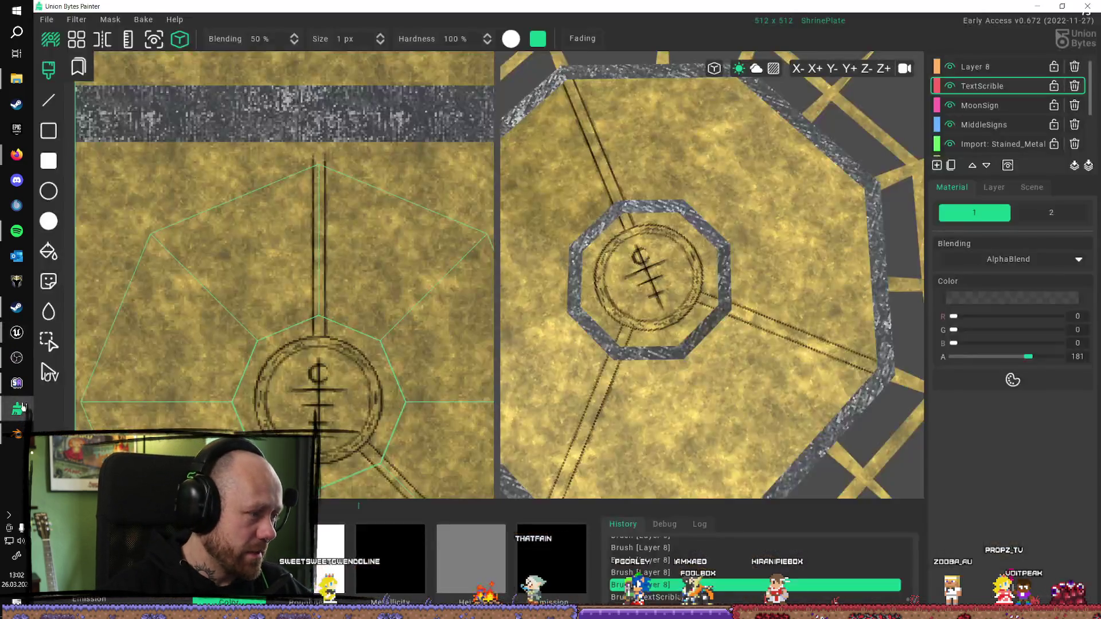
Step: Redo the previous stroke and paint four marks up inside the paired vertical line
{"action": "right_click_drag", "start_coordinate": [686, 67], "coordinate": [516, 218]}
{"action": "scroll", "coordinate": [310, 322], "scroll_direction": "up", "scroll_amount": 1}
{"action": "scroll", "coordinate": [310, 322], "scroll_direction": "up", "scroll_amount": 2}
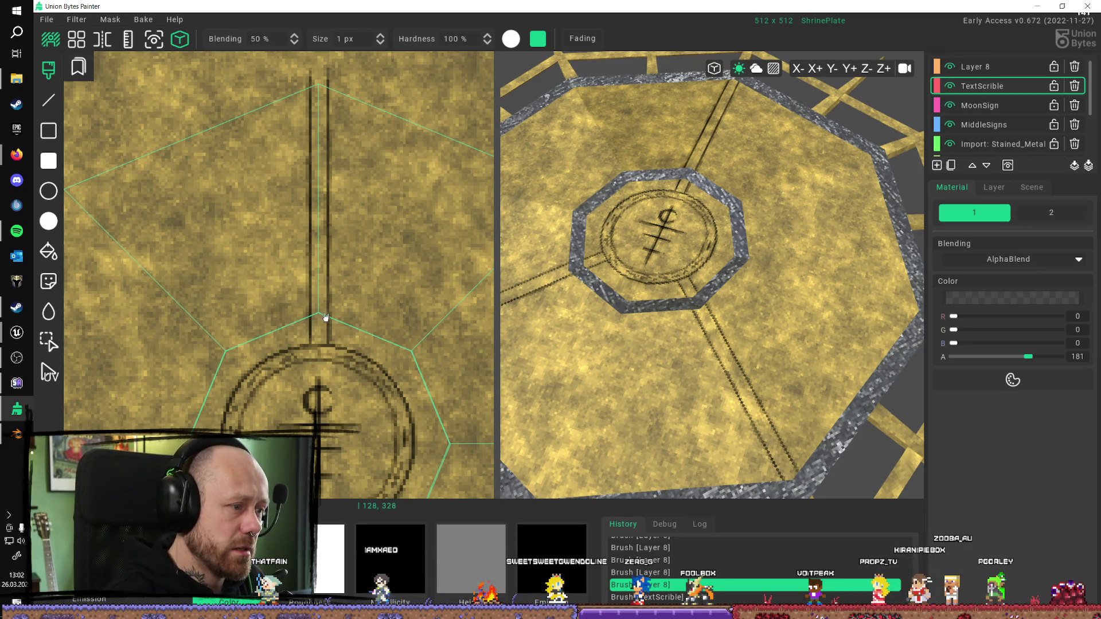
{"action": "key", "text": "ctrl+y"}
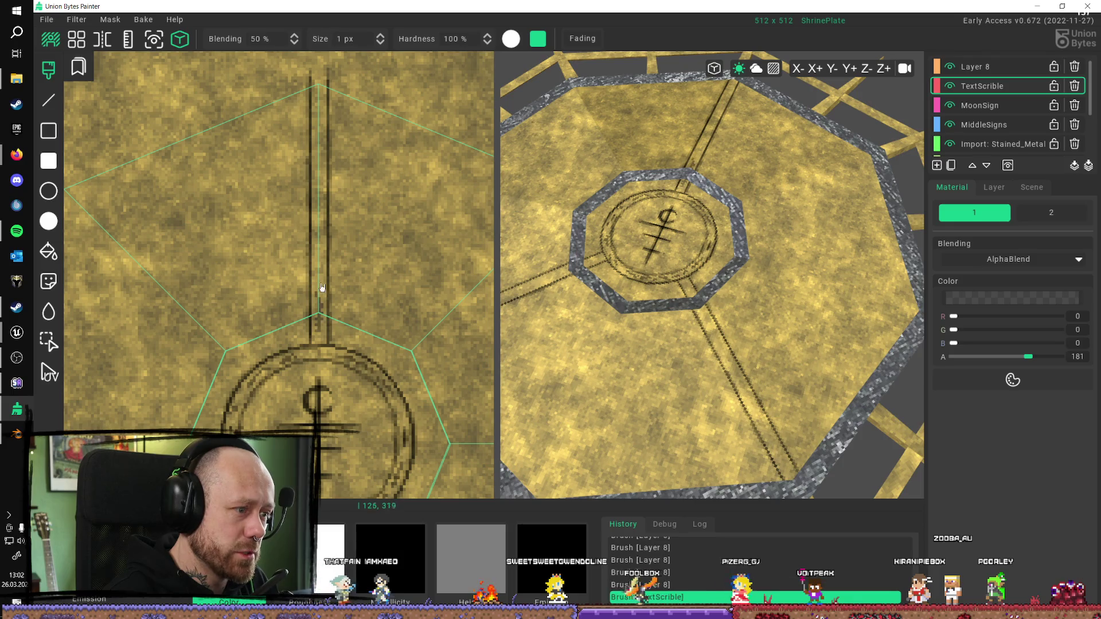
{"action": "left_click", "coordinate": [320, 283]}
{"action": "left_click", "coordinate": [315, 262]}
{"action": "left_click", "coordinate": [319, 235]}
{"action": "left_click", "coordinate": [321, 210]}
Step: Undo and redo the last two strokes twice while panning toward the lower diagonal lines
{"action": "key", "text": "ctrl+z"}
{"action": "key", "text": "ctrl+z"}
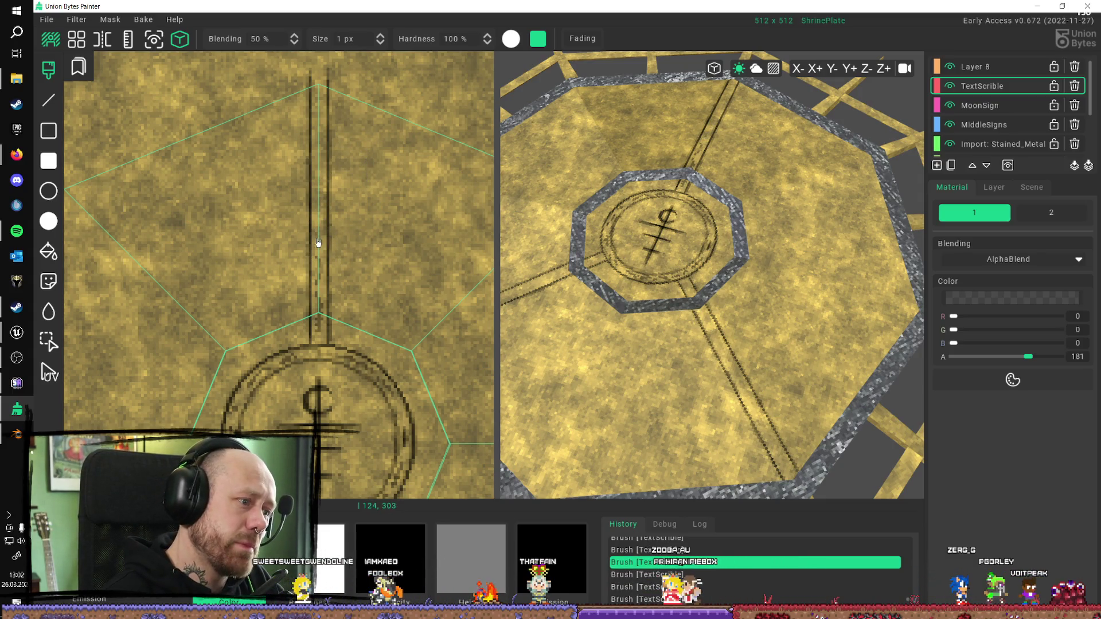
{"action": "key", "text": "ctrl+y"}
{"action": "key", "text": "ctrl+y"}
{"action": "key", "text": "ctrl+y"}
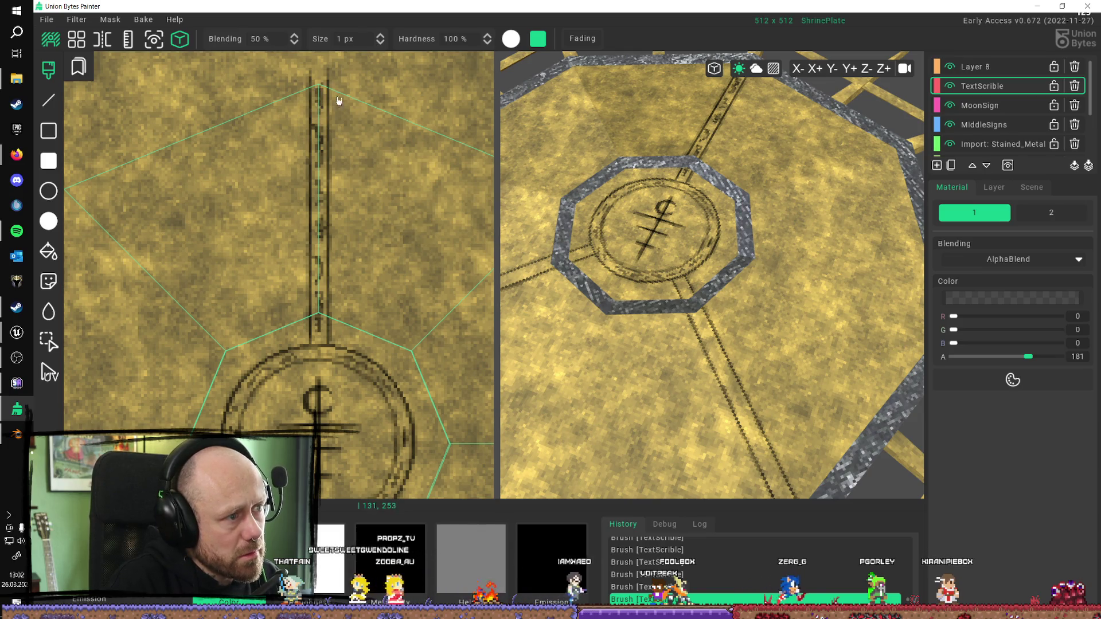
{"action": "scroll", "coordinate": [443, 422], "scroll_direction": "down", "scroll_amount": 2}
{"action": "middle_click_drag", "start_coordinate": [352, 337], "coordinate": [300, 321]}
{"action": "scroll", "coordinate": [388, 430], "scroll_direction": "up", "scroll_amount": 1}
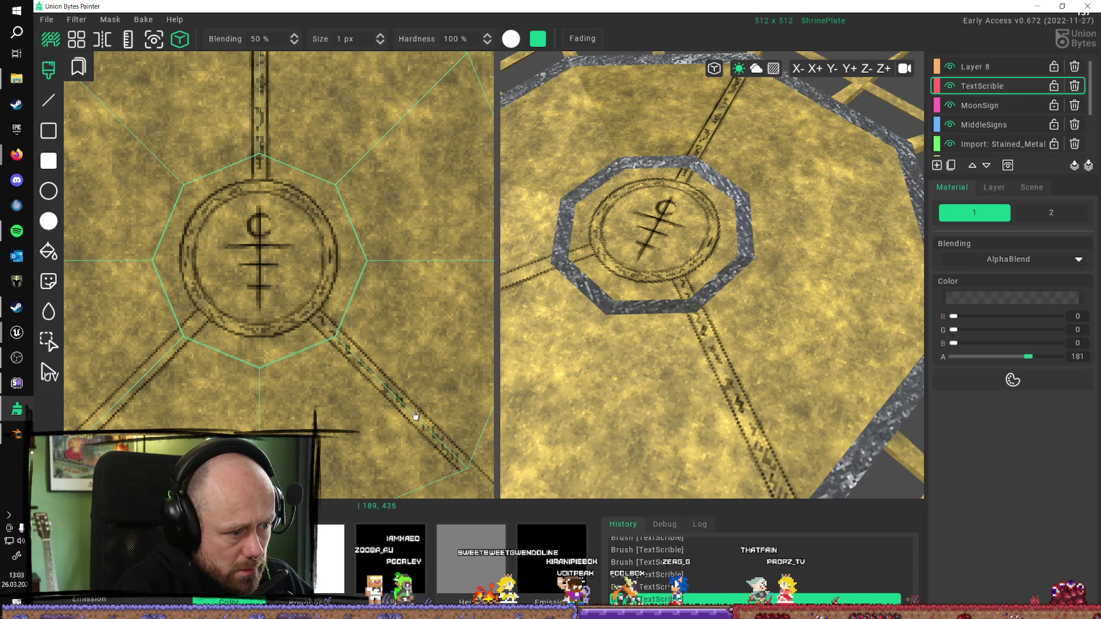
{"action": "key", "text": "ctrl+z"}
{"action": "key", "text": "ctrl+z"}
{"action": "key", "text": "ctrl+y"}
{"action": "key", "text": "ctrl+y"}
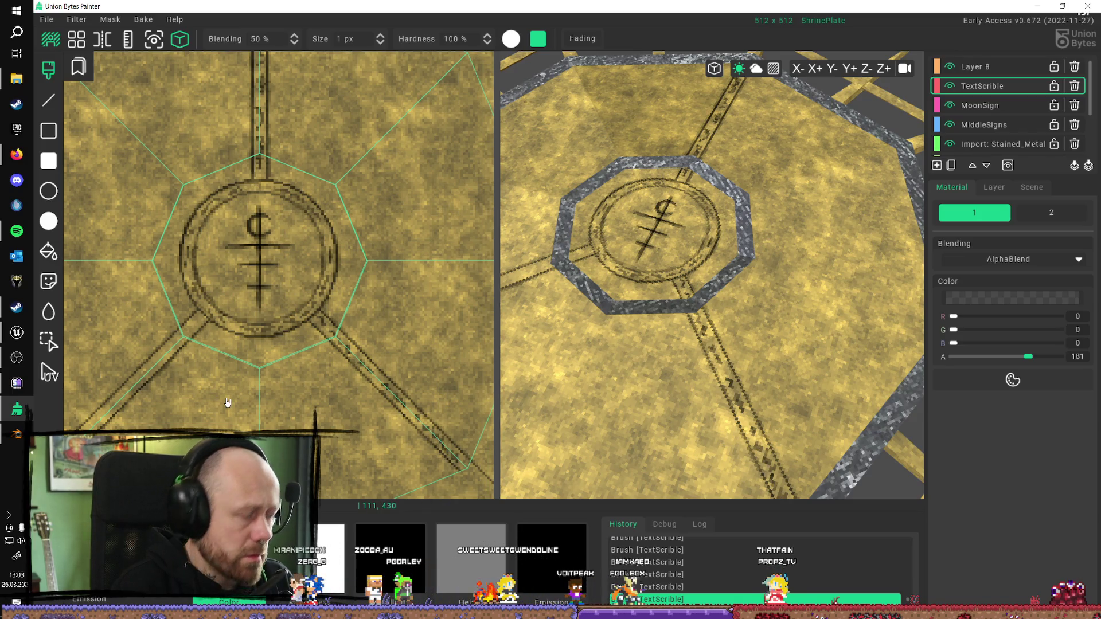
{"action": "middle_click_drag", "start_coordinate": [412, 331], "coordinate": [526, 265]}
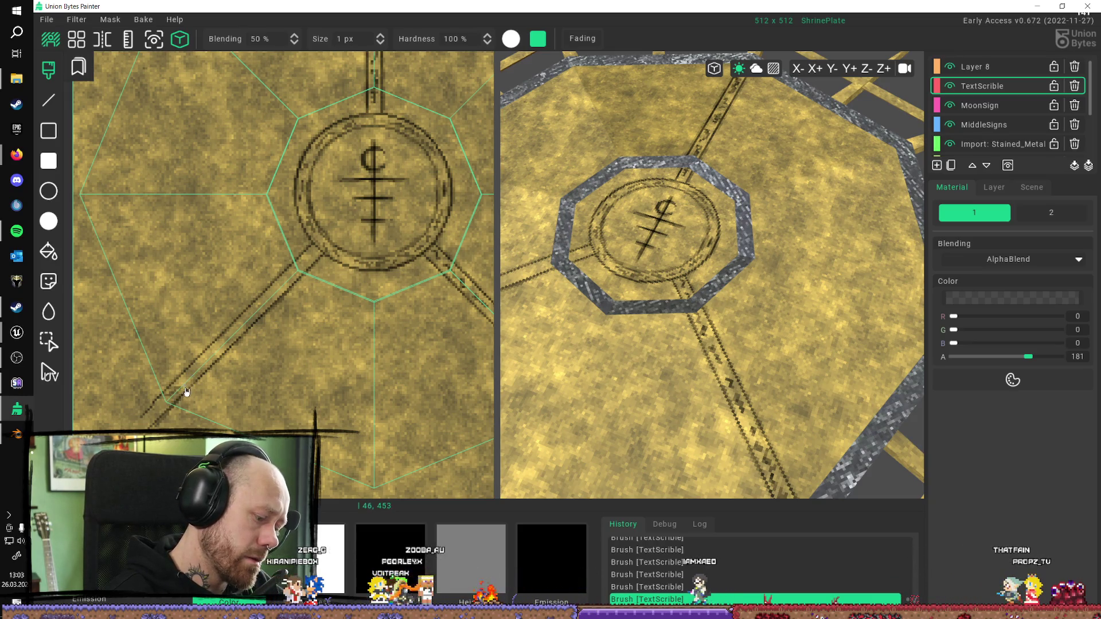
Step: Undo recent scribble strokes and repaint marks along the lower-left diagonal double line
{"action": "key", "text": "ctrl+z"}
{"action": "key", "text": "ctrl+shift+z"}
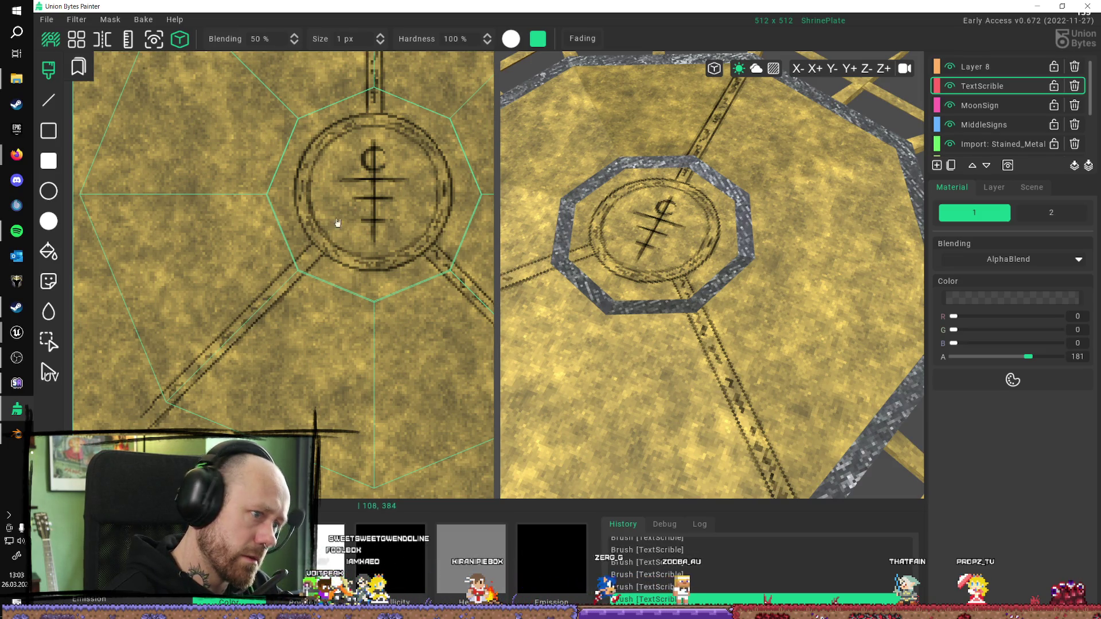
{"action": "key", "text": "ctrl+z"}
{"action": "key", "text": "ctrl+z"}
{"action": "key", "text": "ctrl+z"}
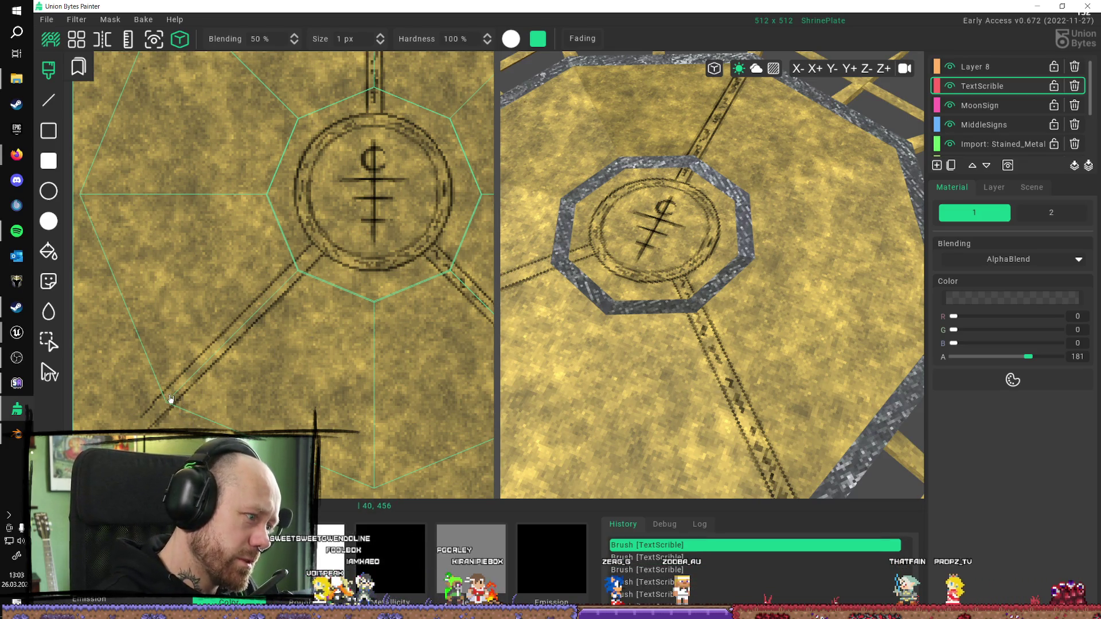
{"action": "left_click_drag", "start_coordinate": [176, 394], "coordinate": [198, 368]}
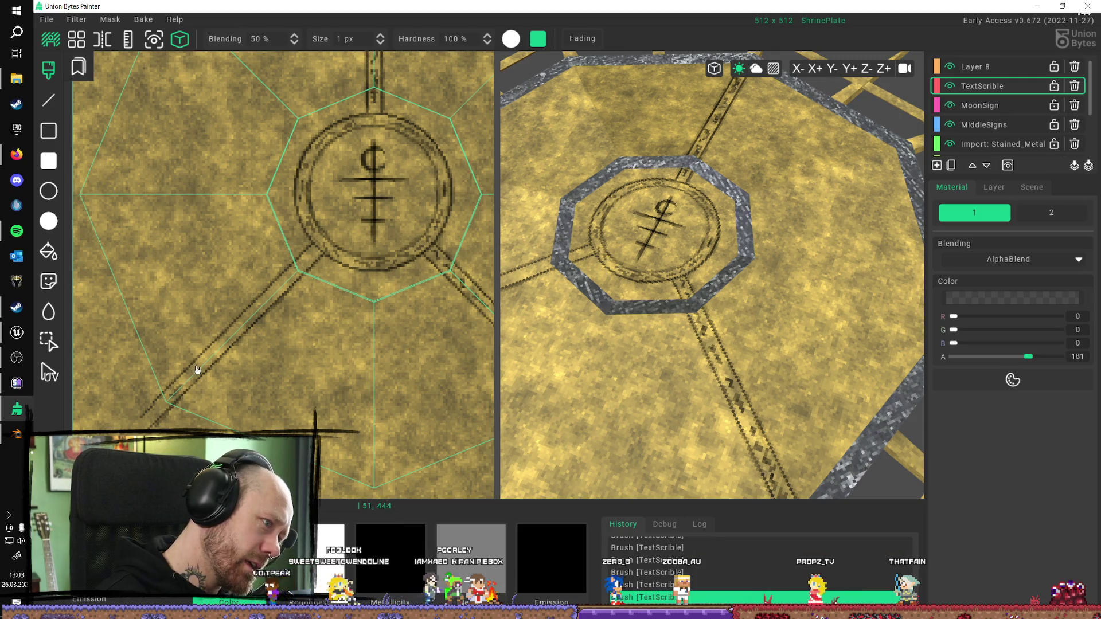
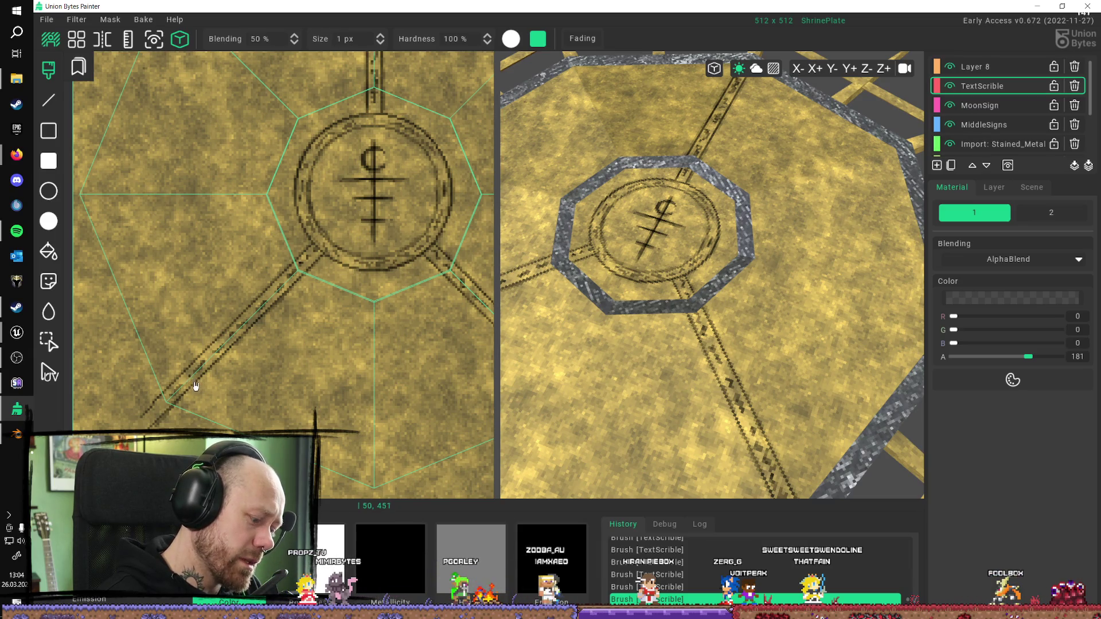
Step: Undo and redo the last engraving strokes, then re-inspect the plate in the preview
{"action": "key", "text": "ctrl+z"}
{"action": "key", "text": "ctrl+z"}
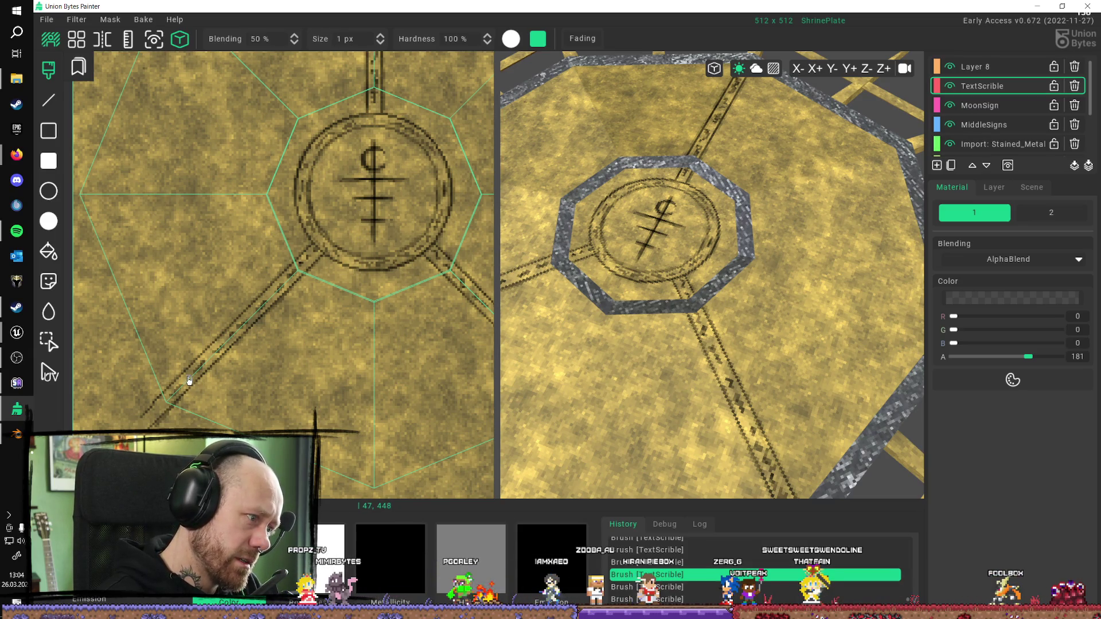
{"action": "key", "text": "ctrl+y"}
{"action": "key", "text": "ctrl+y"}
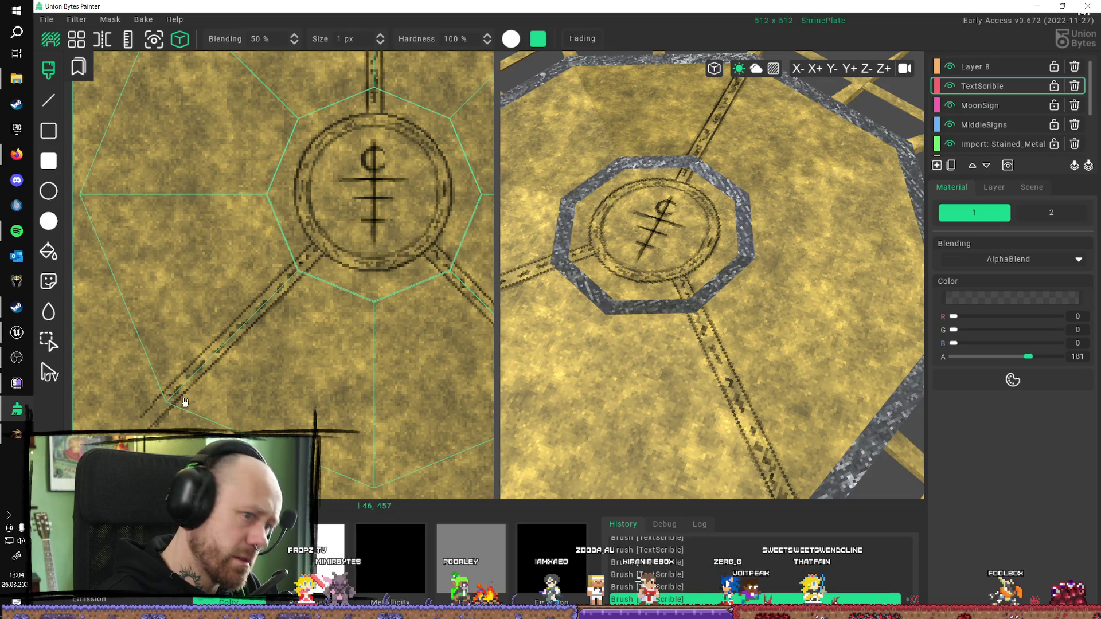
{"action": "scroll", "coordinate": [731, 364], "scroll_direction": "down", "scroll_amount": 8}
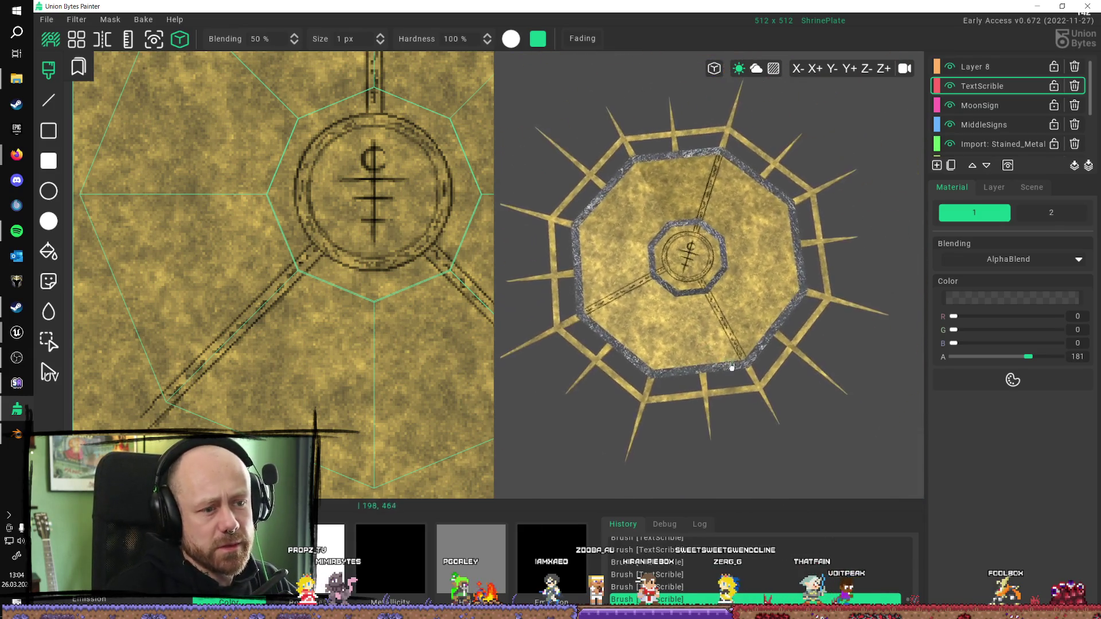
{"action": "scroll", "coordinate": [731, 364], "scroll_direction": "up", "scroll_amount": 6}
{"action": "scroll", "coordinate": [751, 325], "scroll_direction": "up", "scroll_amount": 4}
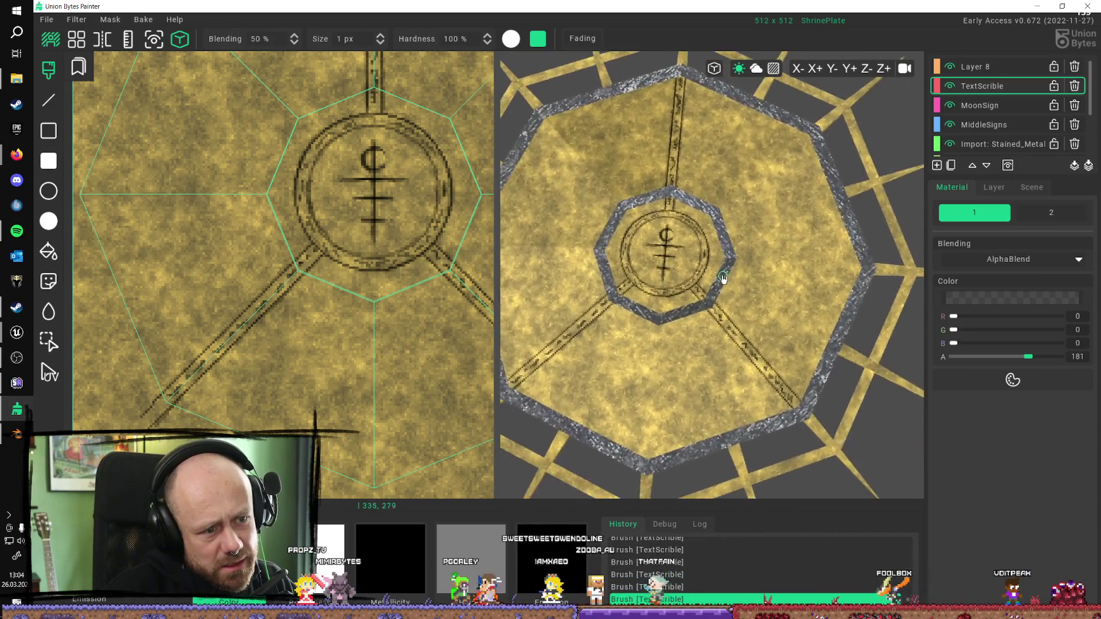
{"action": "scroll", "coordinate": [723, 279], "scroll_direction": "down", "scroll_amount": 8}
{"action": "scroll", "coordinate": [728, 325], "scroll_direction": "up", "scroll_amount": 4}
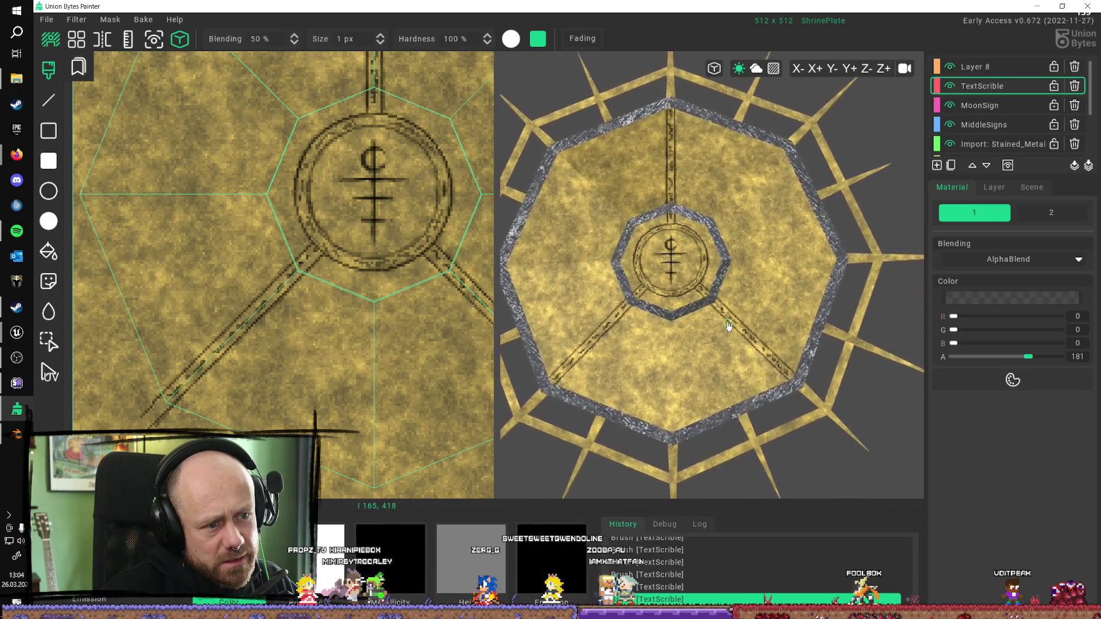
{"action": "mouse_move", "coordinate": [728, 326]}
{"action": "right_mouse_down"}
{"action": "mouse_move", "coordinate": [835, 344]}
{"action": "mouse_move", "coordinate": [697, 305]}
{"action": "right_mouse_up"}
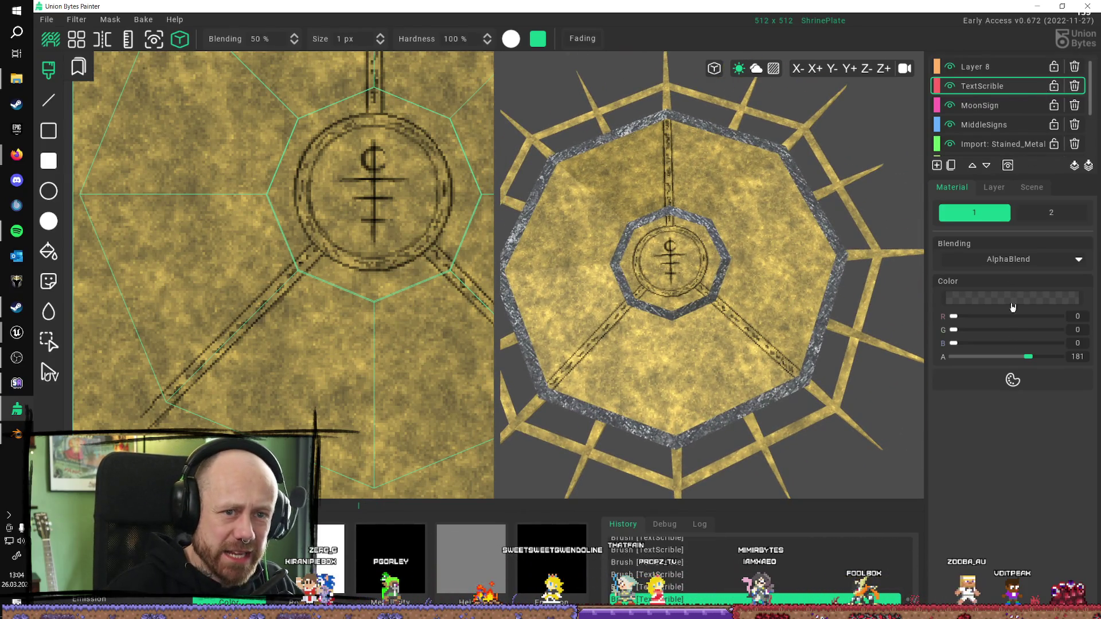
Step: Strengthen the TextScrible colour opacity and fine-tune the MoonSign layer's colour opacity
{"action": "left_click", "coordinate": [993, 189]}
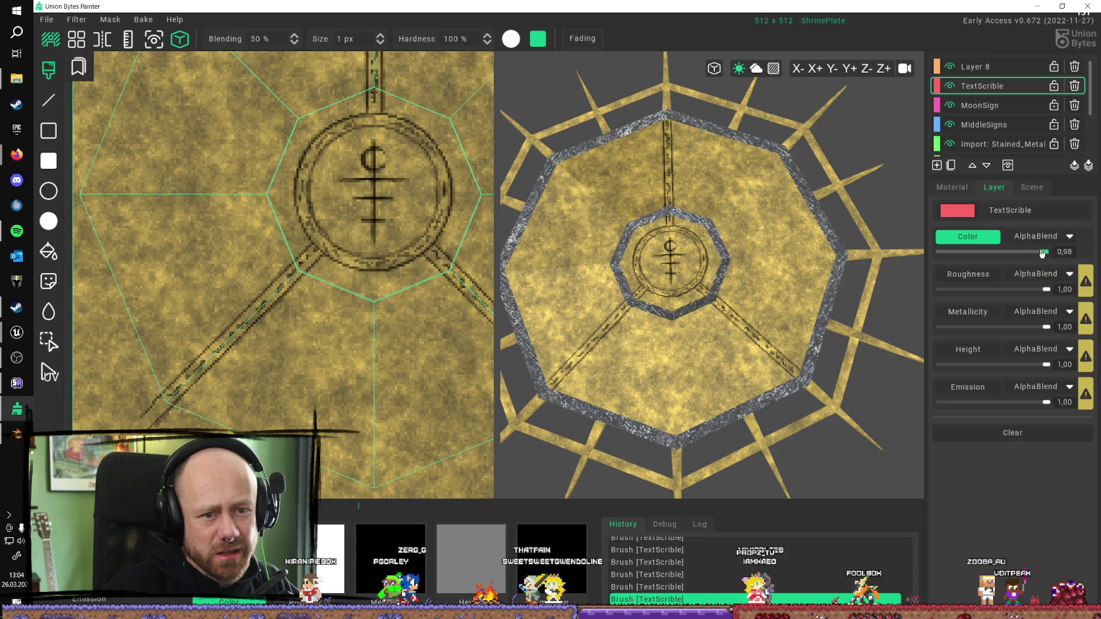
{"action": "left_click_drag", "start_coordinate": [1002, 259], "coordinate": [1036, 256]}
{"action": "left_click", "coordinate": [981, 106]}
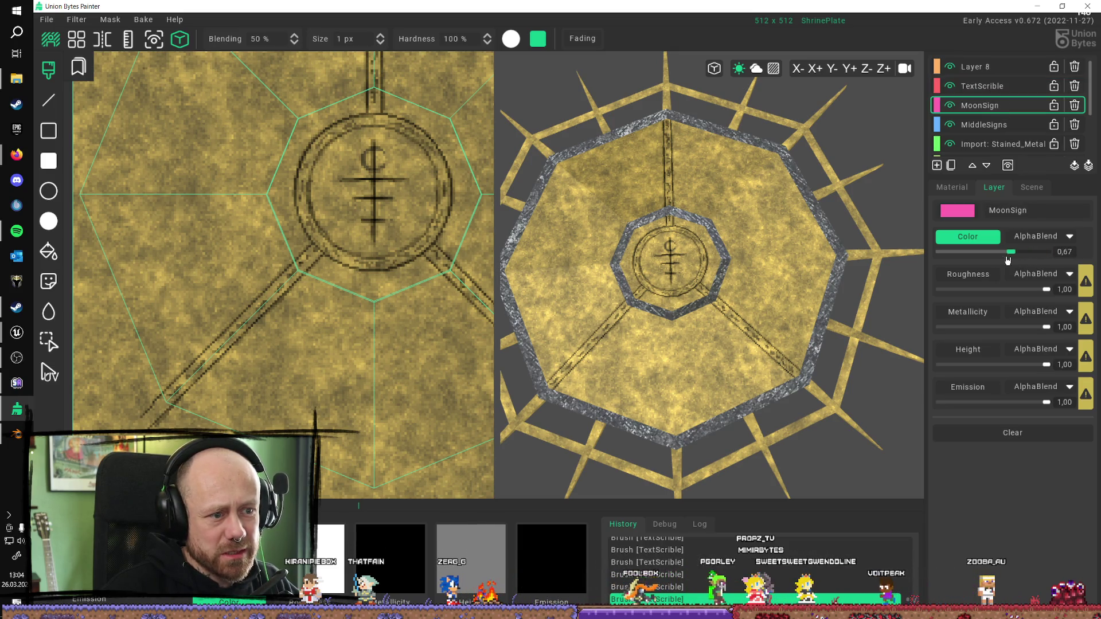
{"action": "left_click", "coordinate": [1031, 256]}
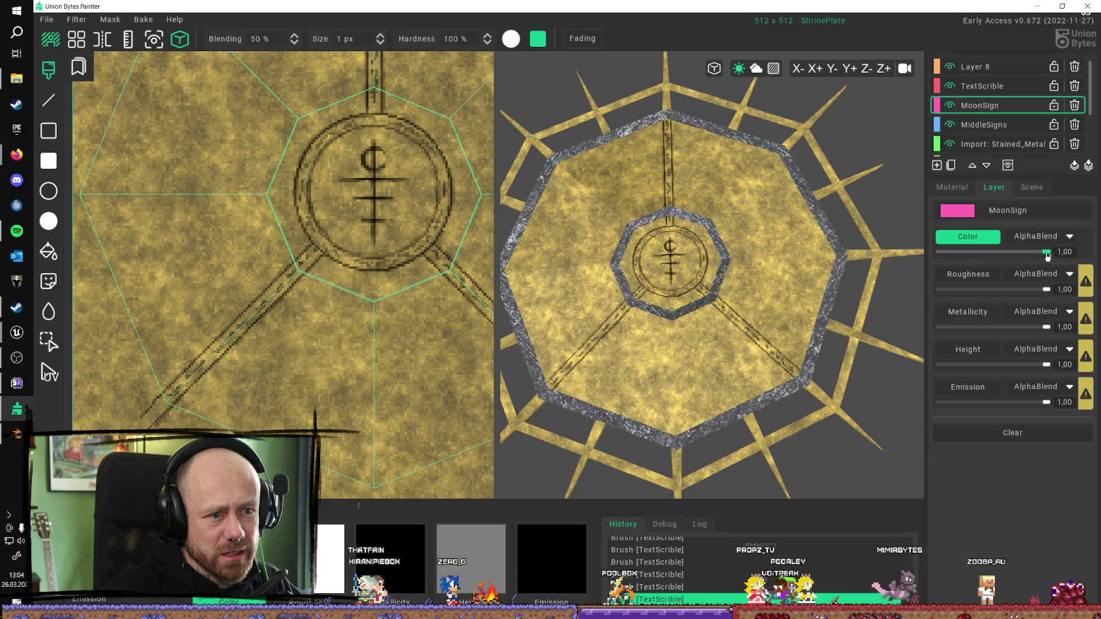
{"action": "left_click", "coordinate": [1023, 252]}
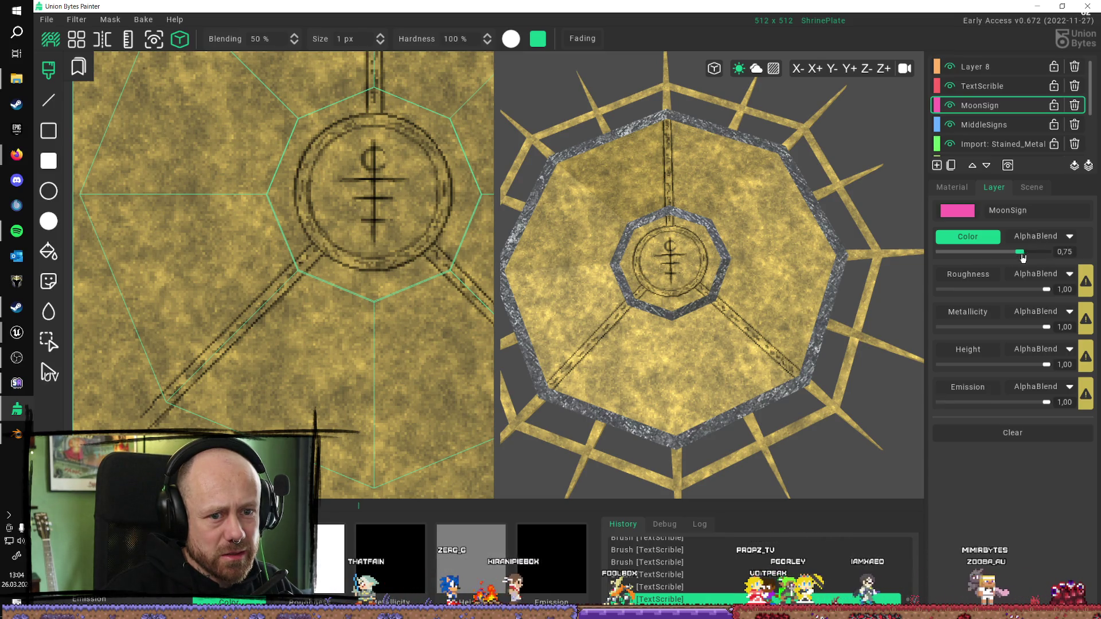
Step: Lower Layer 8's colour opacity to 0.73 and view the plate obliquely
{"action": "left_click", "coordinate": [1000, 127]}
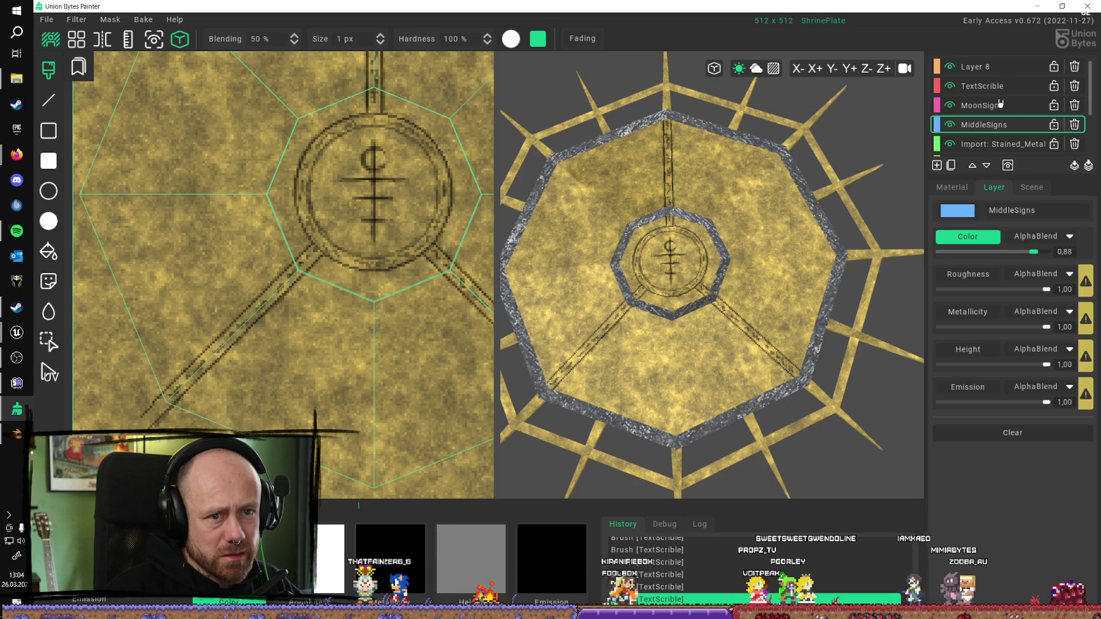
{"action": "left_click", "coordinate": [981, 85]}
{"action": "left_click", "coordinate": [977, 66]}
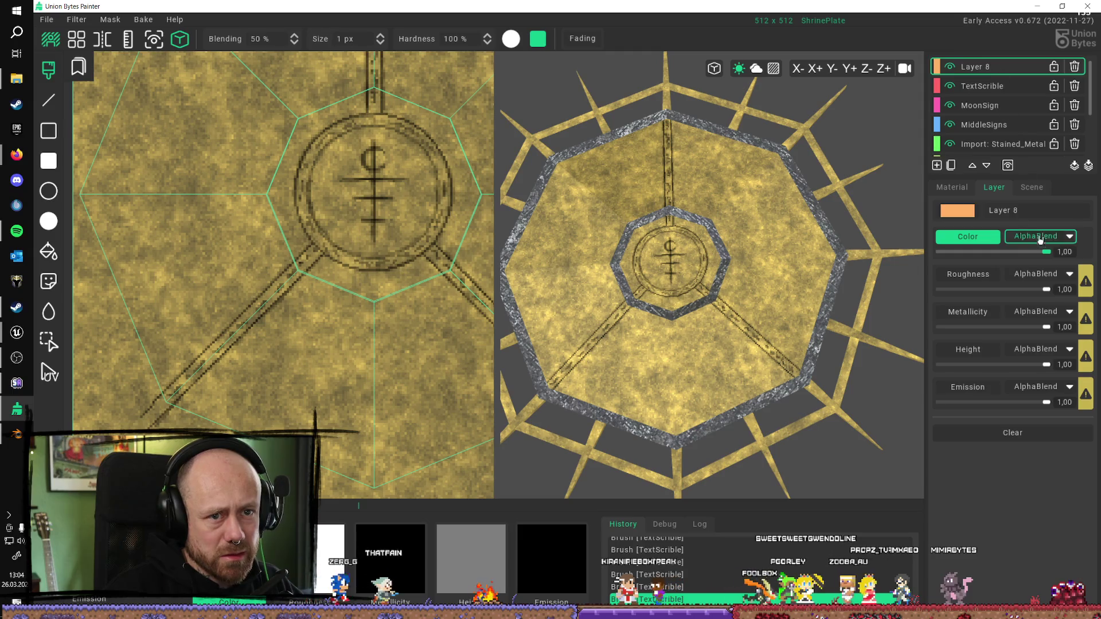
{"action": "mouse_move", "coordinate": [1029, 253]}
{"action": "left_mouse_down"}
{"action": "mouse_move", "coordinate": [1042, 253]}
{"action": "mouse_move", "coordinate": [1017, 266]}
{"action": "left_mouse_up"}
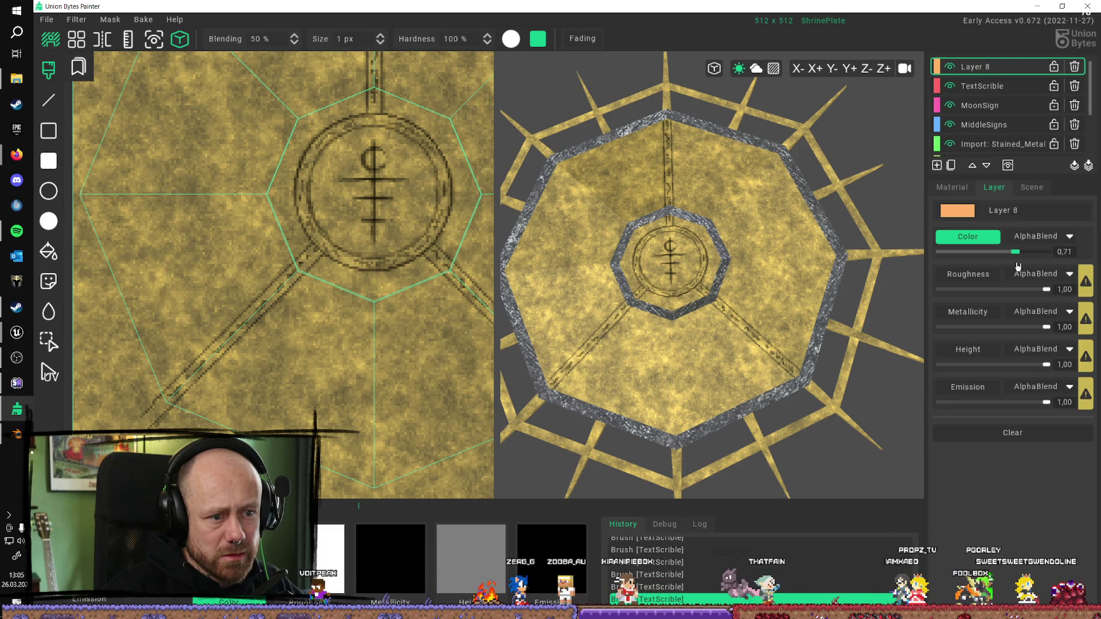
{"action": "right_click_drag", "start_coordinate": [917, 252], "coordinate": [659, 143]}
Step: Export ShrinePlate's colour and DirectX normal textures, then minimize the painter to reveal Unreal
{"action": "left_click", "coordinate": [46, 18]}
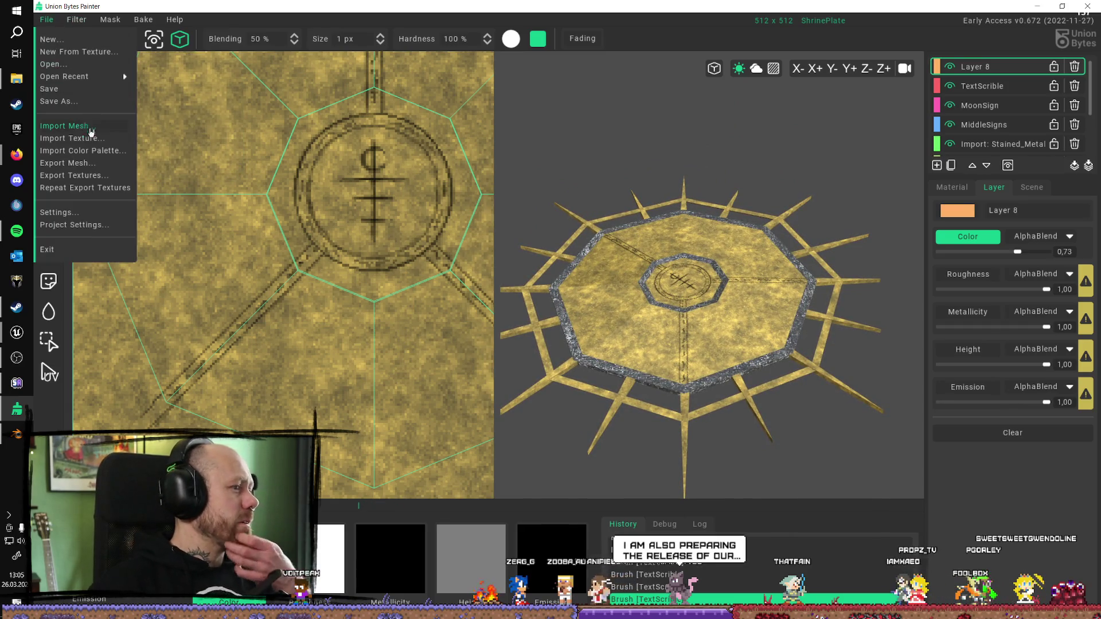
{"action": "left_click", "coordinate": [97, 143]}
{"action": "key", "text": "Escape"}
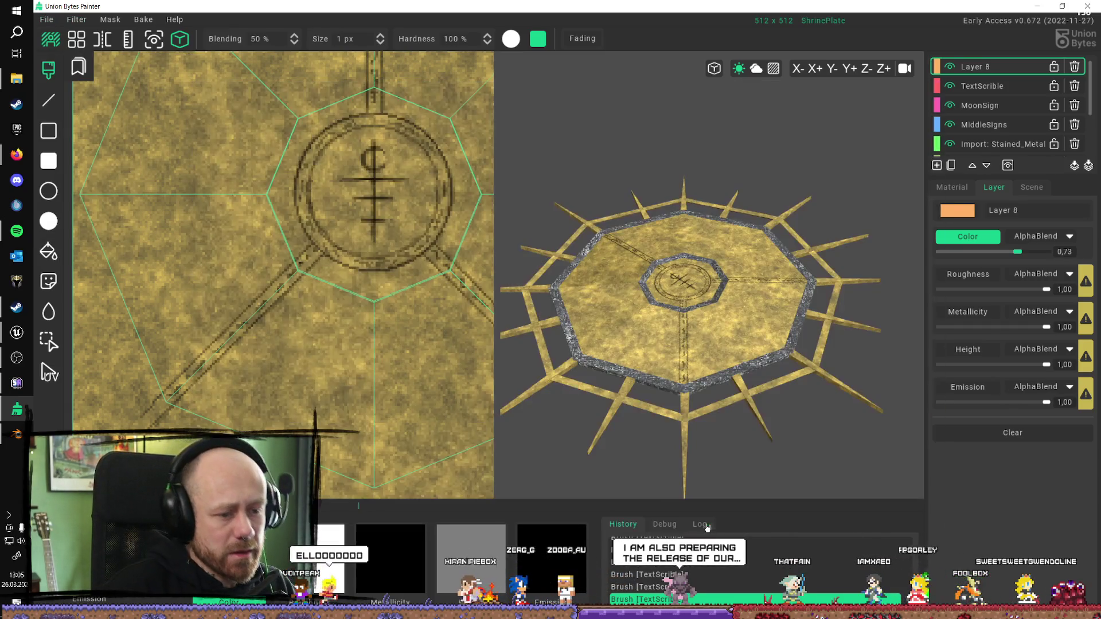
{"action": "left_click", "coordinate": [46, 19]}
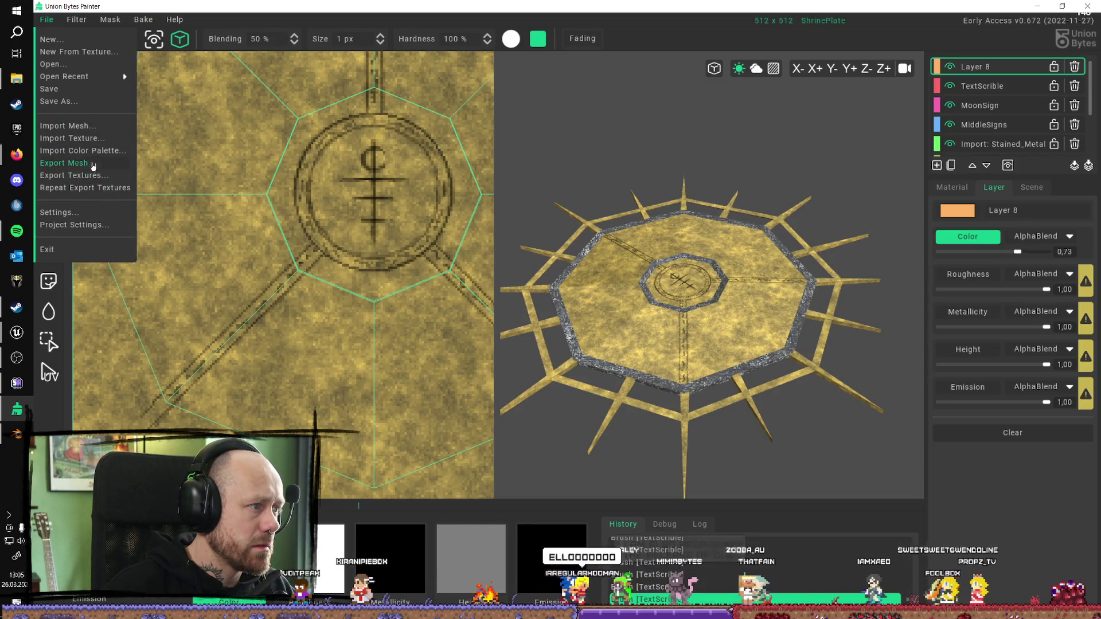
{"action": "left_click", "coordinate": [98, 176]}
{"action": "left_click", "coordinate": [445, 522]}
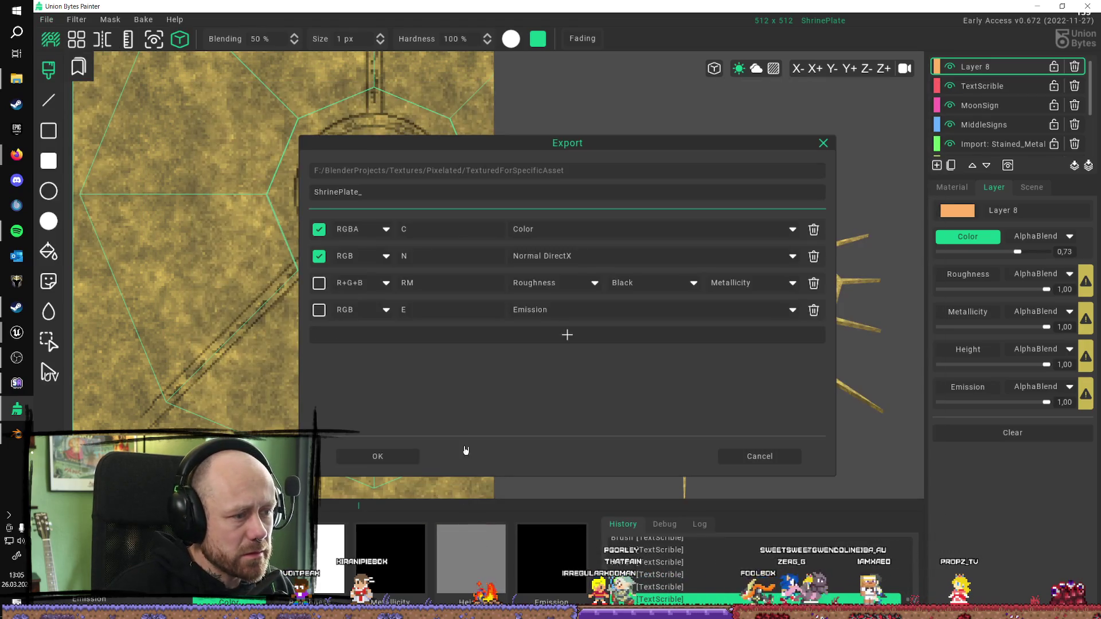
{"action": "left_click", "coordinate": [379, 456]}
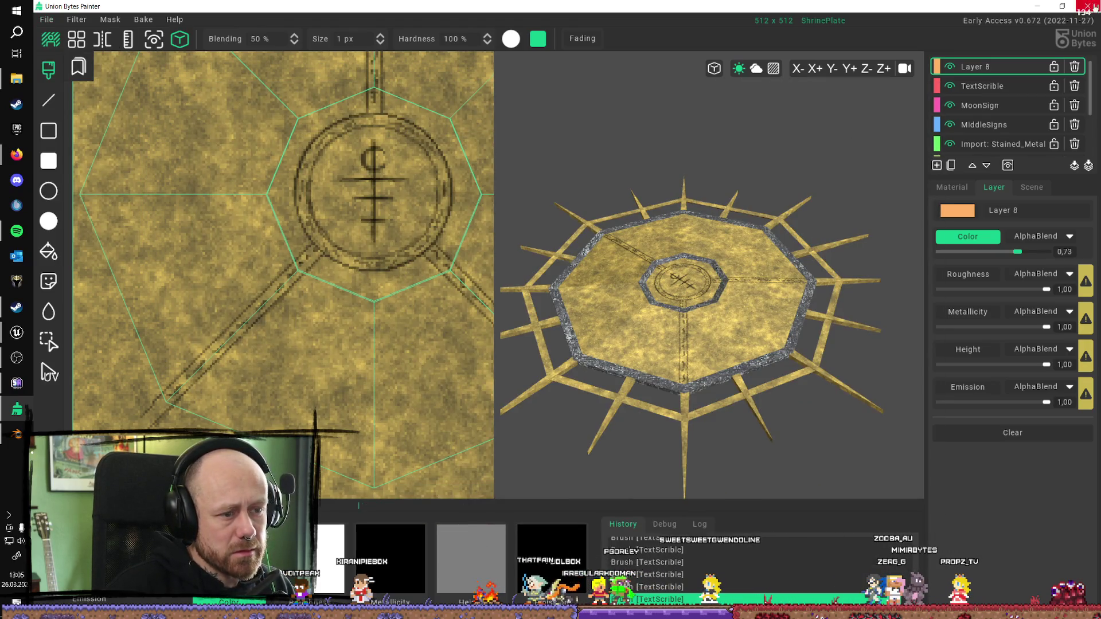
{"action": "left_click", "coordinate": [1045, 7]}
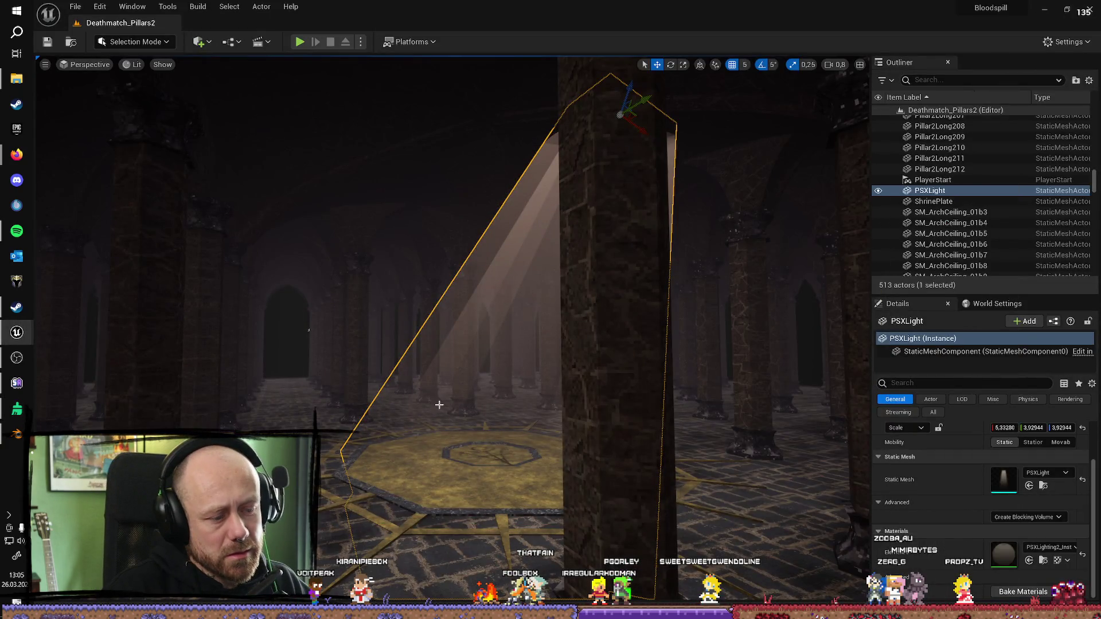
Step: Check the ShrinePlate textures on the floor, save Deathmatch_Pillars2, and start Play
{"action": "right_click_drag", "start_coordinate": [417, 258], "coordinate": [412, 310]}
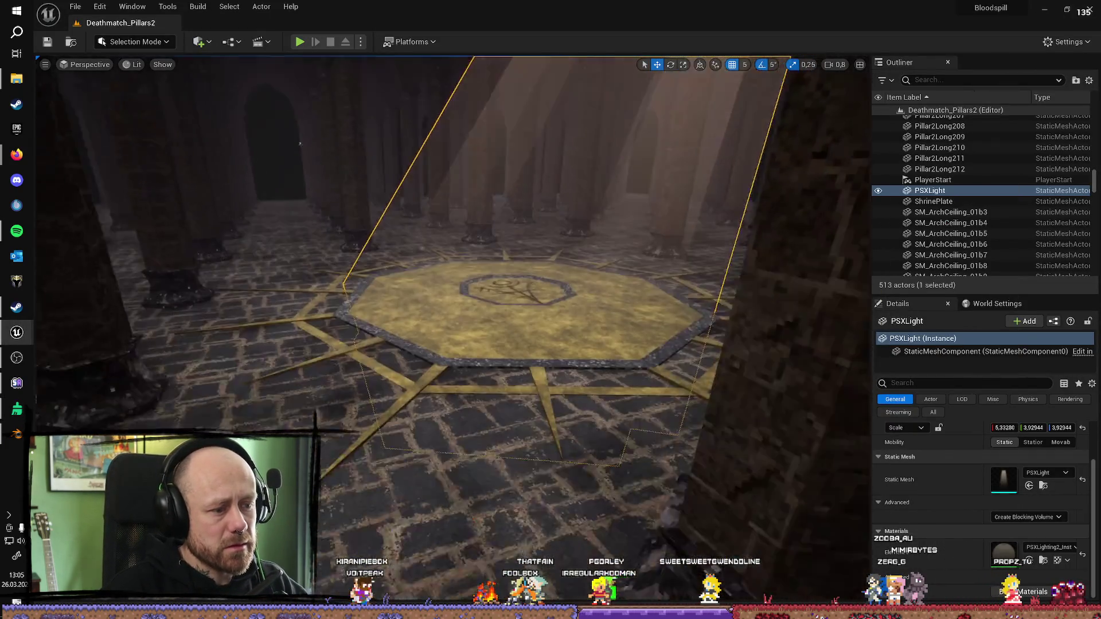
{"action": "key", "text": "ctrl+space"}
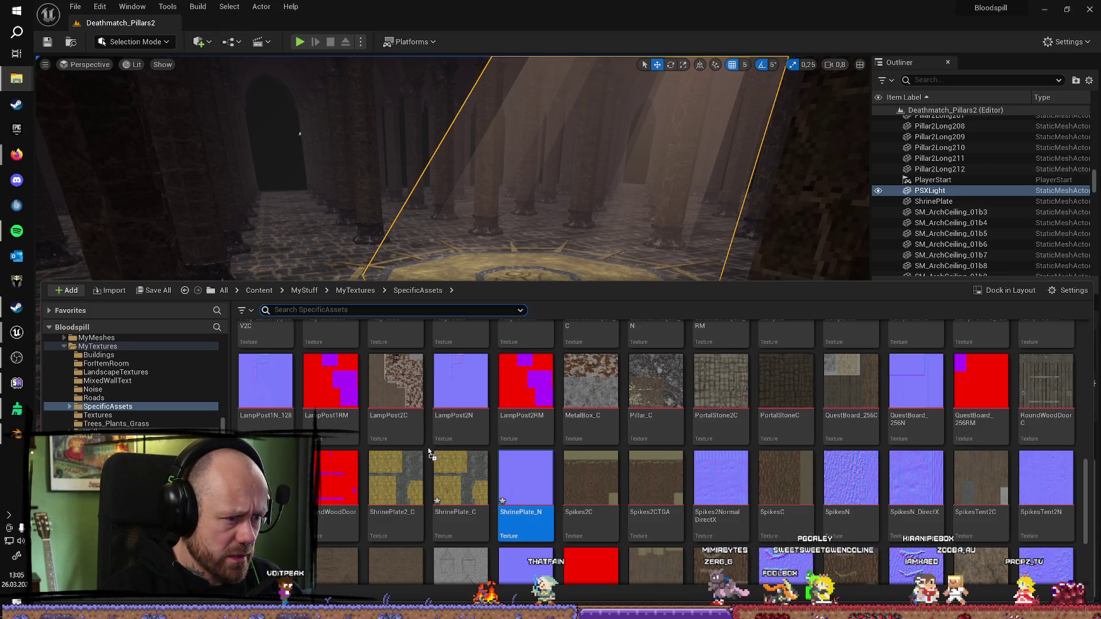
{"action": "right_click_drag", "start_coordinate": [427, 156], "coordinate": [456, 164]}
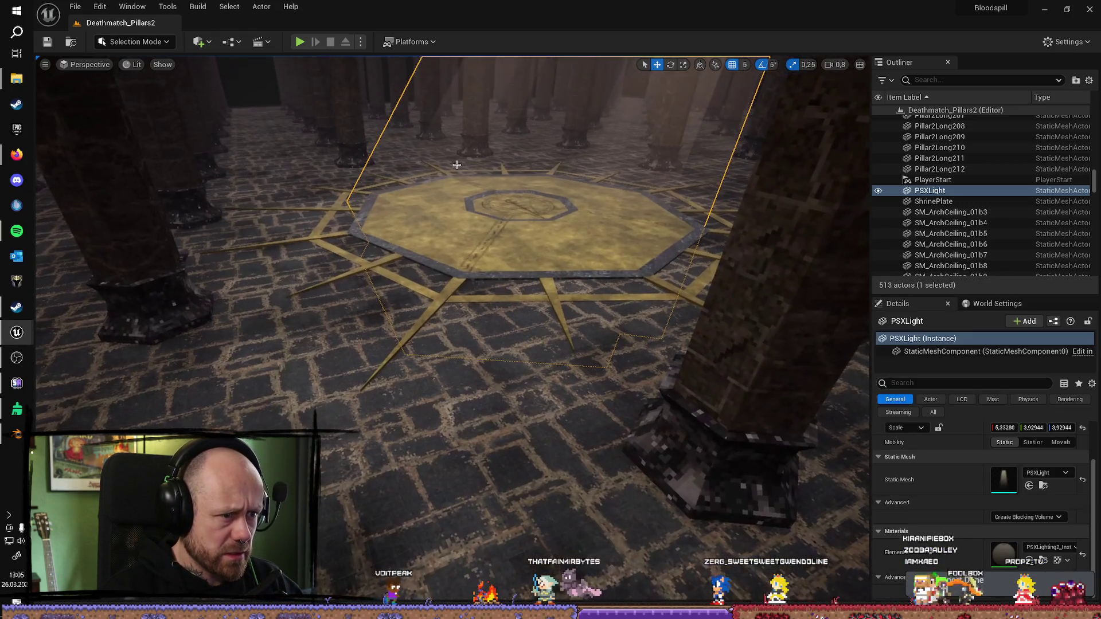
{"action": "left_click", "coordinate": [47, 41]}
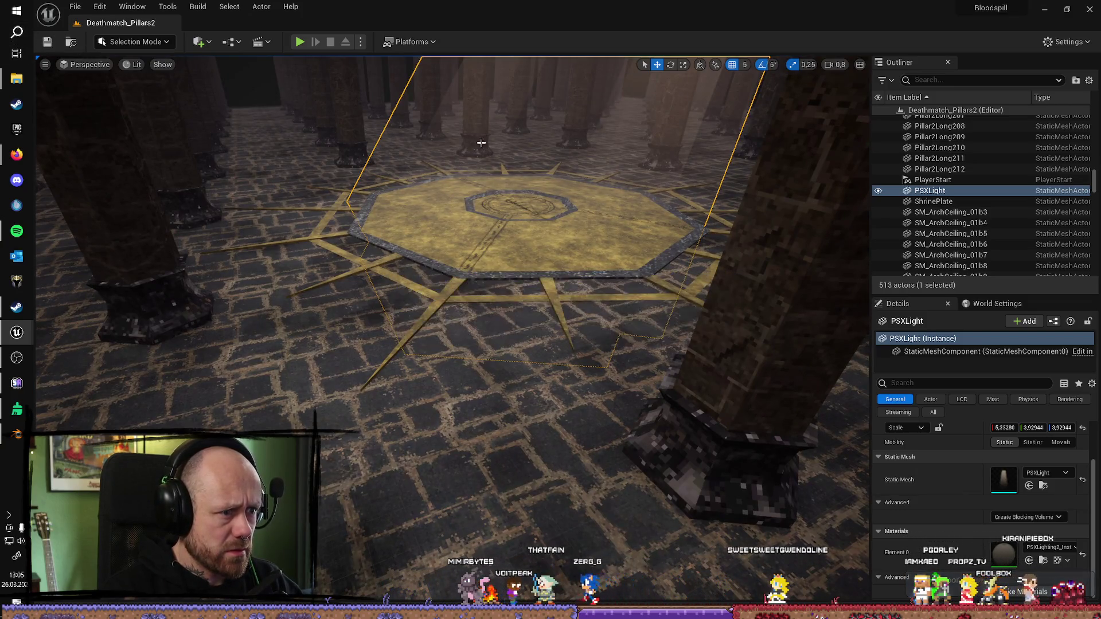
{"action": "left_click", "coordinate": [300, 42]}
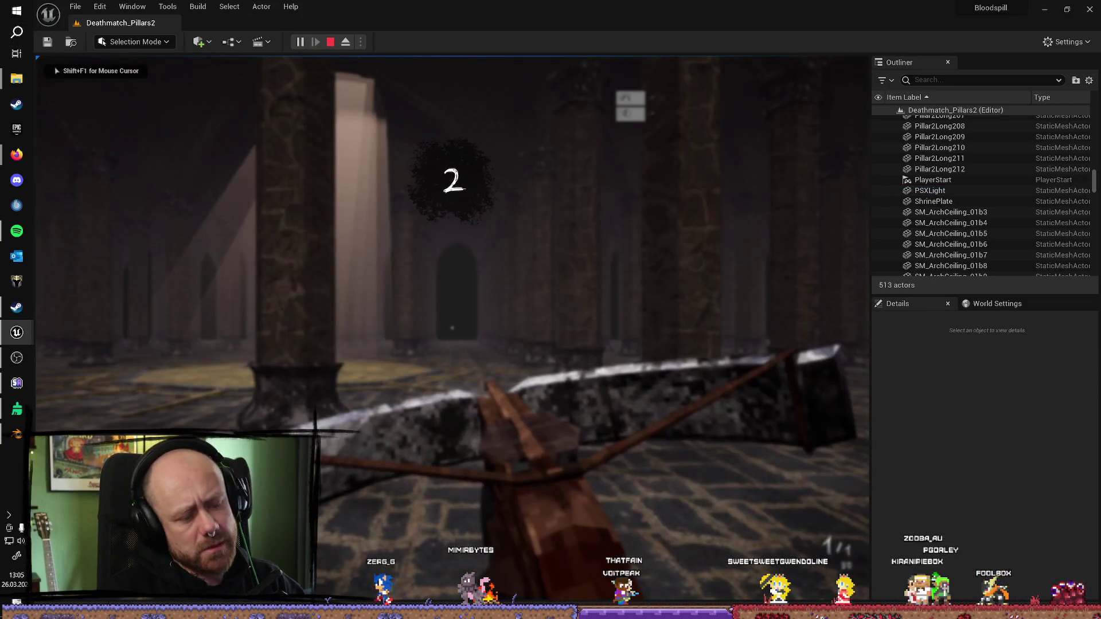
Step: Walk toward the octagon floor symbol, end the play session, and switch to Union Bytes Painter
{"action": "key", "text": "F11"}
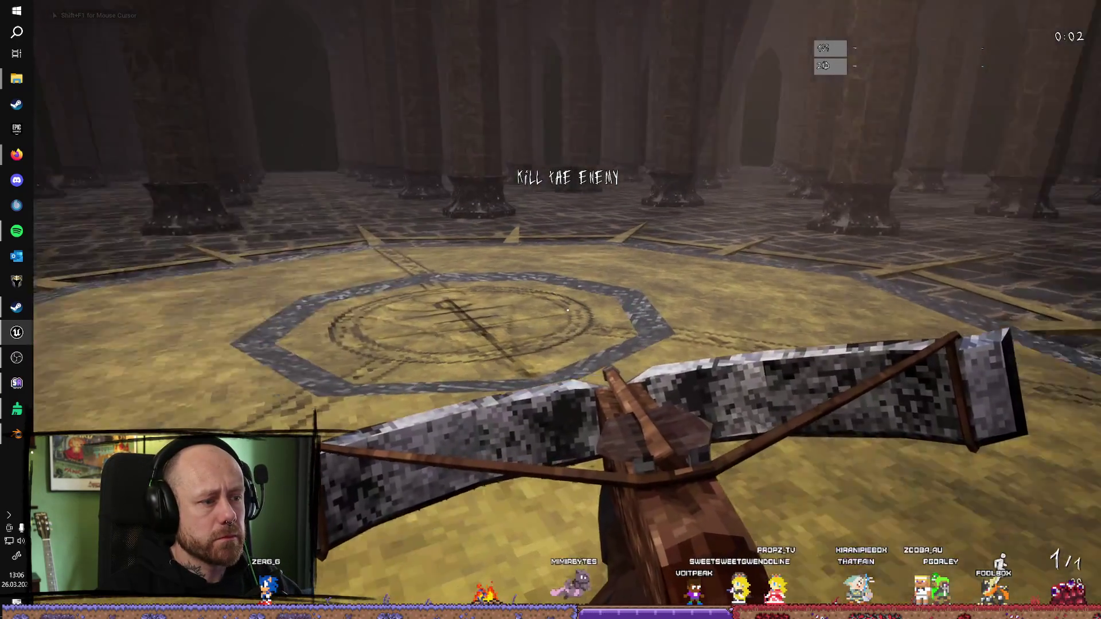
{"action": "key", "text": "w"}
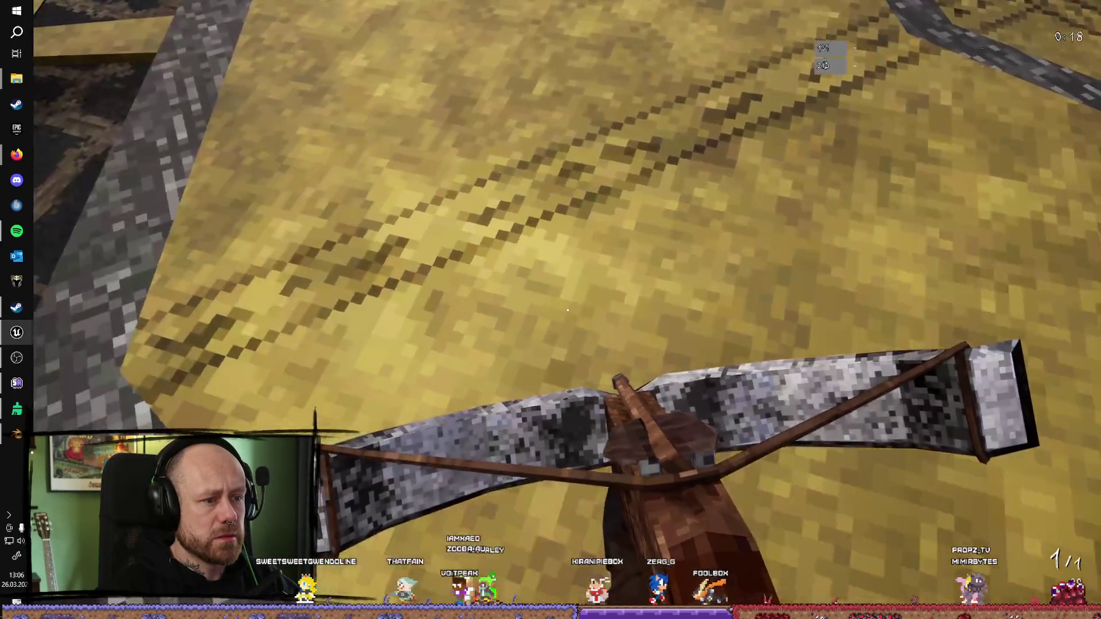
{"action": "key", "text": "w"}
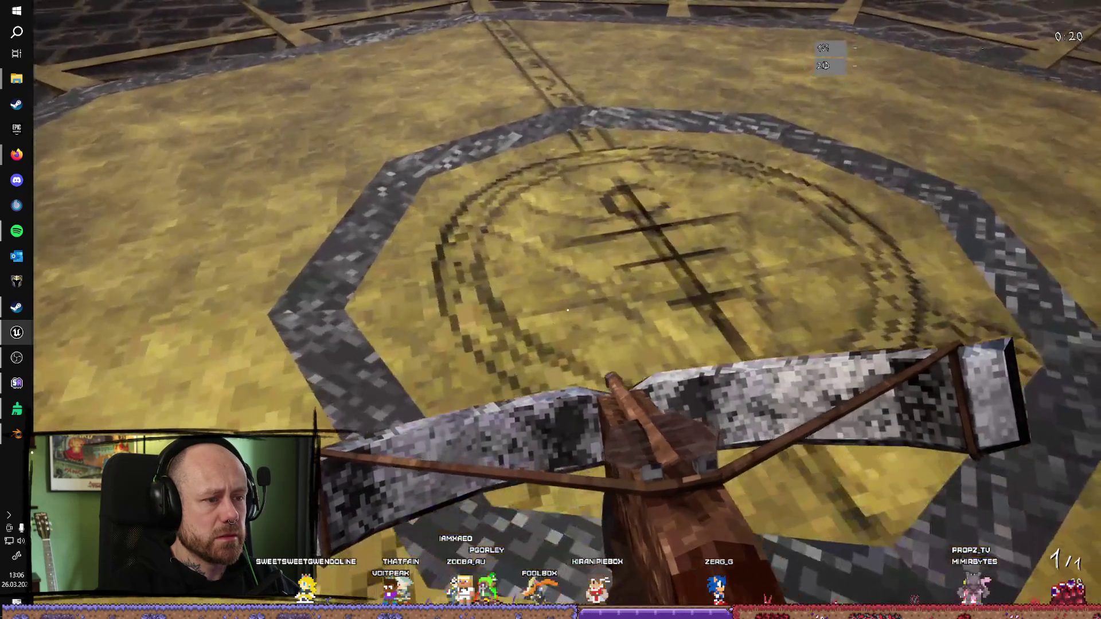
{"action": "key", "text": "s"}
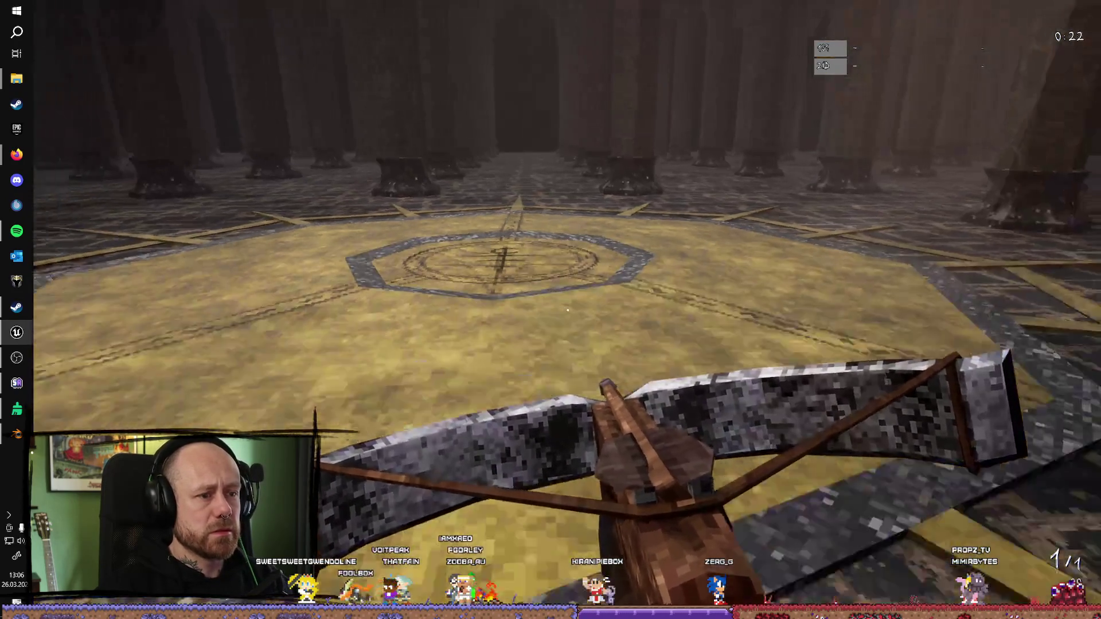
{"action": "key", "text": "Escape"}
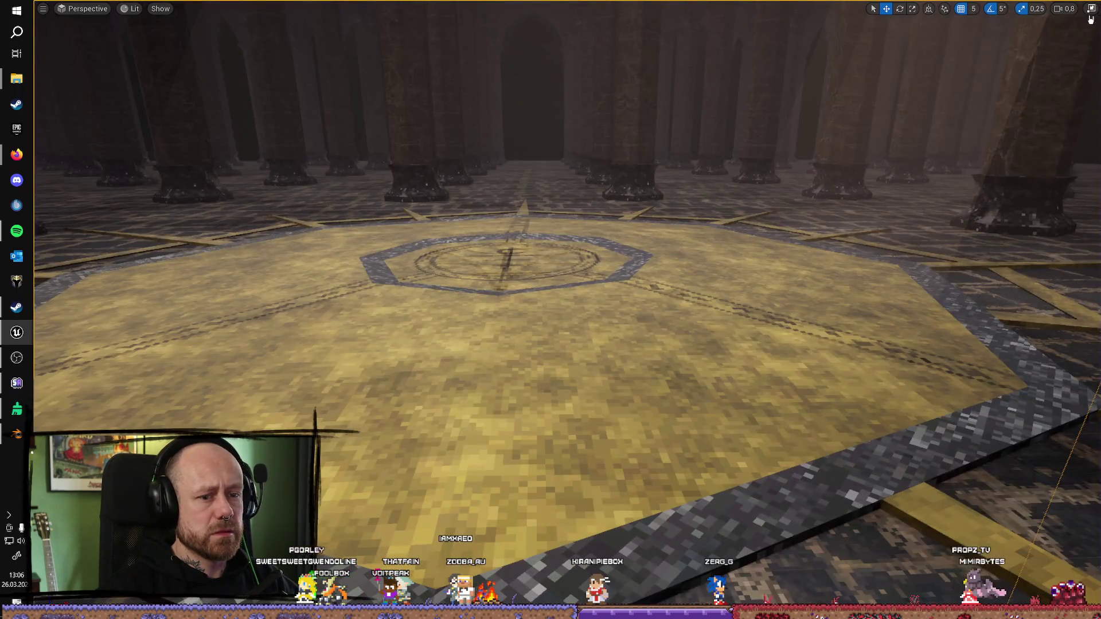
{"action": "left_click", "coordinate": [1093, 10]}
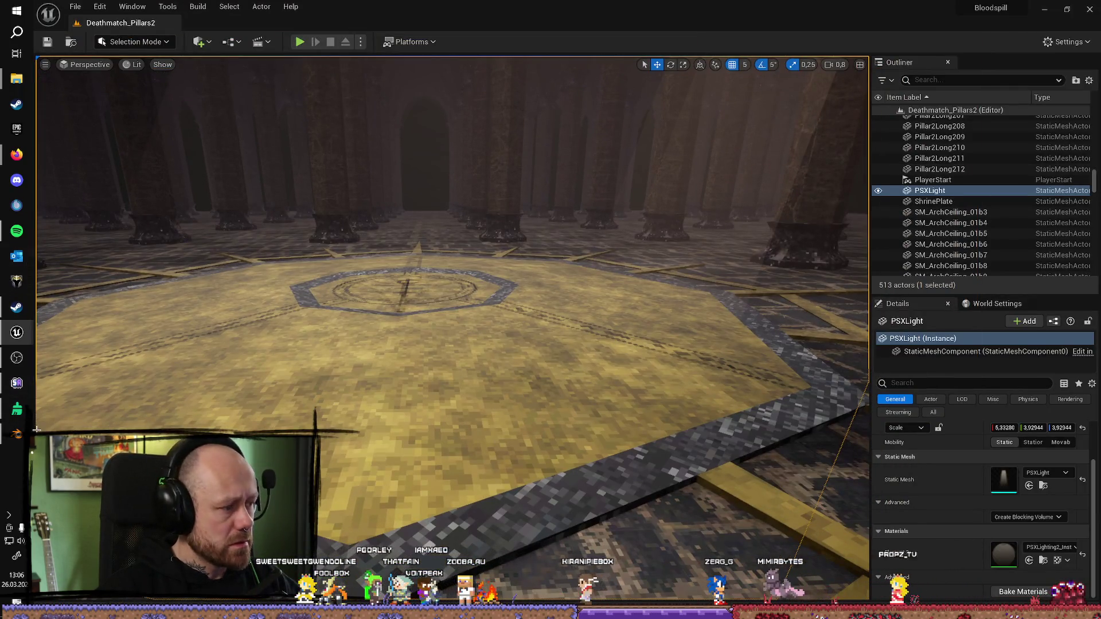
{"action": "left_click", "coordinate": [26, 409]}
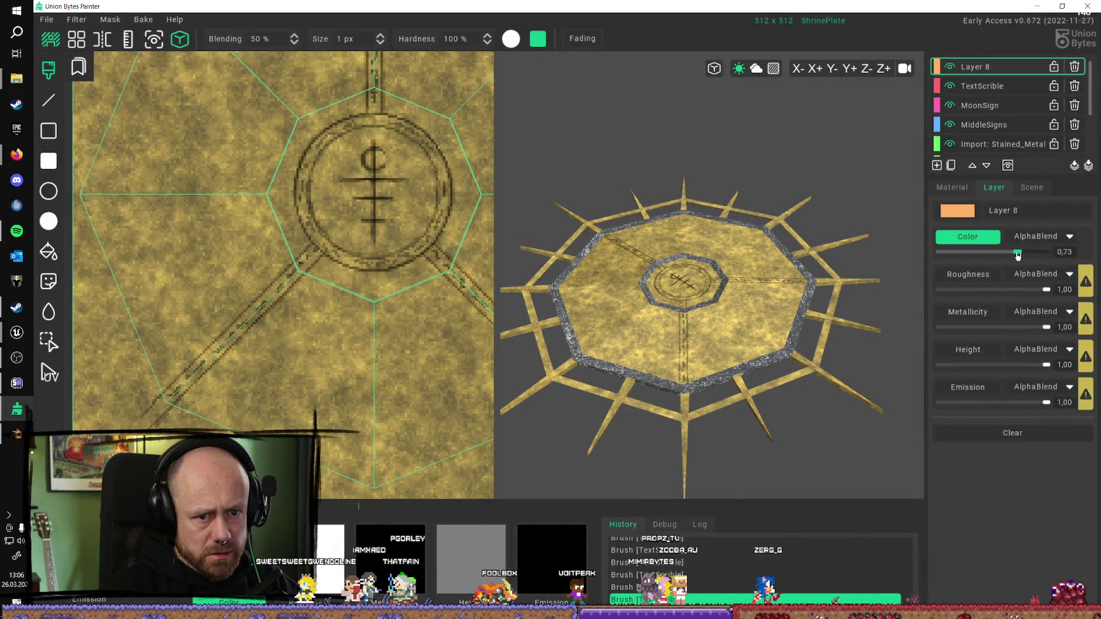
Step: Select the MiddleSigns layer for painting and zoom out the 2D texture view
{"action": "left_click", "coordinate": [981, 86]}
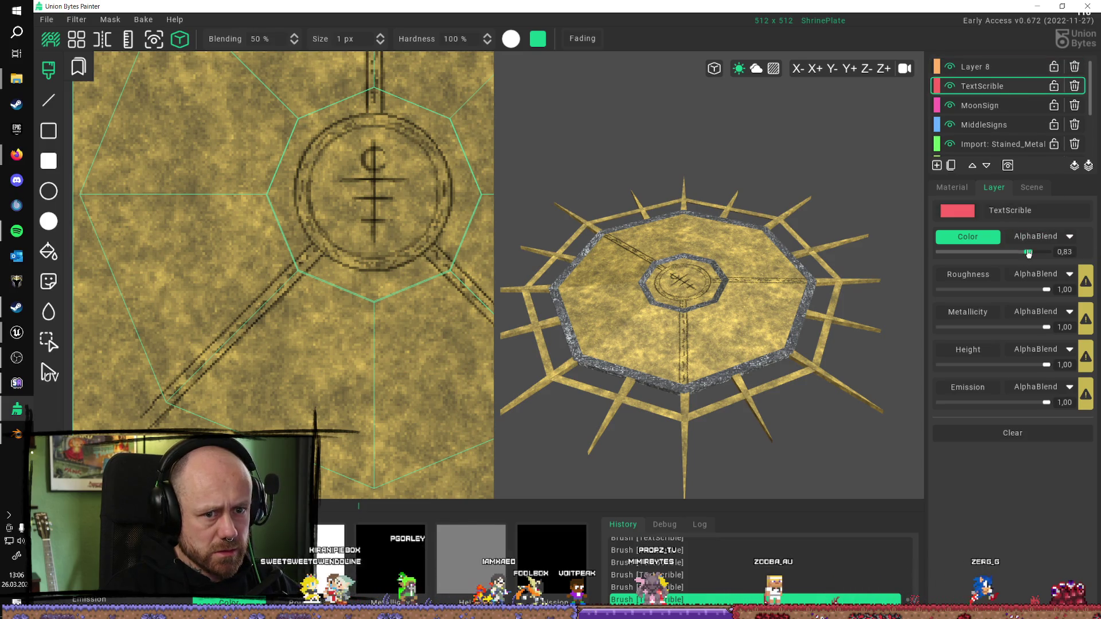
{"action": "left_click", "coordinate": [984, 124]}
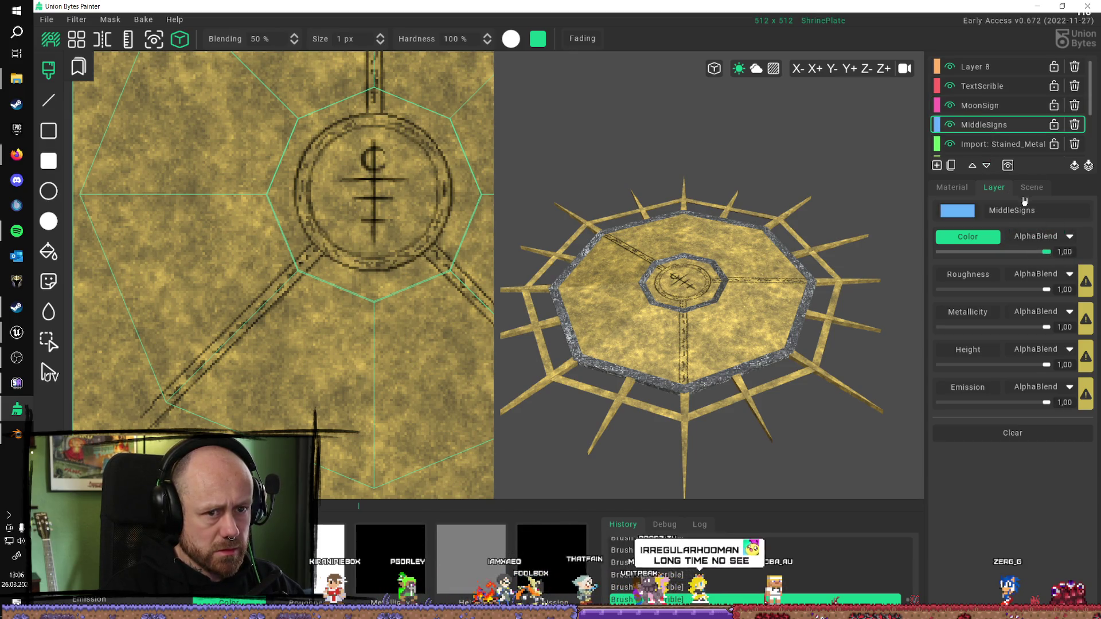
{"action": "scroll", "coordinate": [431, 222], "scroll_direction": "down", "scroll_amount": 3}
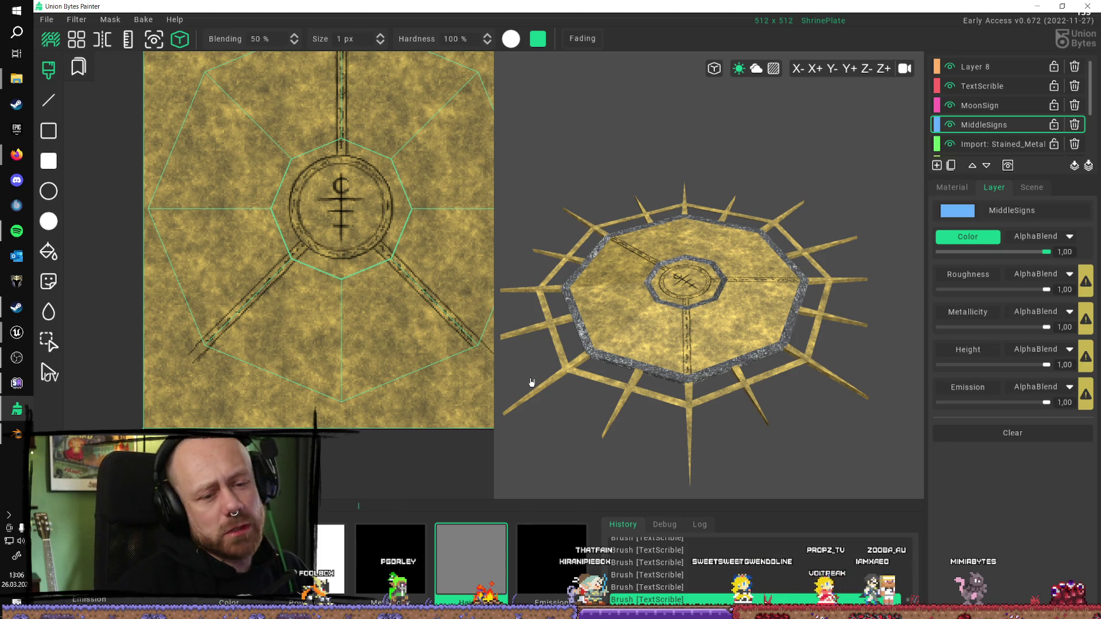
Step: Paint only Metallic and Height channels, with metallic 0,00 and height lowered to 0,40
{"action": "left_click", "coordinate": [1016, 278]}
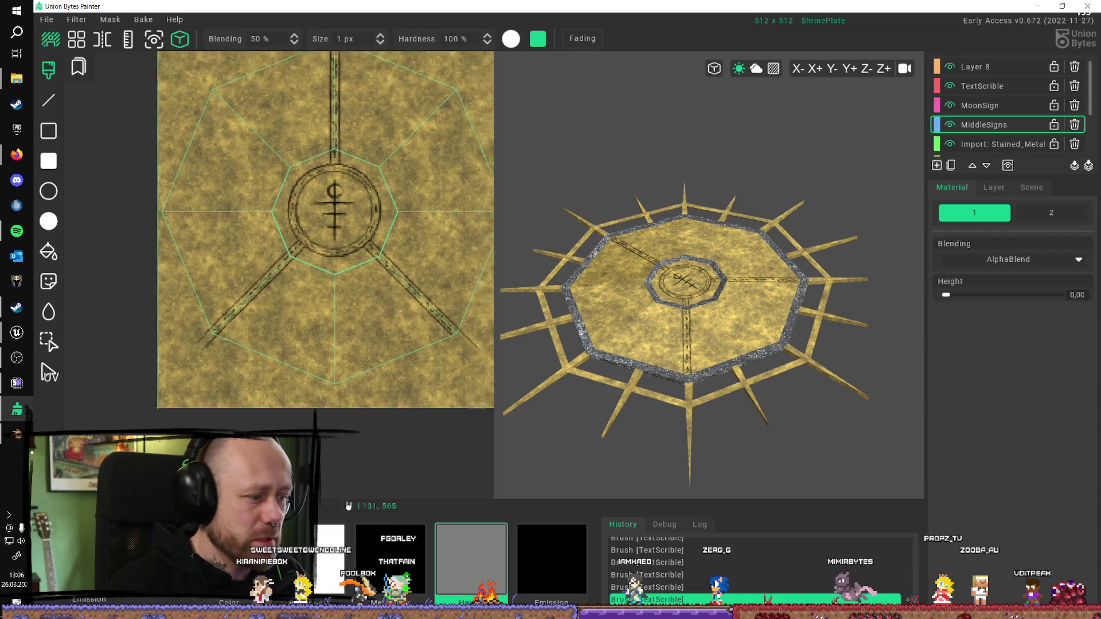
{"action": "left_click", "coordinate": [409, 559]}
{"action": "left_click", "coordinate": [485, 580]}
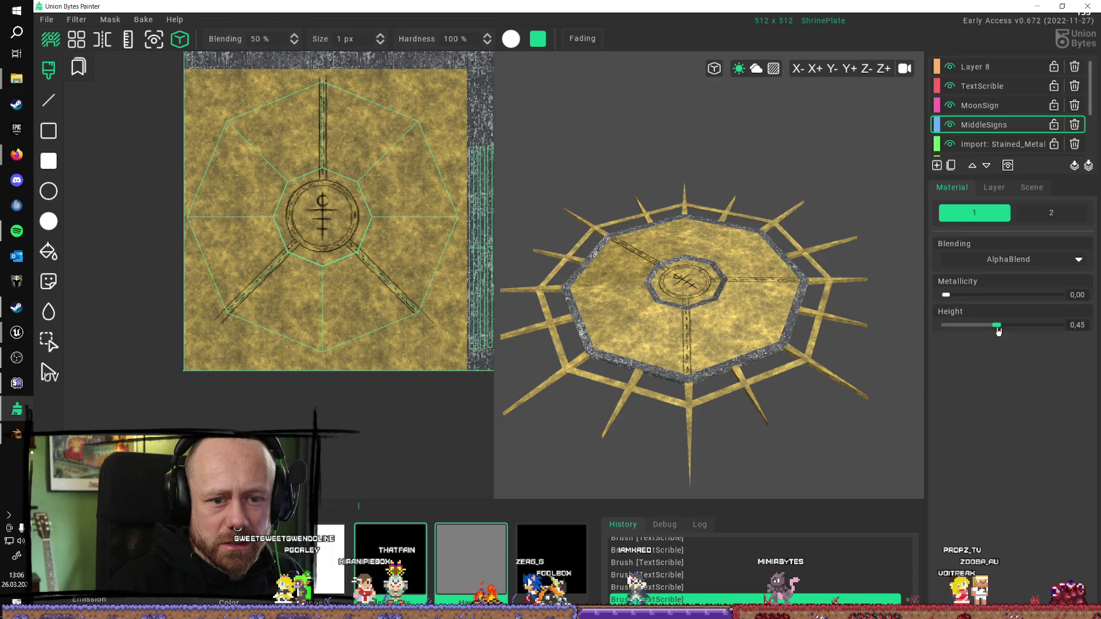
{"action": "left_click_drag", "start_coordinate": [996, 331], "coordinate": [991, 331]}
{"action": "scroll", "coordinate": [313, 278], "scroll_direction": "up", "scroll_amount": 3}
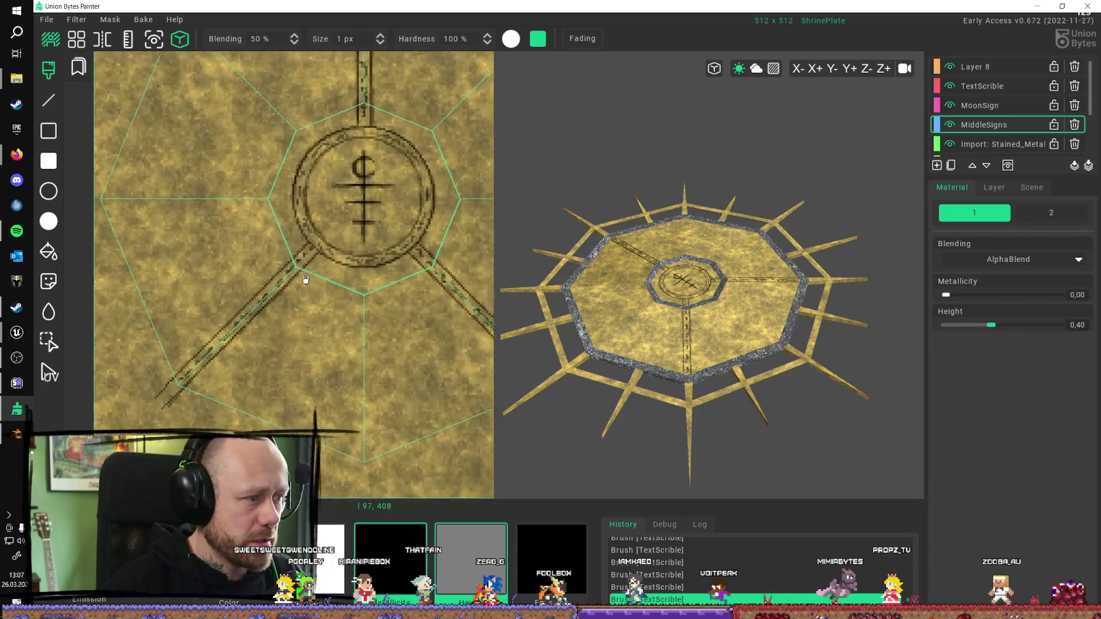
{"action": "scroll", "coordinate": [312, 278], "scroll_direction": "up", "scroll_amount": 3}
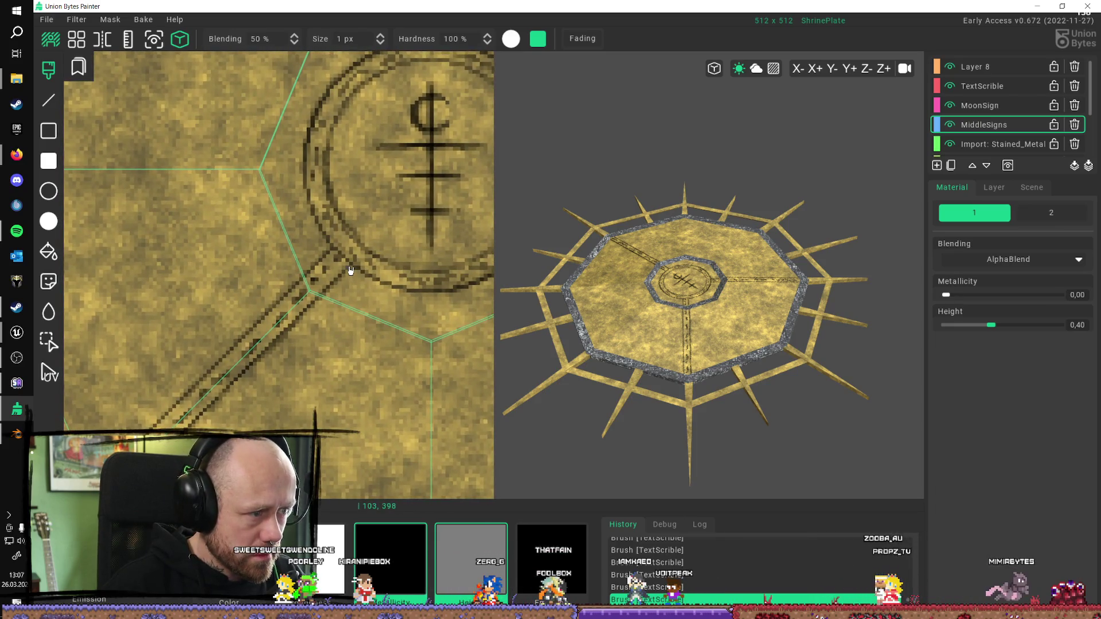
{"action": "left_click", "coordinate": [48, 102]}
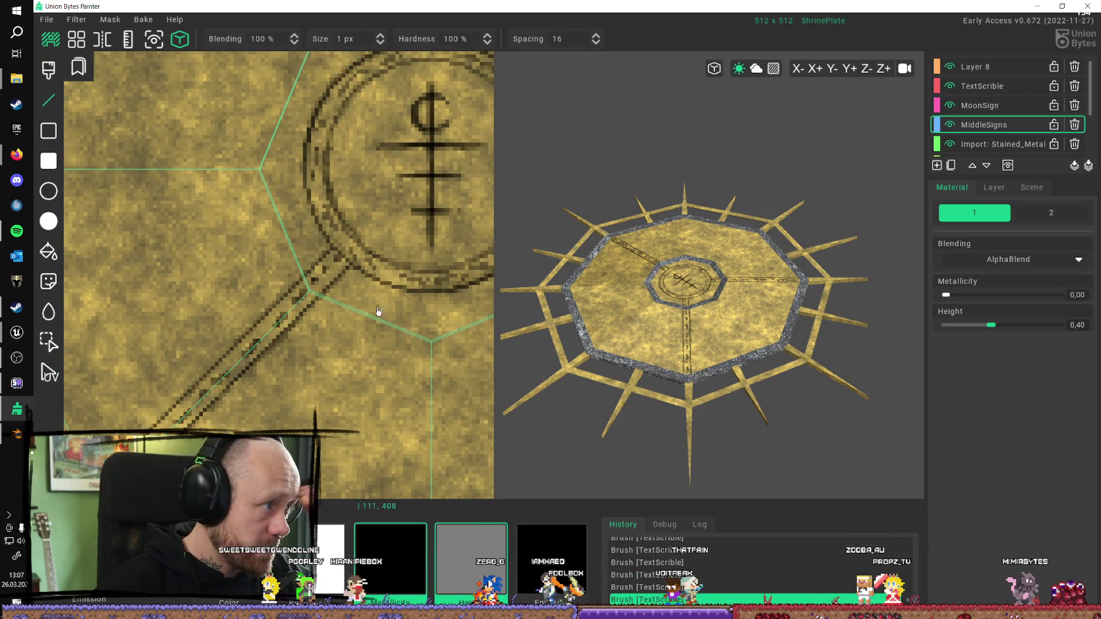
Step: Engrave a straight line along the lower-left ray on MiddleSigns
{"action": "left_click", "coordinate": [351, 269]}
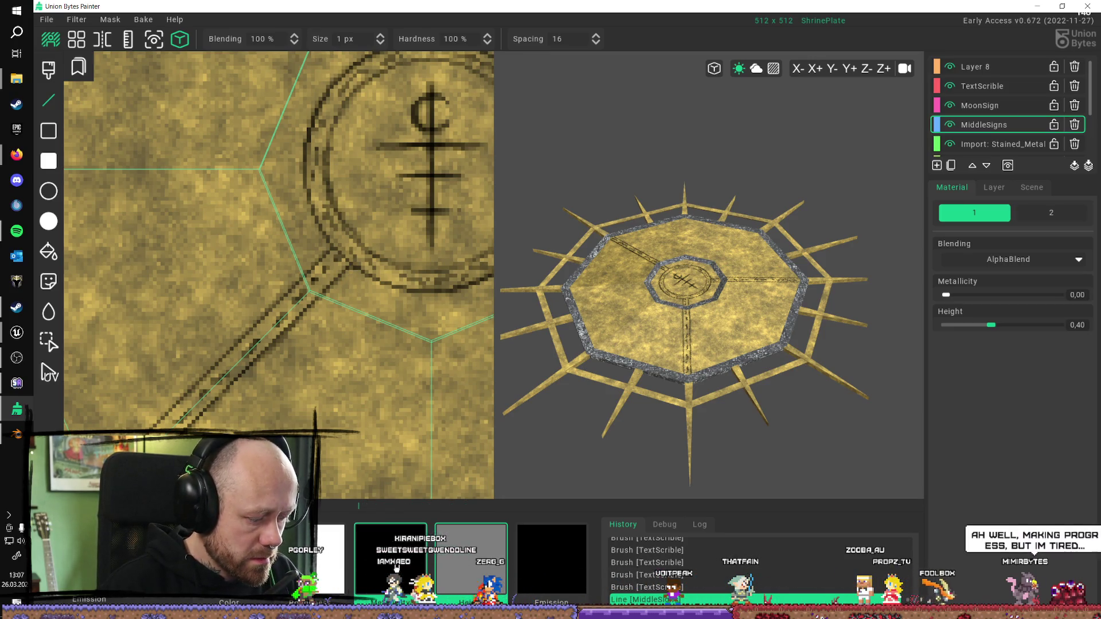
{"action": "key", "text": "ctrl+z"}
{"action": "mouse_move", "coordinate": [353, 269]}
{"action": "left_mouse_down"}
{"action": "mouse_move", "coordinate": [114, 493]}
{"action": "mouse_move", "coordinate": [185, 405]}
{"action": "mouse_move", "coordinate": [166, 423]}
{"action": "left_mouse_up"}
{"action": "scroll", "coordinate": [114, 493], "scroll_direction": "down", "scroll_amount": 1}
{"action": "scroll", "coordinate": [114, 493], "scroll_direction": "down", "scroll_amount": 1}
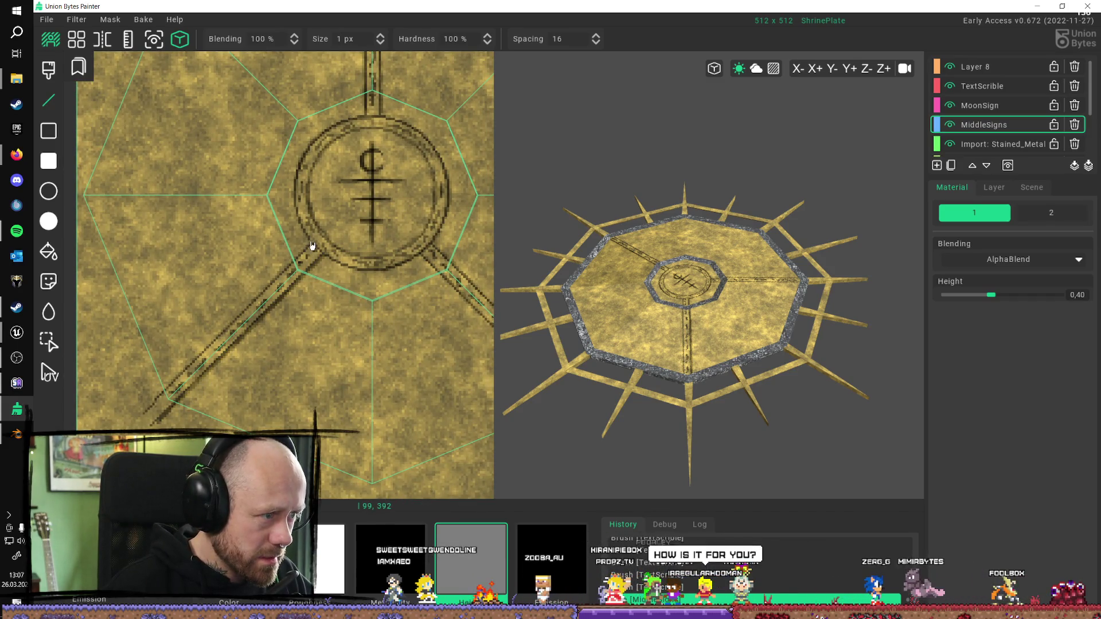
{"action": "left_click_drag", "start_coordinate": [313, 247], "coordinate": [147, 398]}
{"action": "mouse_move", "coordinate": [659, 344]}
{"action": "middle_mouse_down"}
{"action": "mouse_move", "coordinate": [669, 336]}
{"action": "mouse_move", "coordinate": [677, 405]}
{"action": "middle_mouse_up"}
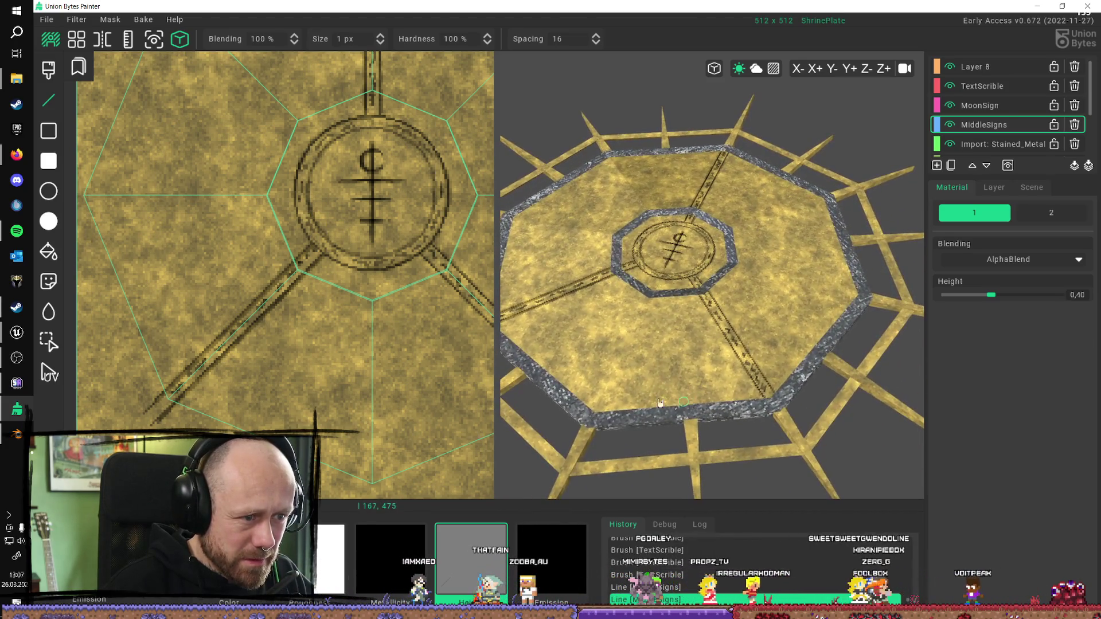
Step: Frame the sigil and draw a line up the upper ray from the emblem
{"action": "scroll", "coordinate": [381, 332], "scroll_direction": "up", "scroll_amount": 1}
{"action": "mouse_move", "coordinate": [381, 332]}
{"action": "middle_mouse_down"}
{"action": "mouse_move", "coordinate": [320, 275]}
{"action": "mouse_move", "coordinate": [332, 255]}
{"action": "middle_mouse_up"}
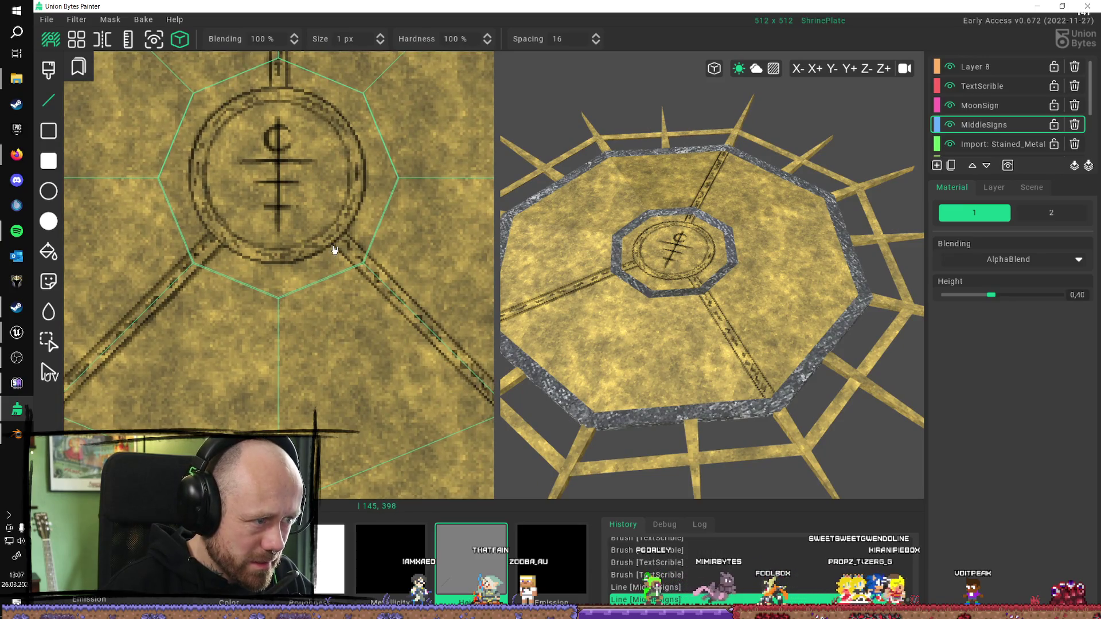
{"action": "middle_click_drag", "start_coordinate": [528, 479], "coordinate": [380, 389]}
{"action": "scroll", "coordinate": [380, 389], "scroll_direction": "down", "scroll_amount": 2}
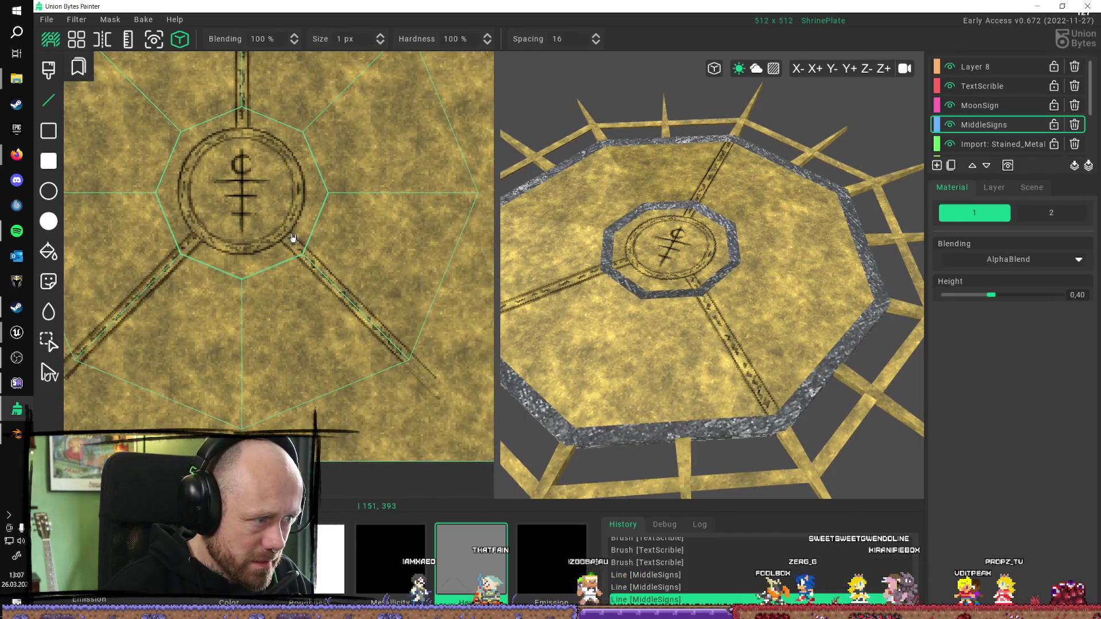
{"action": "scroll", "coordinate": [293, 237], "scroll_direction": "up", "scroll_amount": 3}
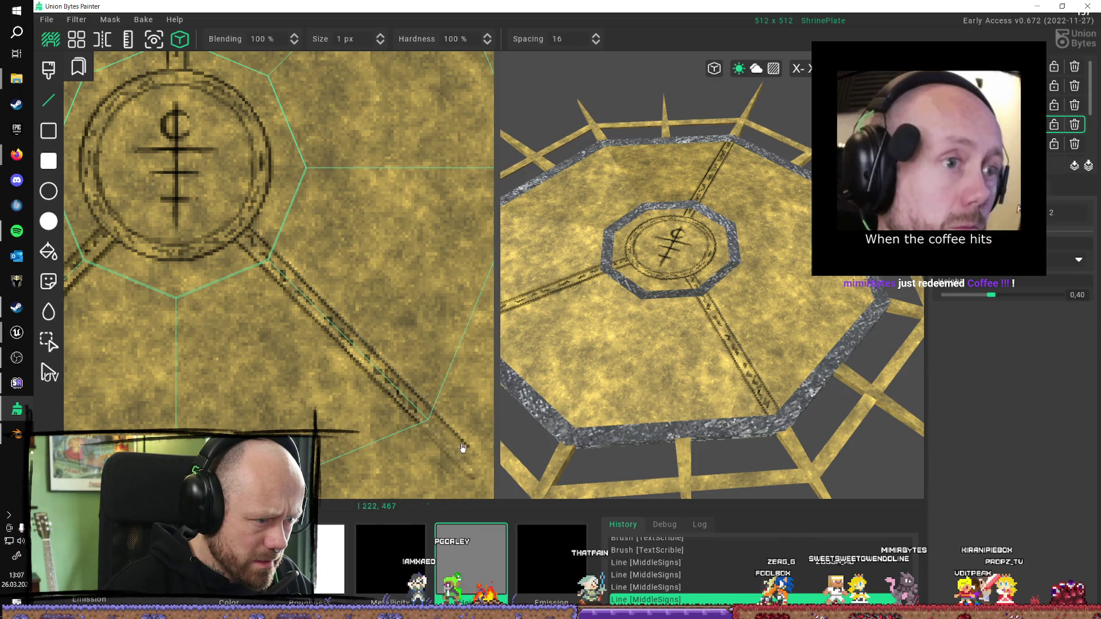
{"action": "mouse_move", "coordinate": [346, 241]}
{"action": "middle_mouse_down"}
{"action": "mouse_move", "coordinate": [359, 315]}
{"action": "mouse_move", "coordinate": [304, 295]}
{"action": "mouse_move", "coordinate": [368, 341]}
{"action": "mouse_move", "coordinate": [315, 347]}
{"action": "middle_mouse_up"}
{"action": "mouse_move", "coordinate": [315, 346]}
{"action": "left_mouse_down"}
{"action": "mouse_move", "coordinate": [315, 93]}
{"action": "mouse_move", "coordinate": [333, 92]}
{"action": "mouse_move", "coordinate": [372, 158]}
{"action": "left_mouse_up"}
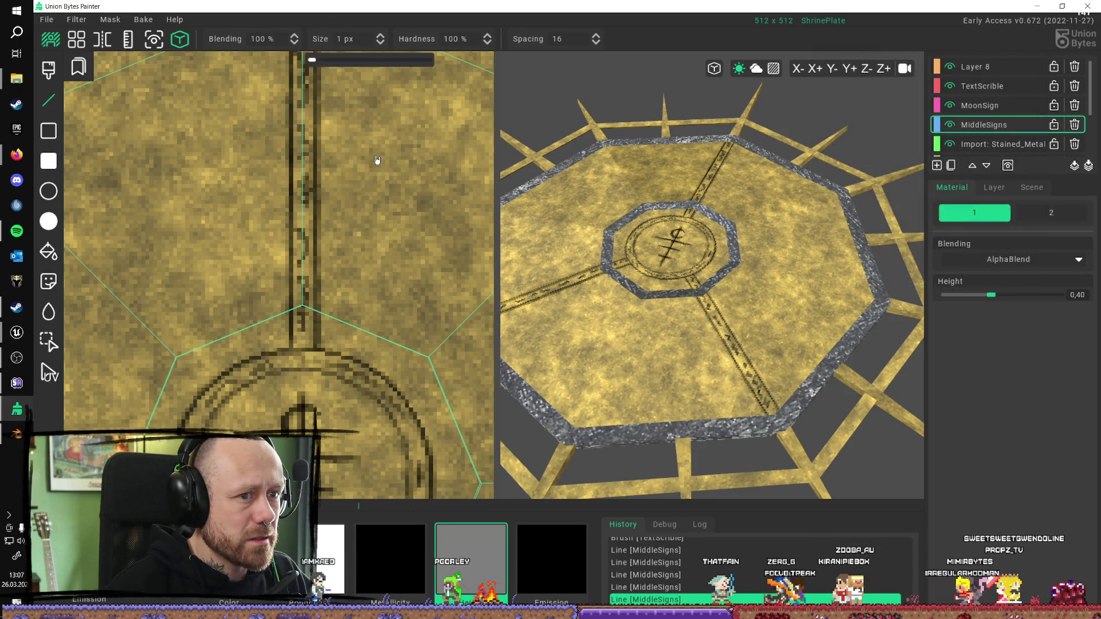
{"action": "scroll", "coordinate": [351, 164], "scroll_direction": "down", "scroll_amount": 1}
{"action": "scroll", "coordinate": [351, 164], "scroll_direction": "down", "scroll_amount": 3}
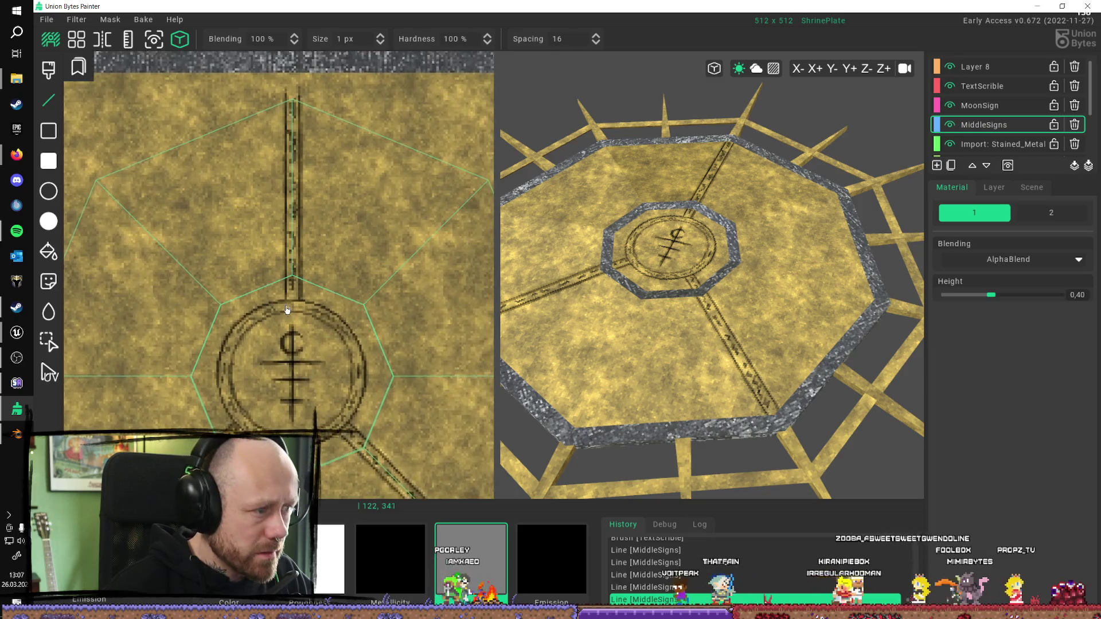
{"action": "scroll", "coordinate": [282, 355], "scroll_direction": "up", "scroll_amount": 1}
{"action": "scroll", "coordinate": [286, 268], "scroll_direction": "up", "scroll_amount": 3}
Step: Add a second vertical line running from the upper ray down to the emblem
{"action": "left_click_drag", "start_coordinate": [290, 380], "coordinate": [291, 72]}
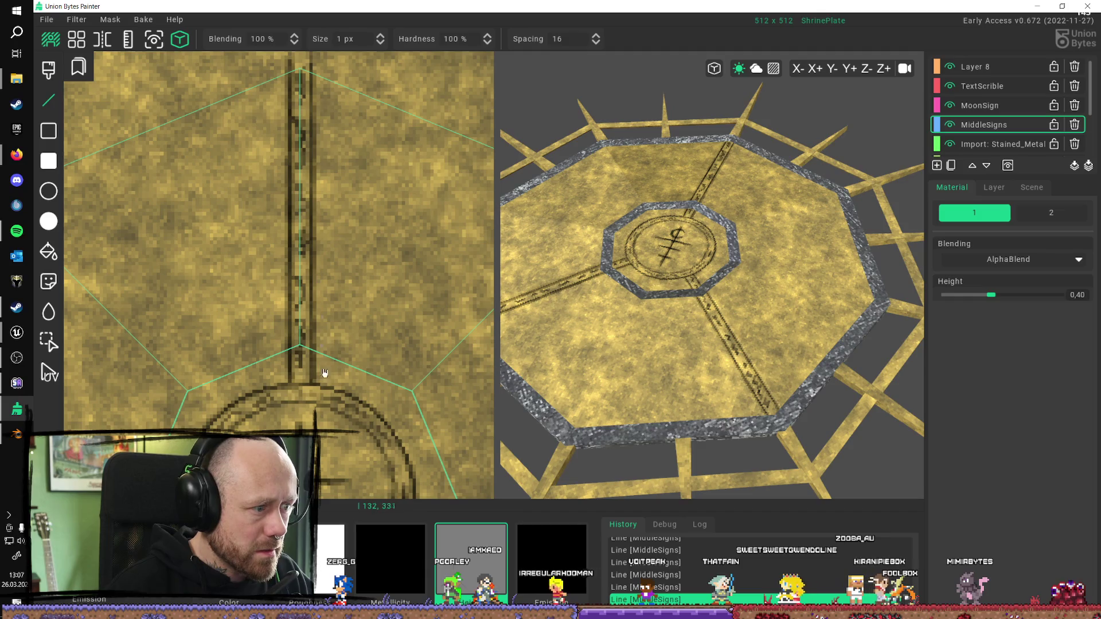
{"action": "middle_click_drag", "start_coordinate": [291, 388], "coordinate": [304, 261]}
{"action": "scroll", "coordinate": [304, 260], "scroll_direction": "up", "scroll_amount": 1}
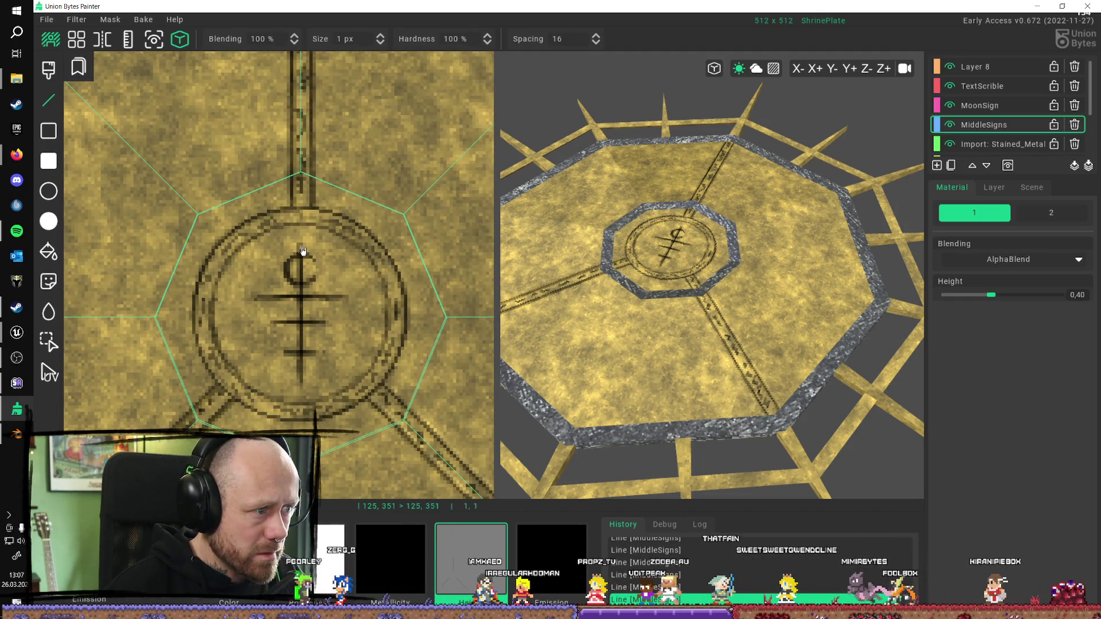
{"action": "left_click_drag", "start_coordinate": [303, 385], "coordinate": [304, 386]}
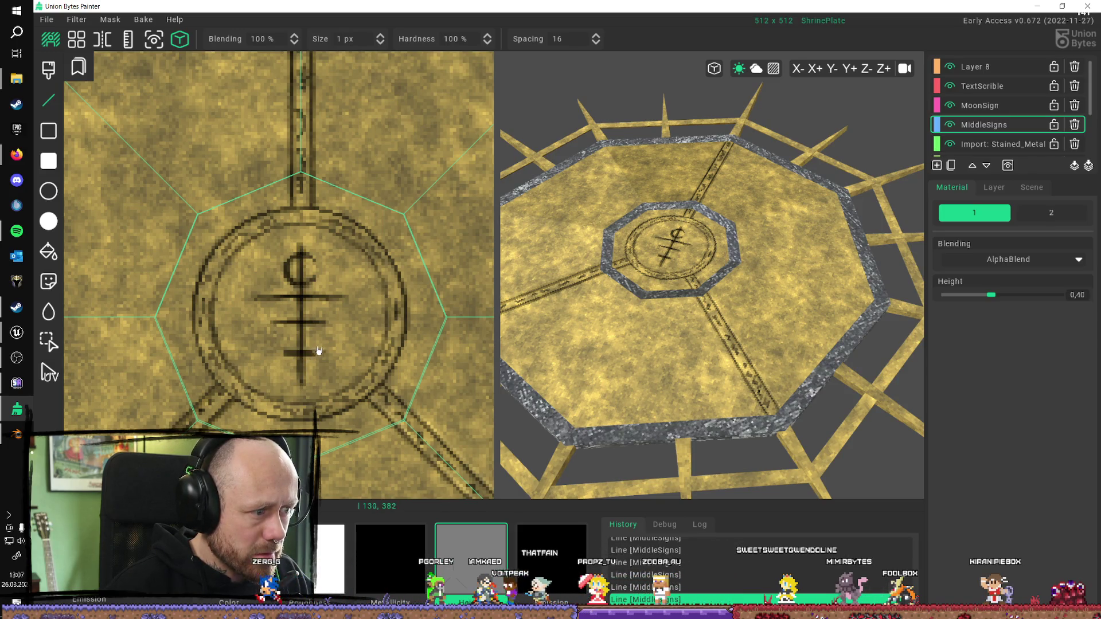
Step: Engrave a horizontal bar across the central sigil
{"action": "left_click_drag", "start_coordinate": [274, 328], "coordinate": [319, 327]}
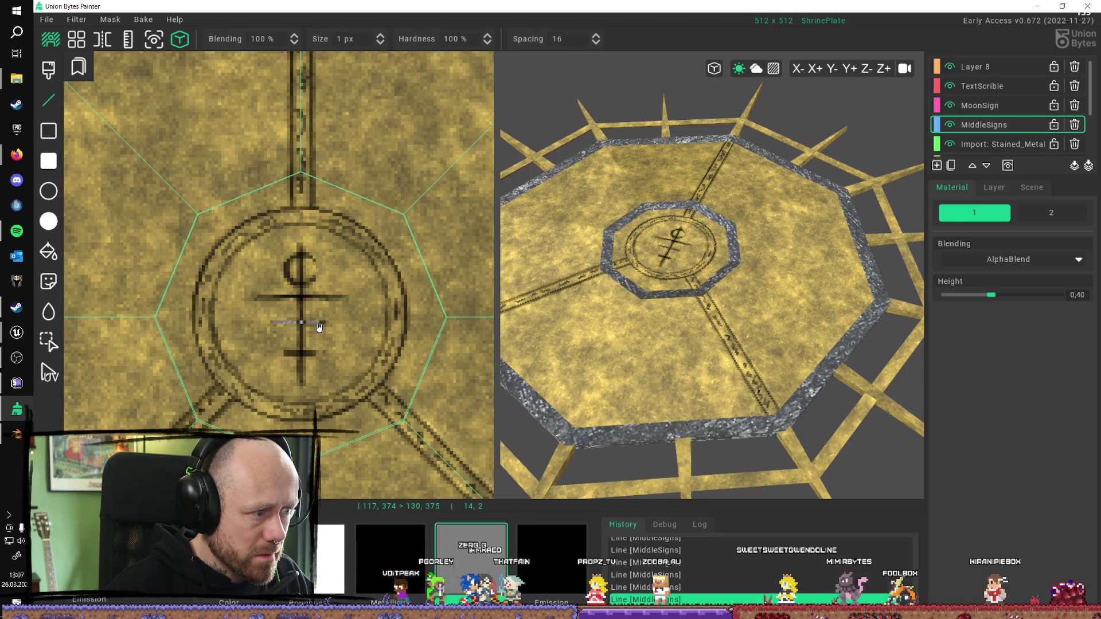
{"action": "left_click_drag", "start_coordinate": [263, 303], "coordinate": [344, 302]}
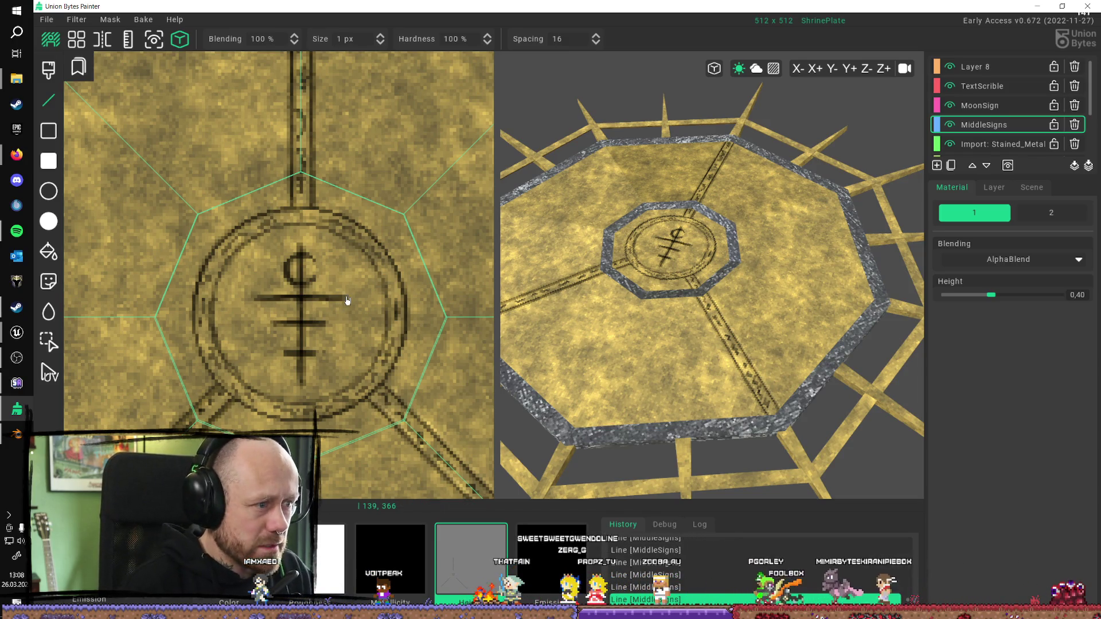
{"action": "key", "text": "b"}
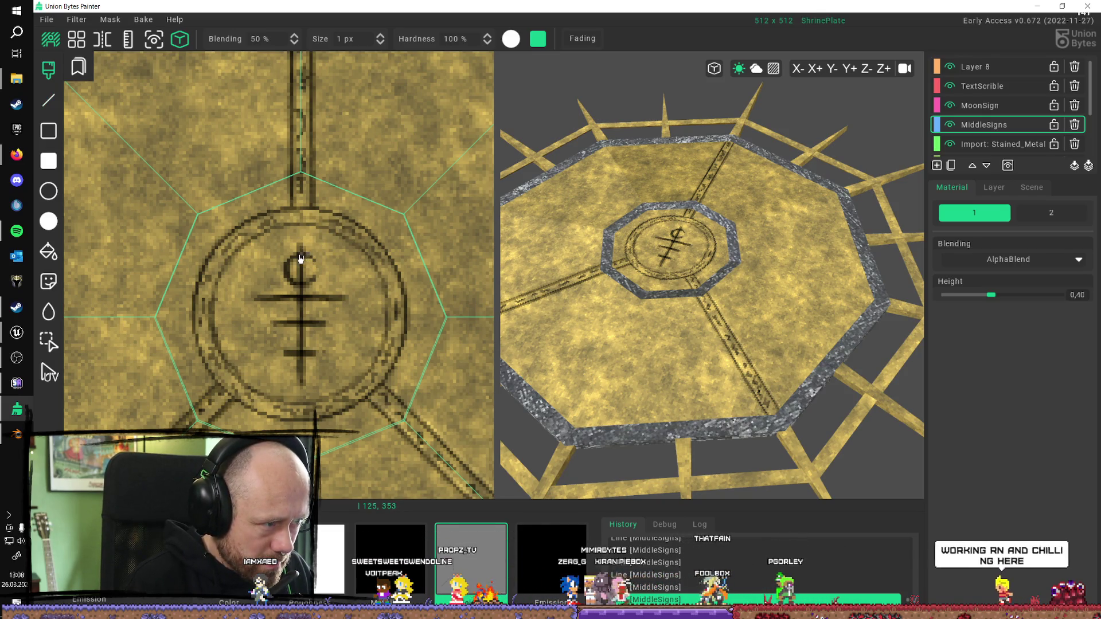
Step: Brush over the sigil ring's left, lower, right and upper-left edges
{"action": "mouse_move", "coordinate": [300, 254]}
{"action": "left_mouse_down"}
{"action": "mouse_move", "coordinate": [288, 276]}
{"action": "mouse_move", "coordinate": [316, 282]}
{"action": "left_mouse_up"}
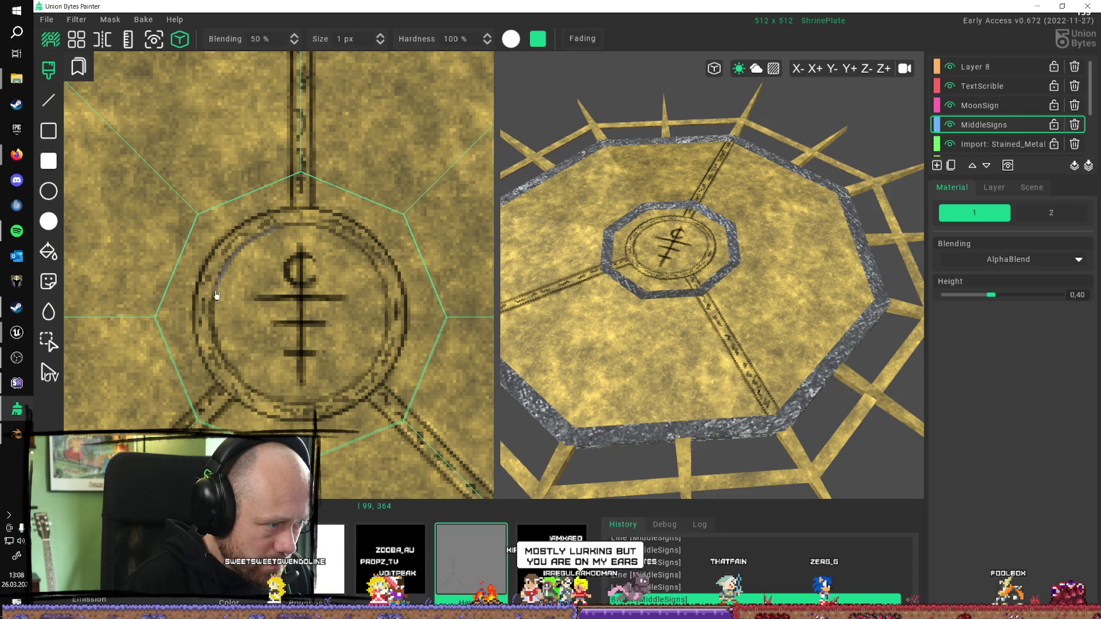
{"action": "left_click_drag", "start_coordinate": [216, 337], "coordinate": [241, 381]}
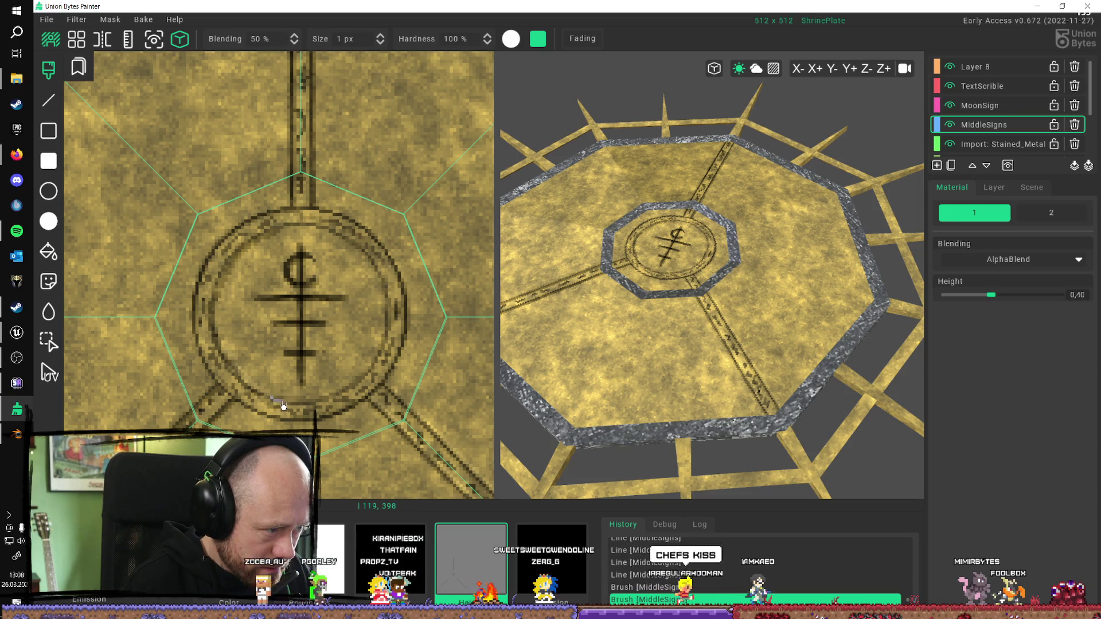
{"action": "left_click_drag", "start_coordinate": [335, 399], "coordinate": [364, 382]}
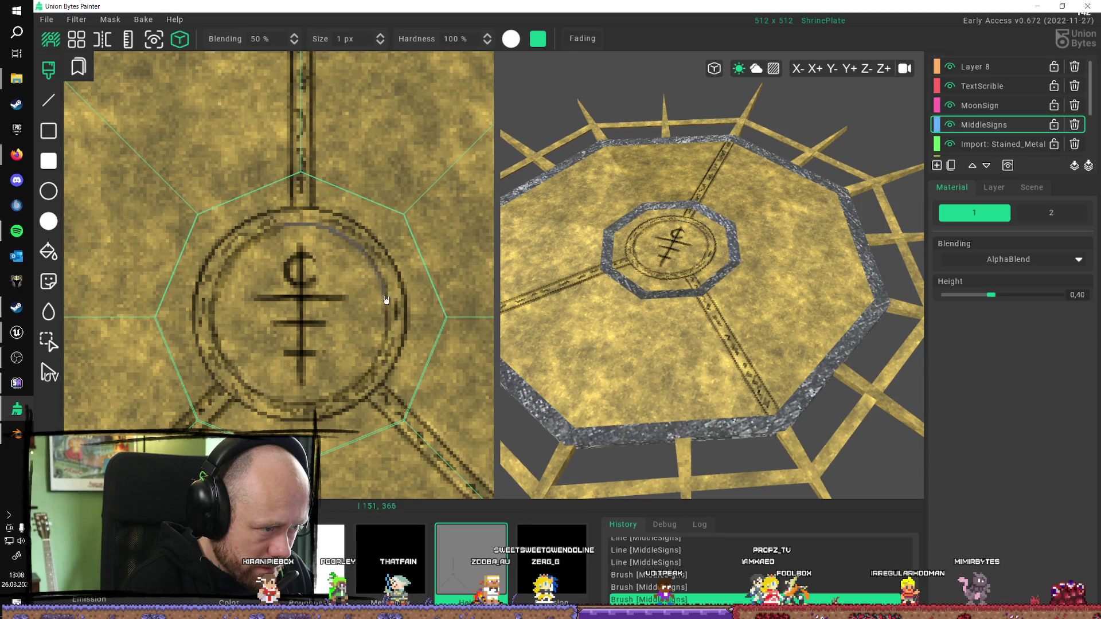
{"action": "left_click_drag", "start_coordinate": [371, 373], "coordinate": [372, 374]}
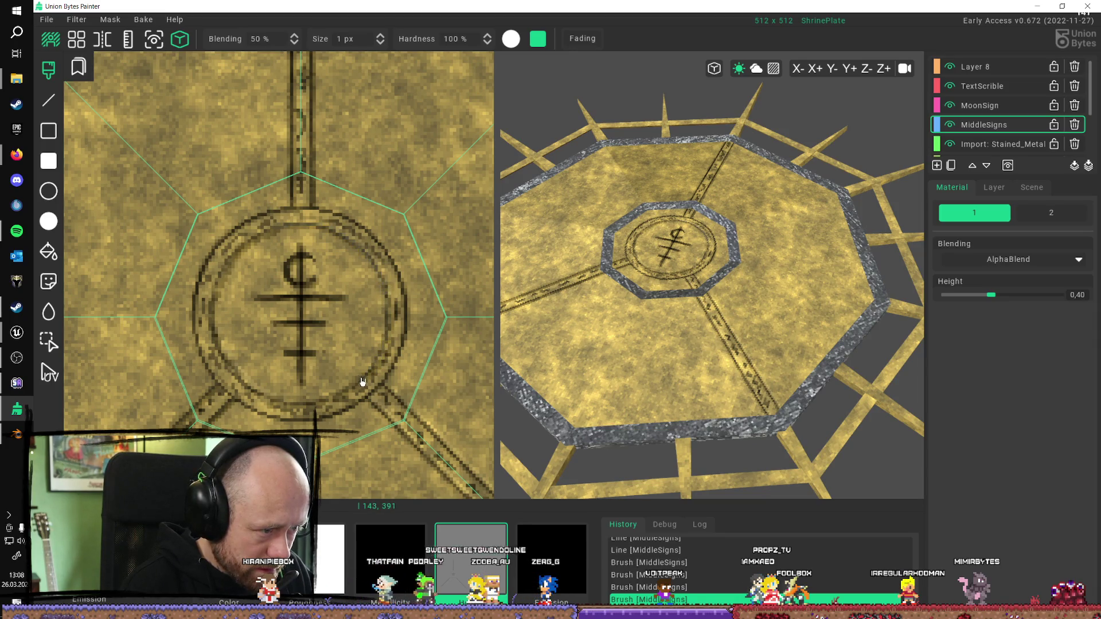
{"action": "mouse_move", "coordinate": [292, 209]}
{"action": "left_mouse_down"}
{"action": "mouse_move", "coordinate": [258, 216]}
{"action": "mouse_move", "coordinate": [216, 257]}
{"action": "mouse_move", "coordinate": [196, 336]}
{"action": "mouse_move", "coordinate": [229, 394]}
{"action": "mouse_move", "coordinate": [318, 423]}
{"action": "left_mouse_up"}
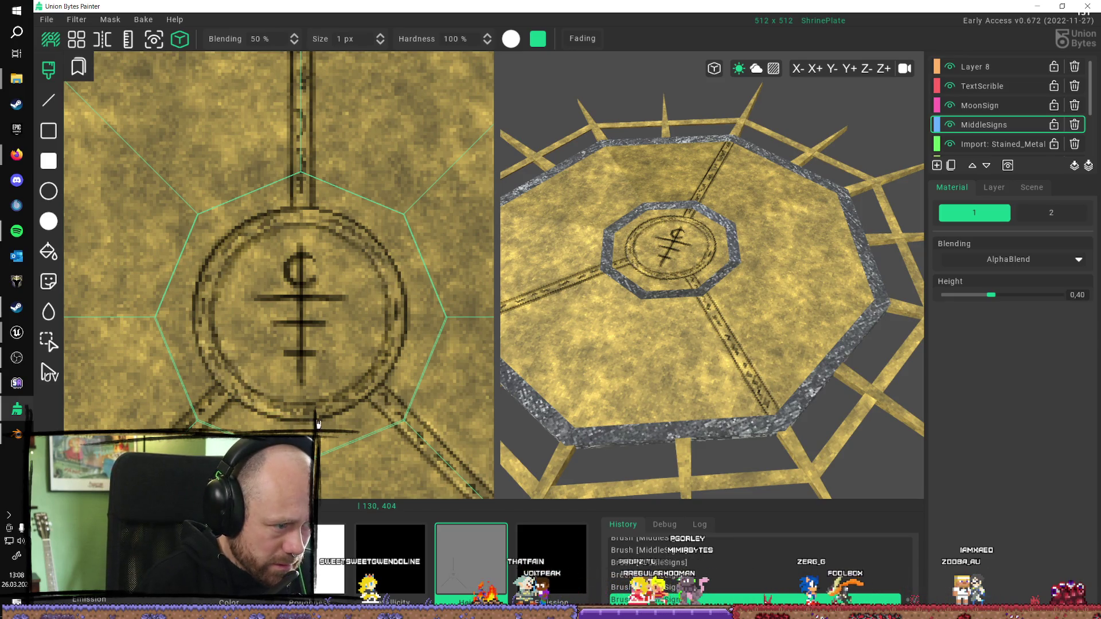